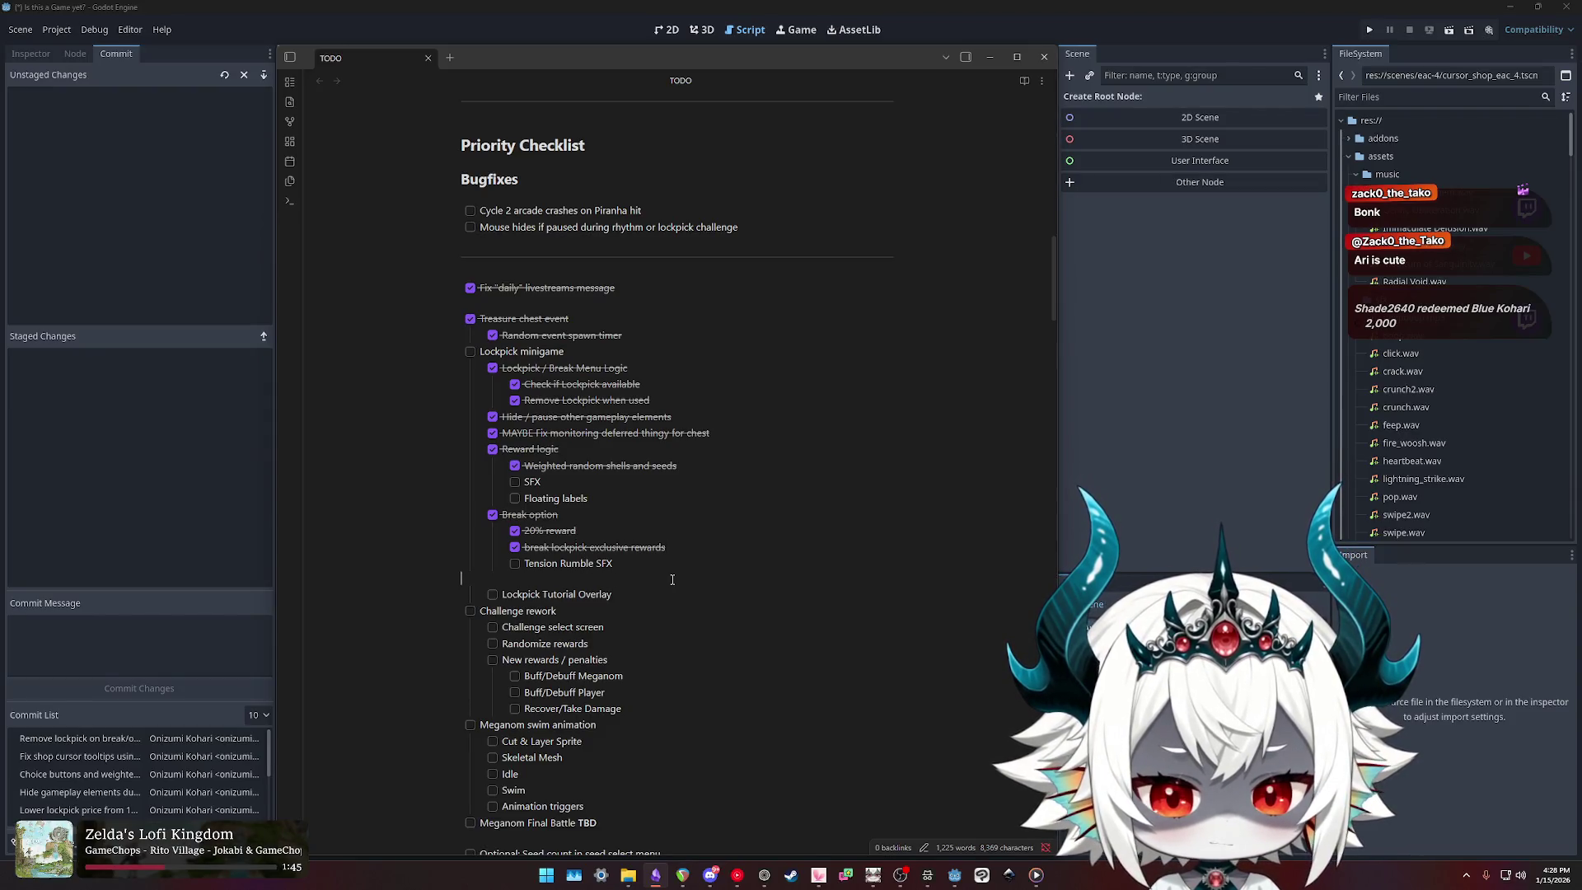
# Step: Delete the blank line under Tension Rumble SFX and run the project in a debug window
pyautogui.press('BackSpace')
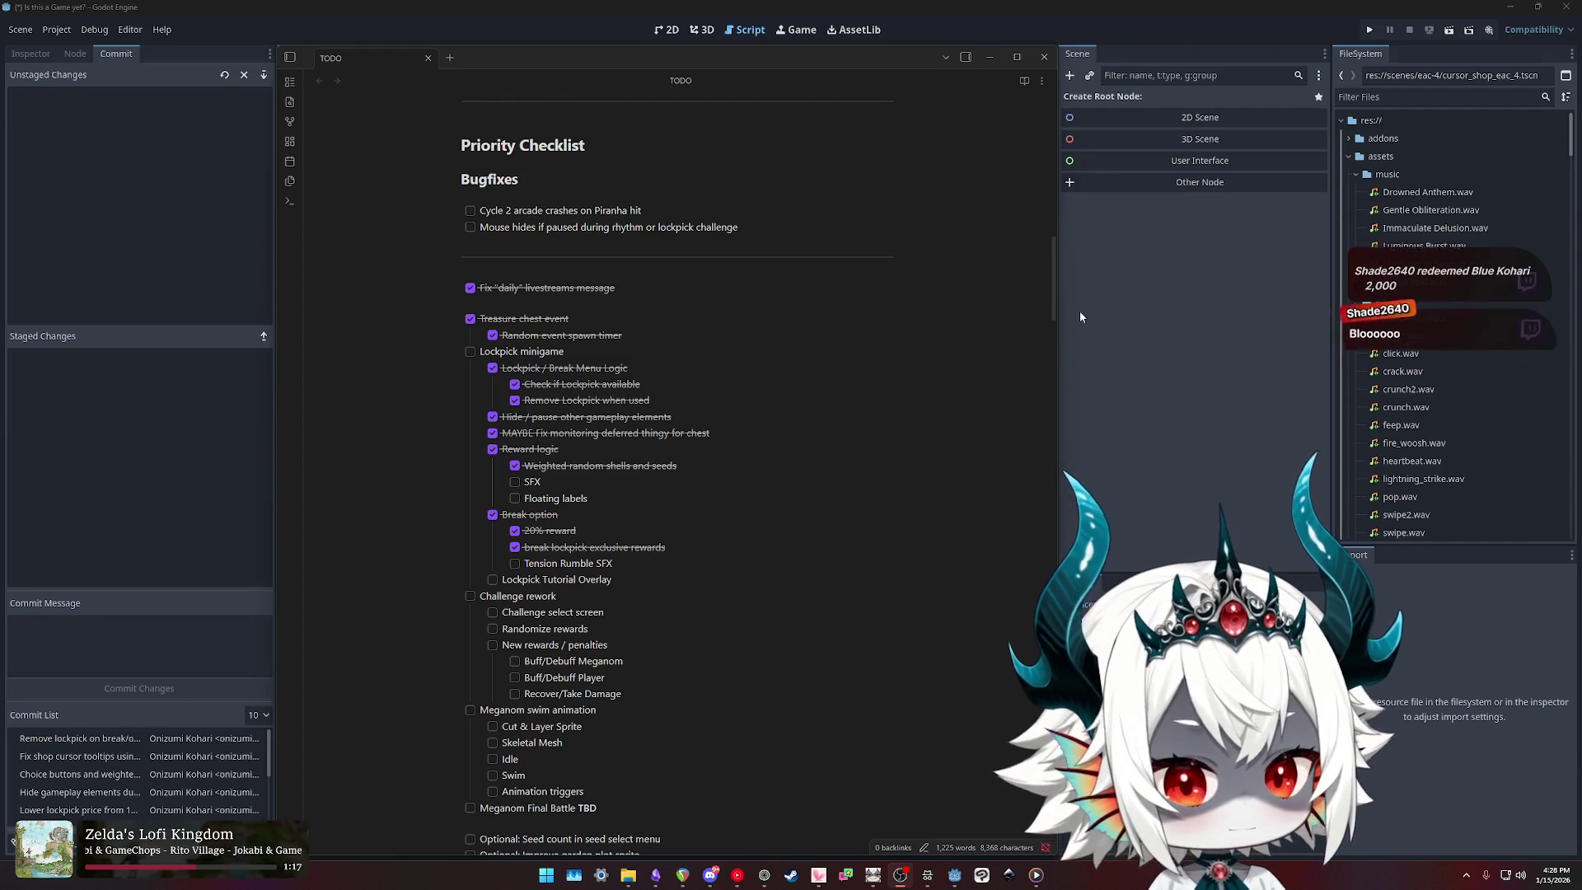
pyautogui.click(1368, 30)
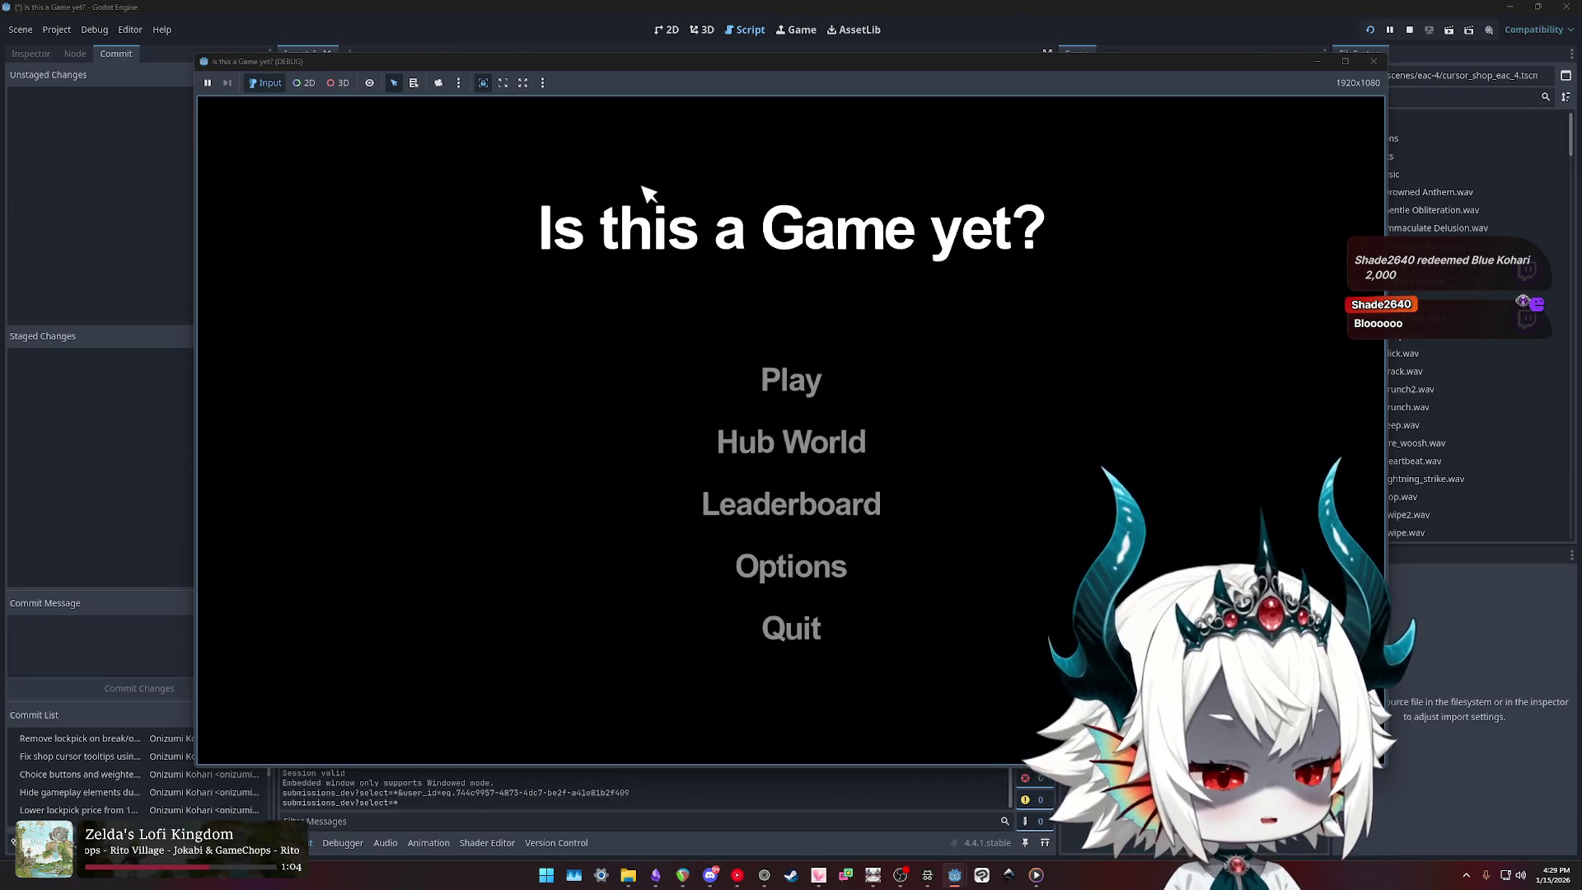
# Step: Dismiss the Welcome popup and start a new run from the main menu
pyautogui.click(770, 619)
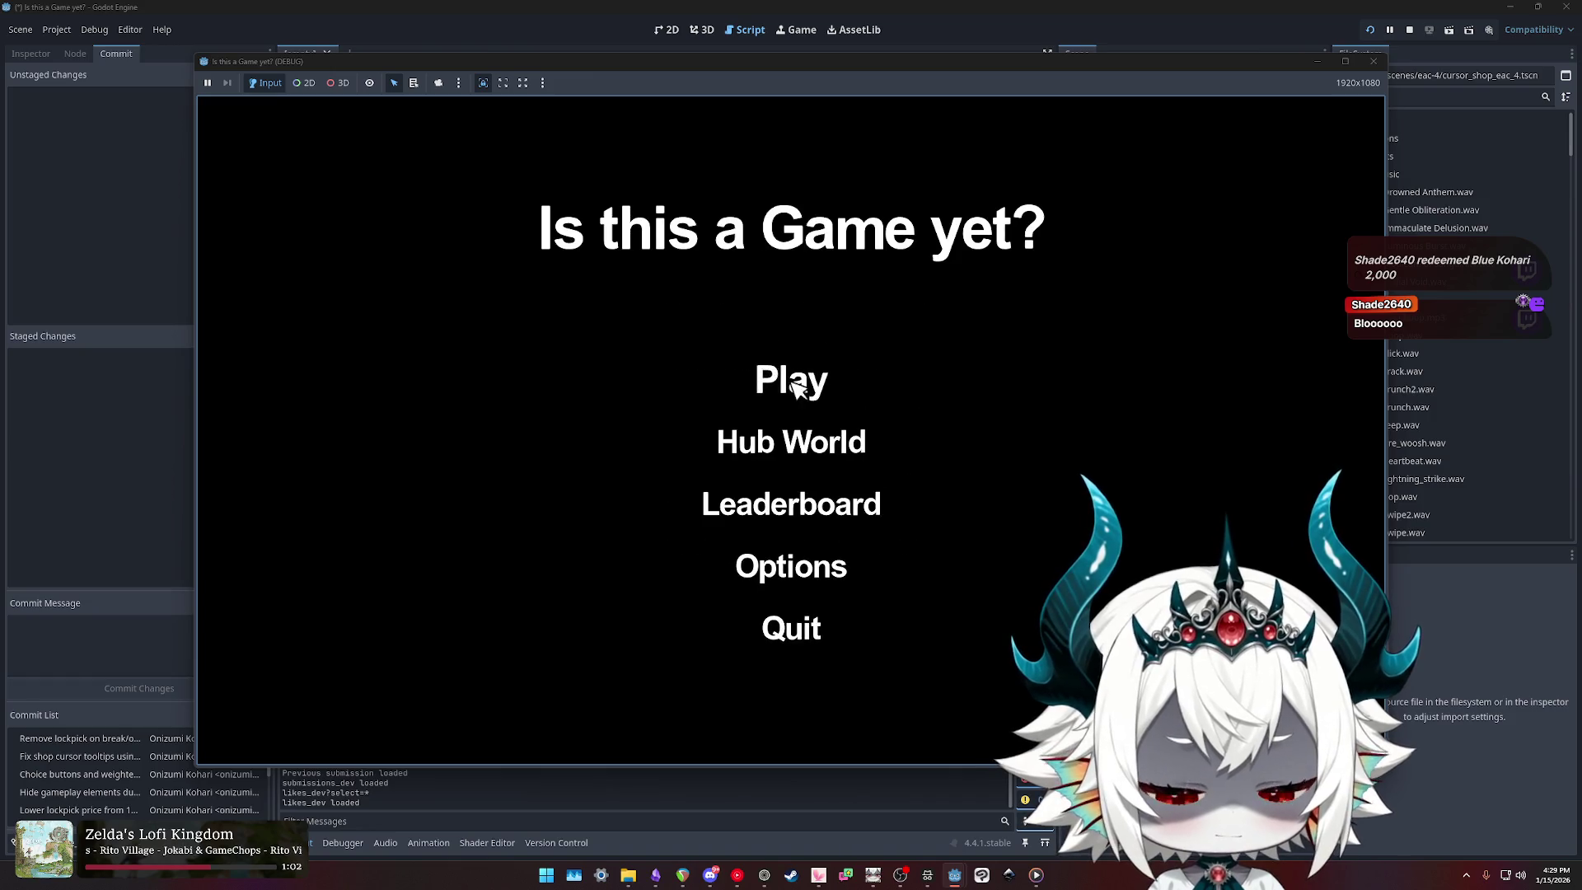
pyautogui.click(793, 383)
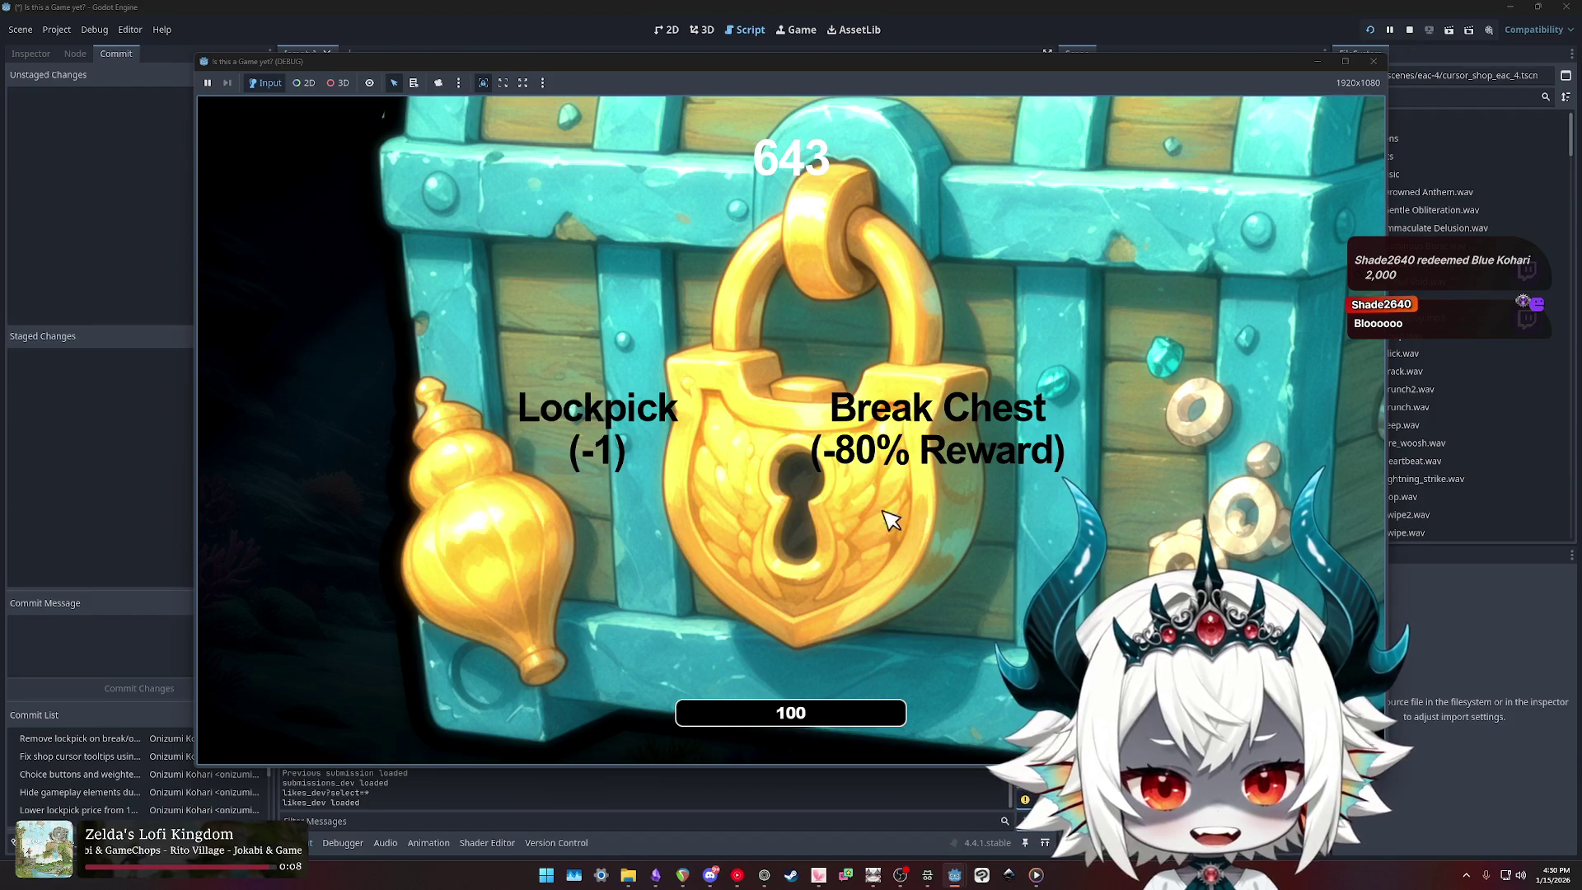
# Step: Break open two chests, then choose Lockpick on the next chest at score 1086
pyautogui.click(950, 437)
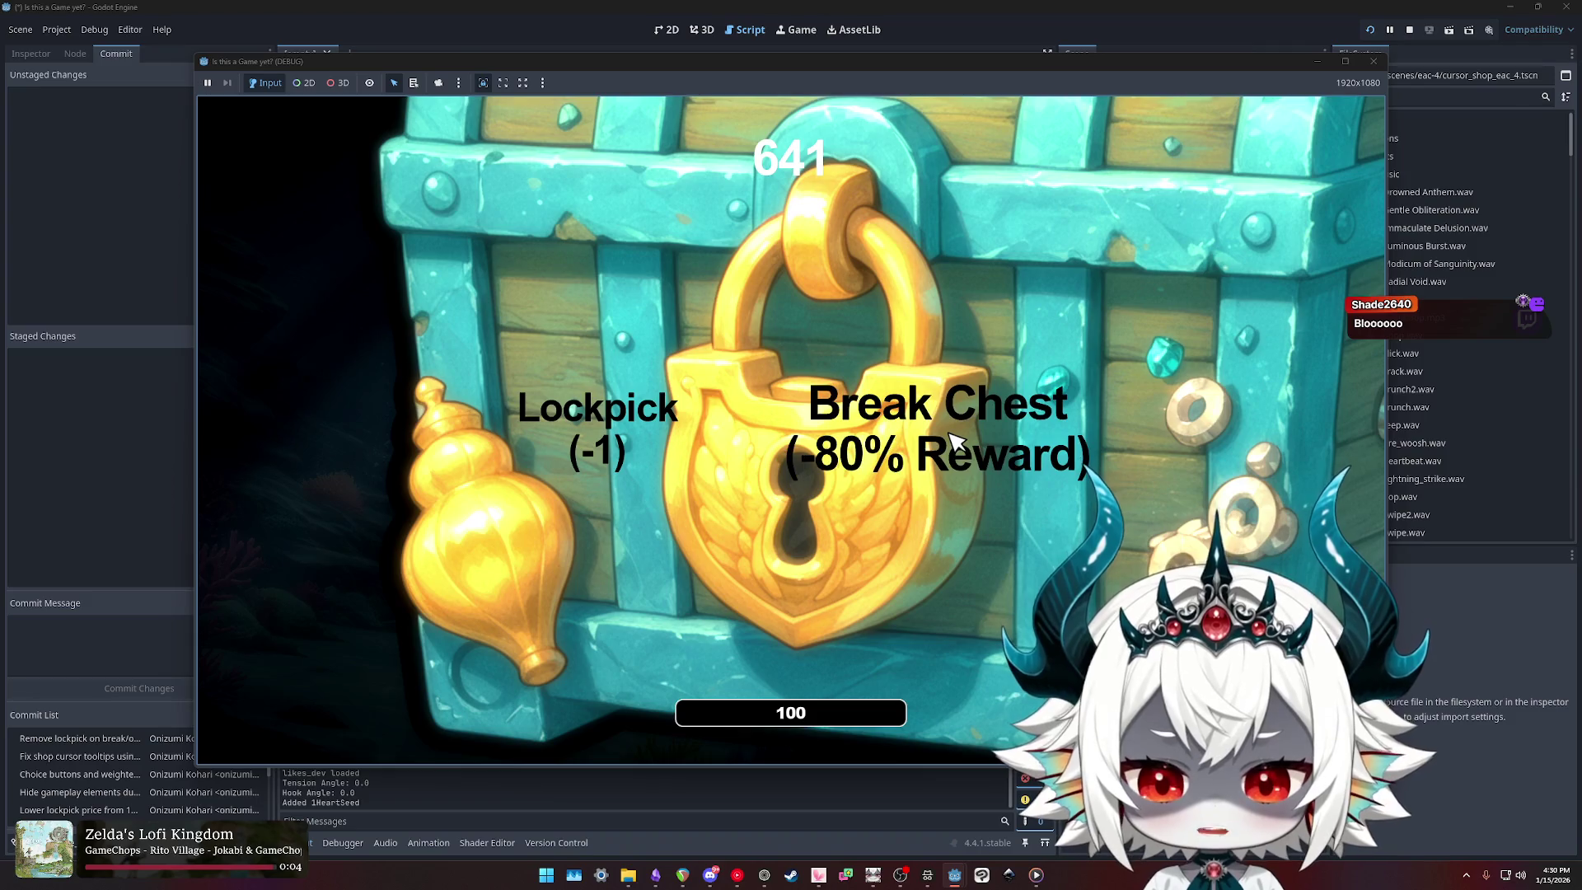
pyautogui.click(932, 447)
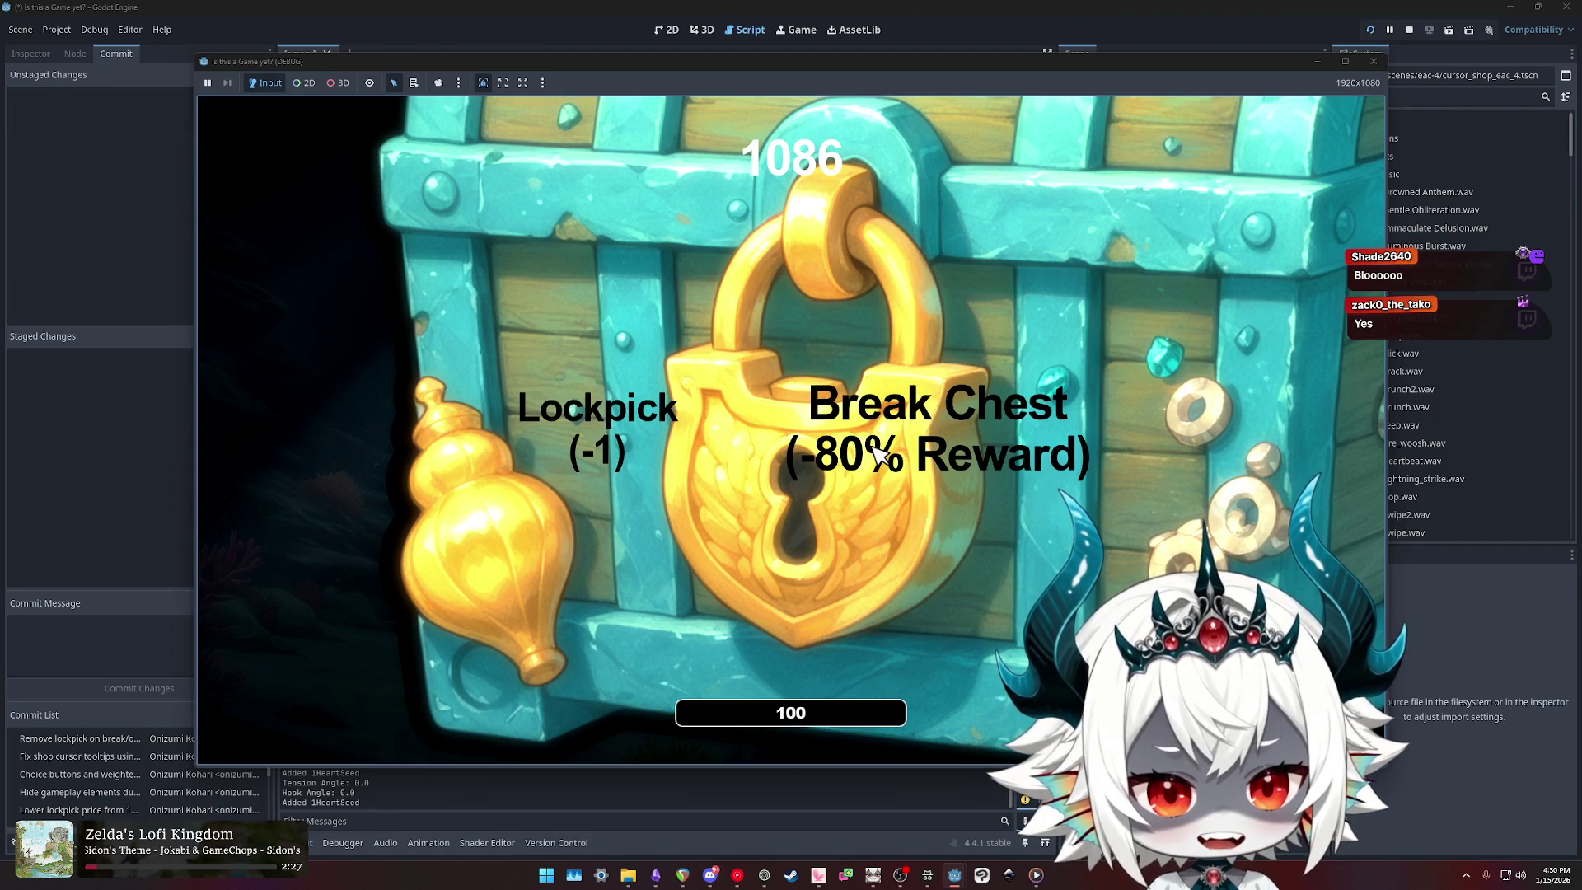
pyautogui.click(618, 449)
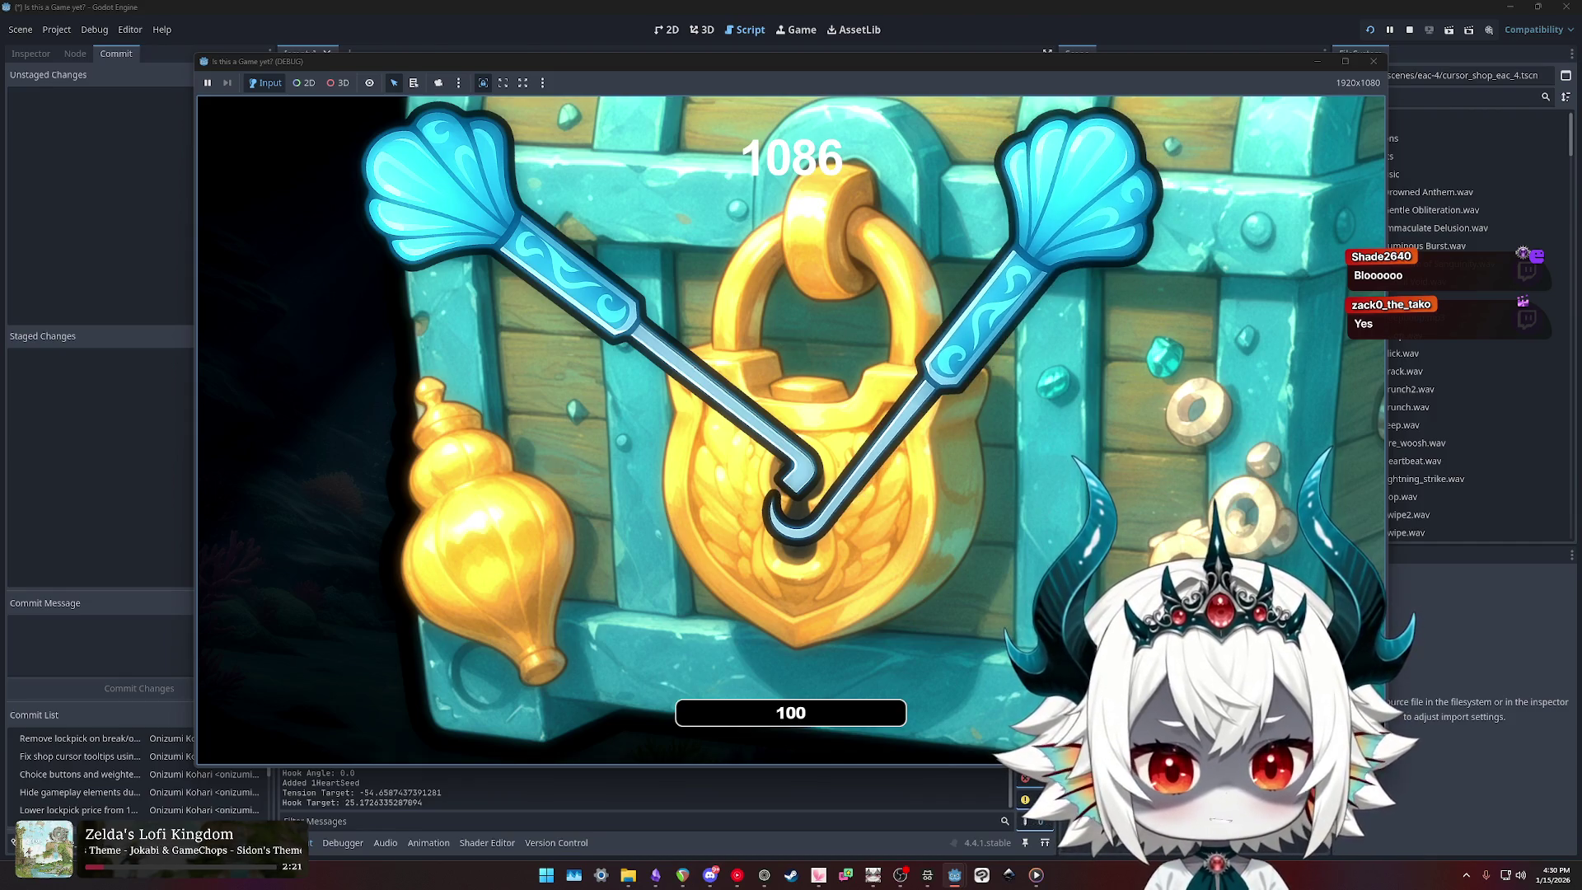
# Step: Swing the left and right lockpicks to position them and probe the lock
pyautogui.press('Left')
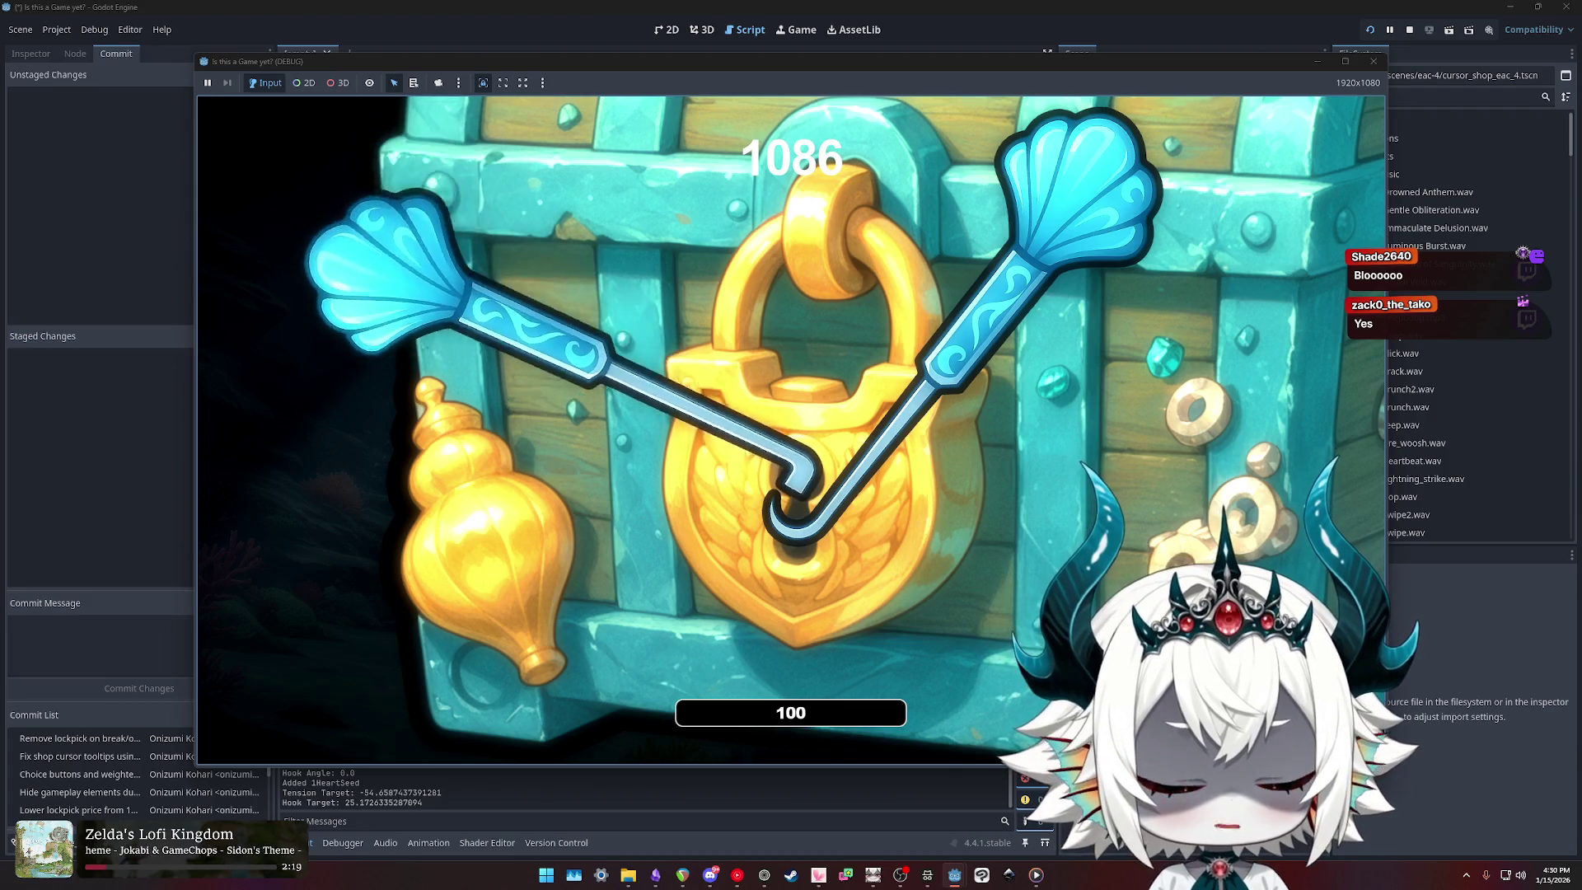
pyautogui.press('Right')
pyautogui.press('d')
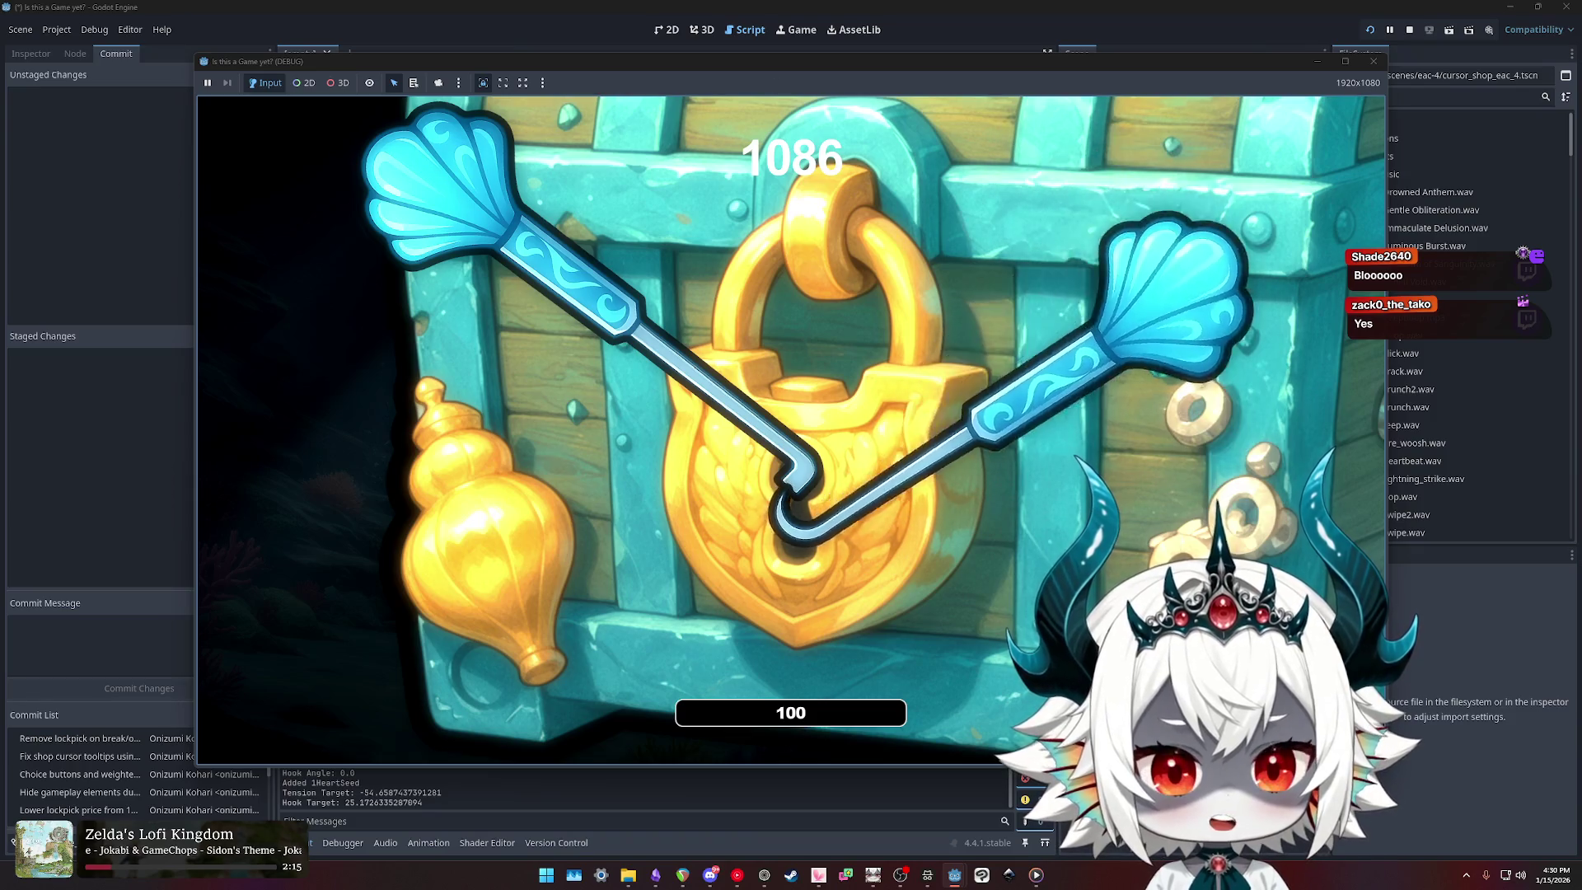
pyautogui.press('a')
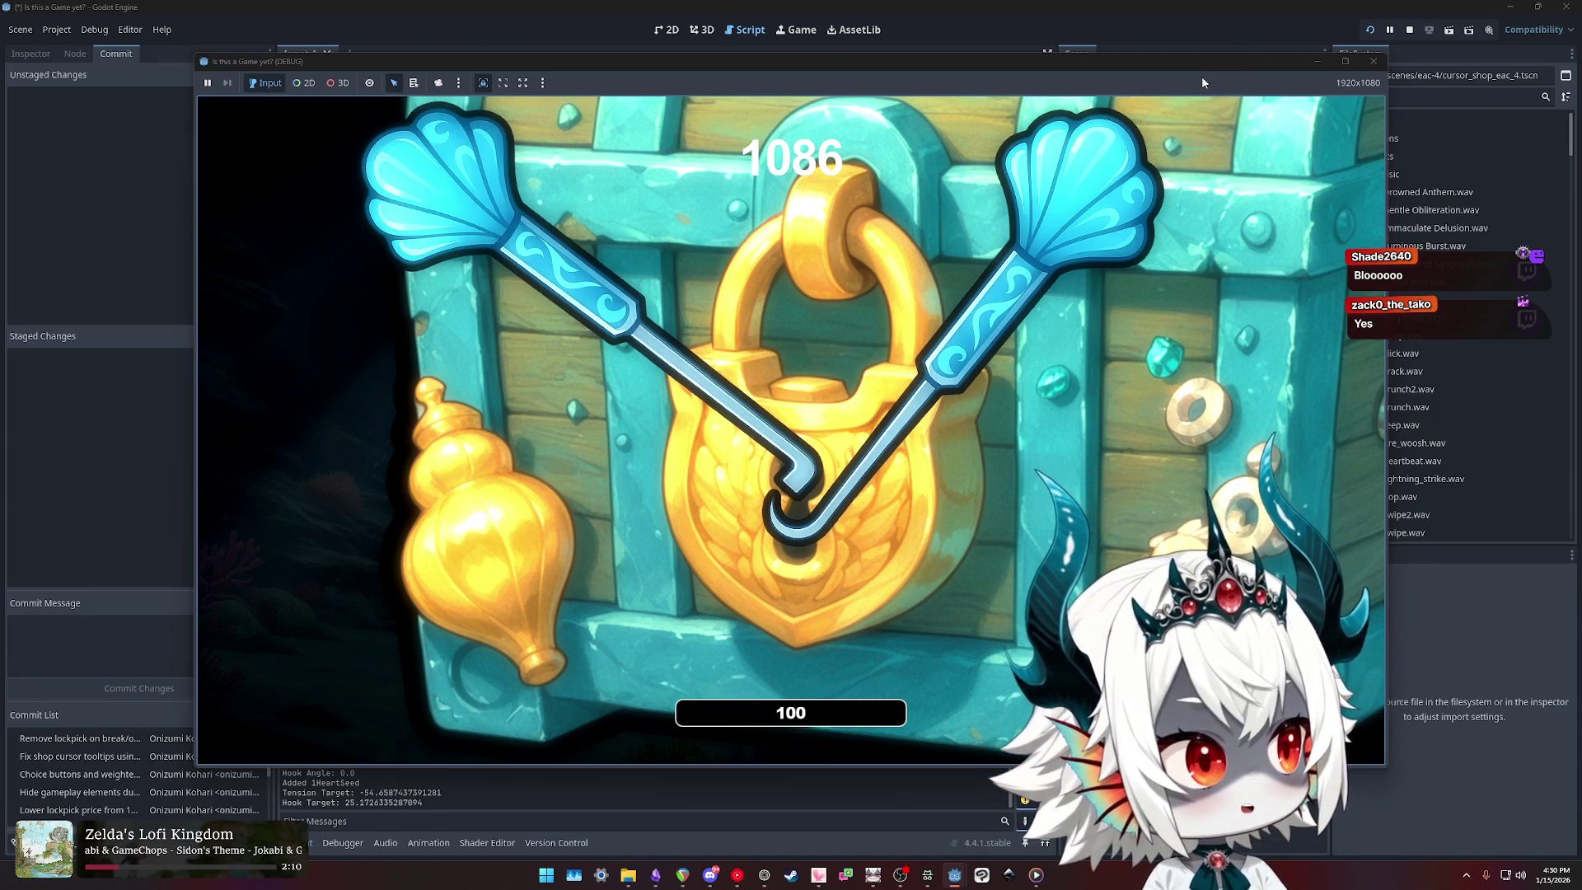
pyautogui.press('Left')
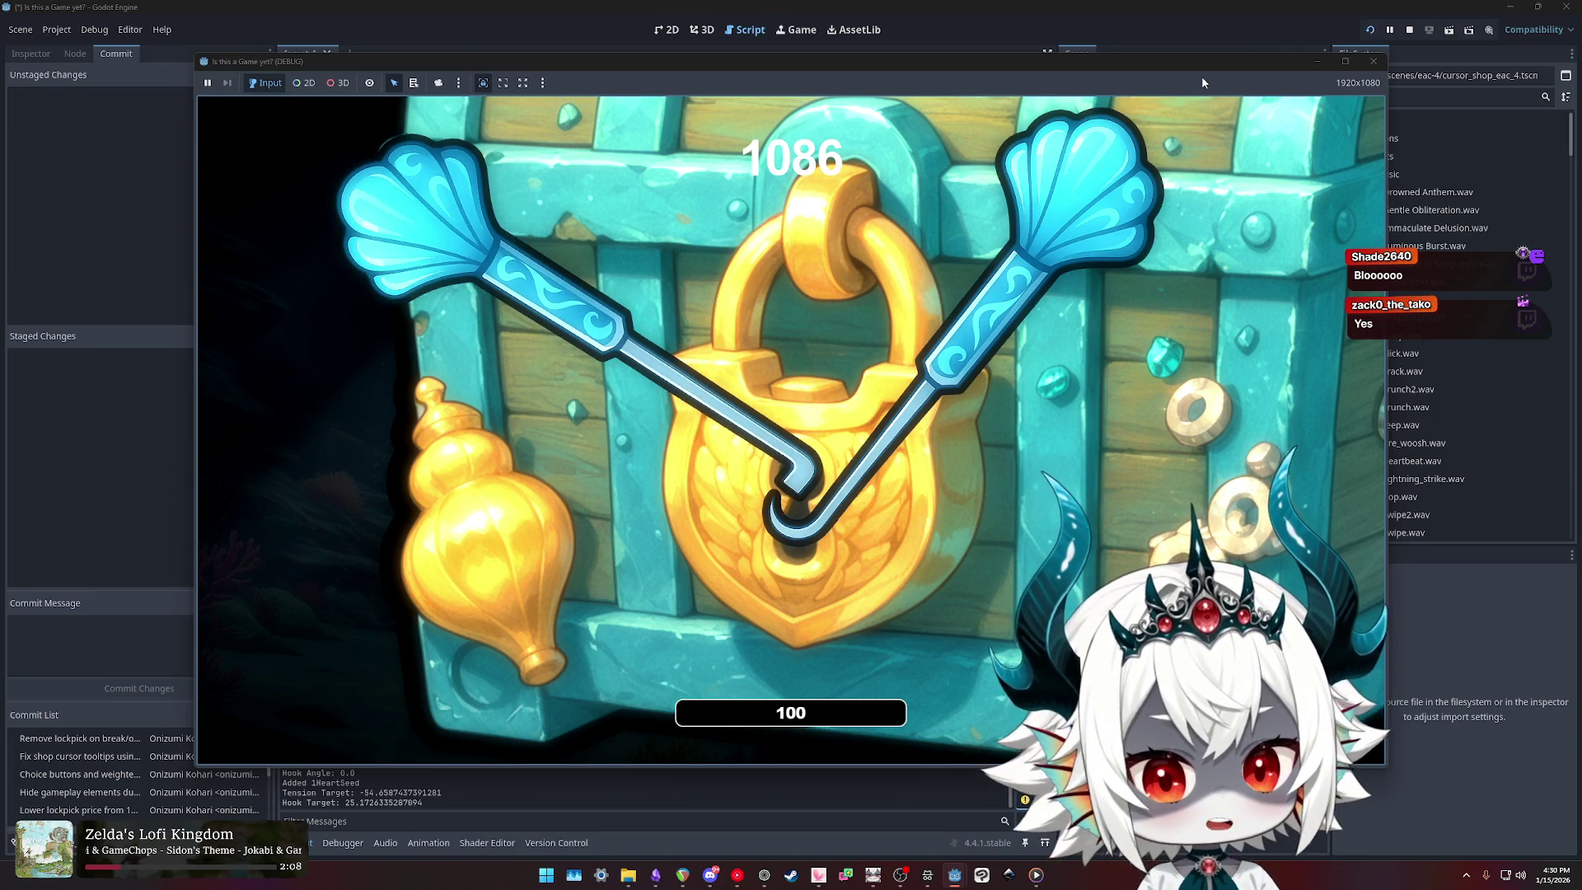
pyautogui.press('Left')
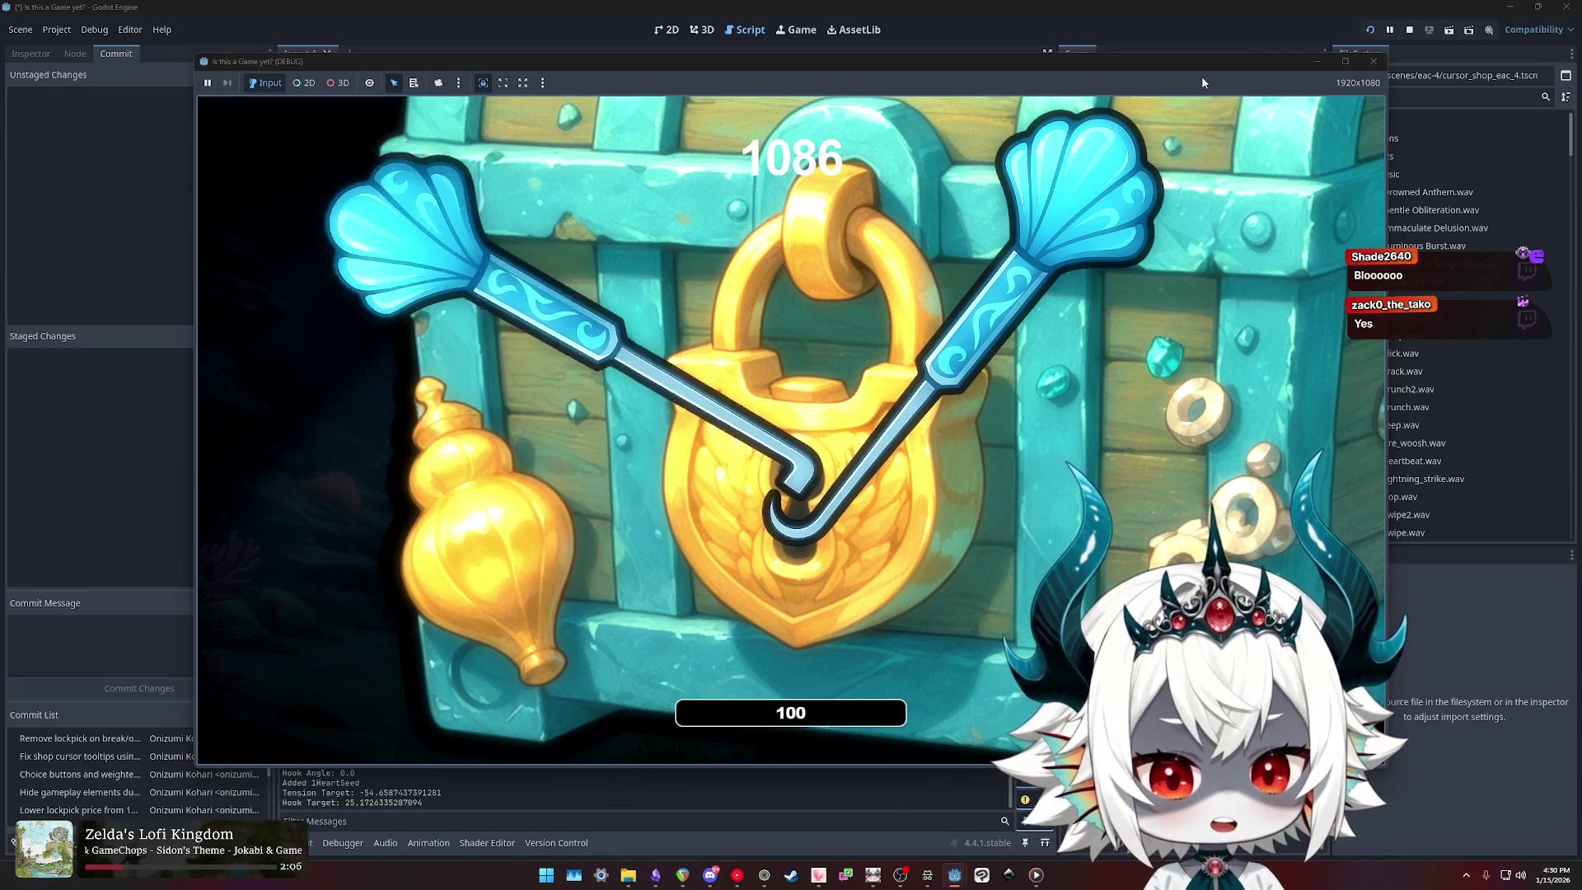
pyautogui.press('Left')
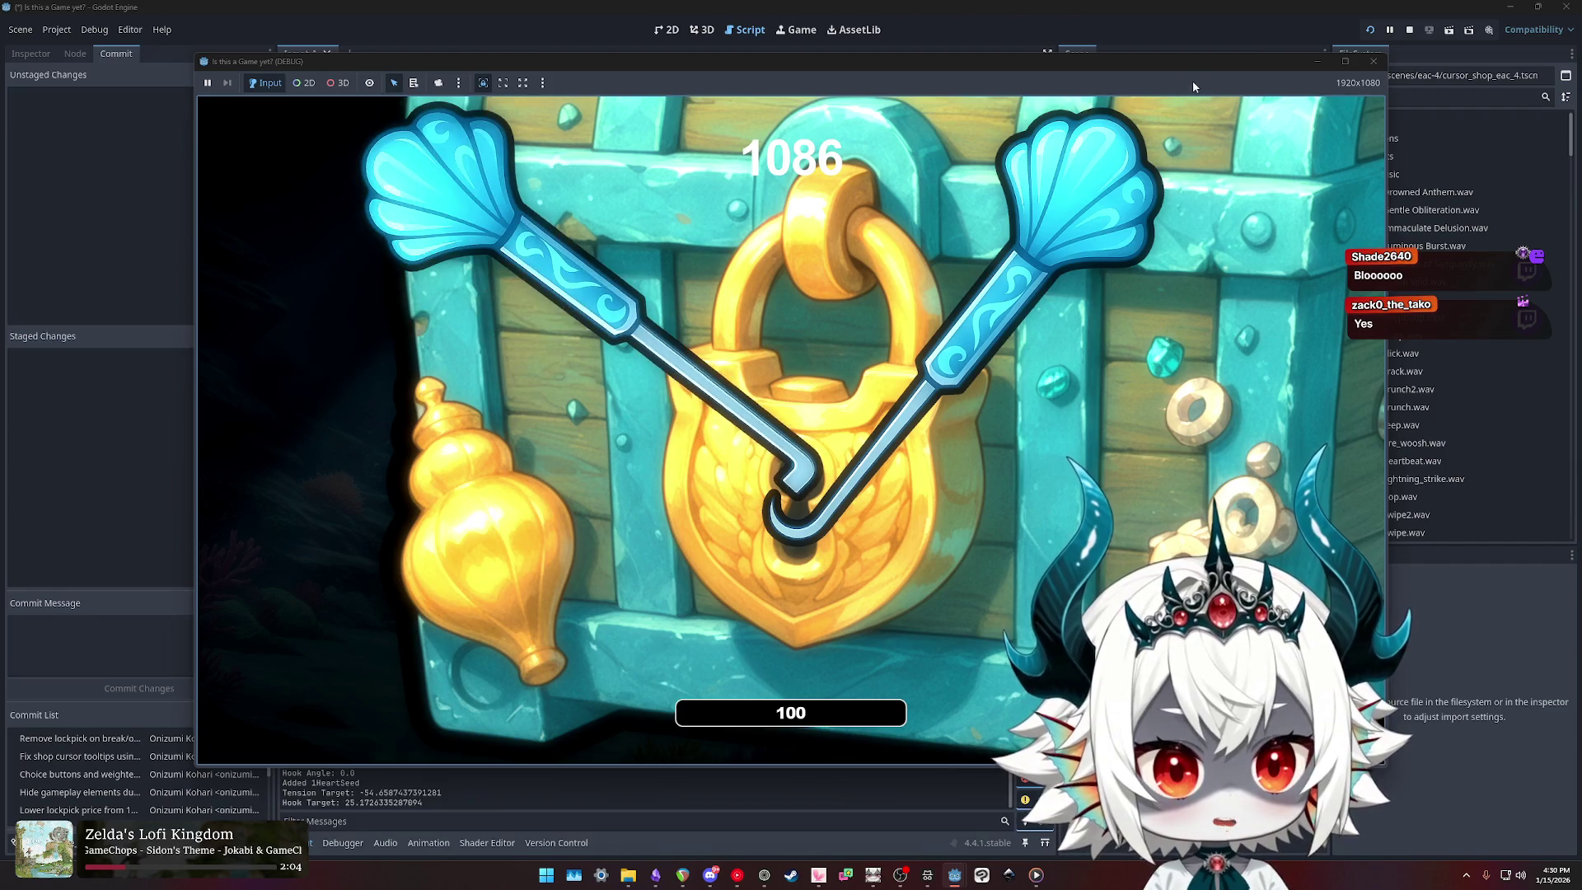
# Step: Work the right lockpick down until the lock opens, raising the score to 1282
pyautogui.press('Right')
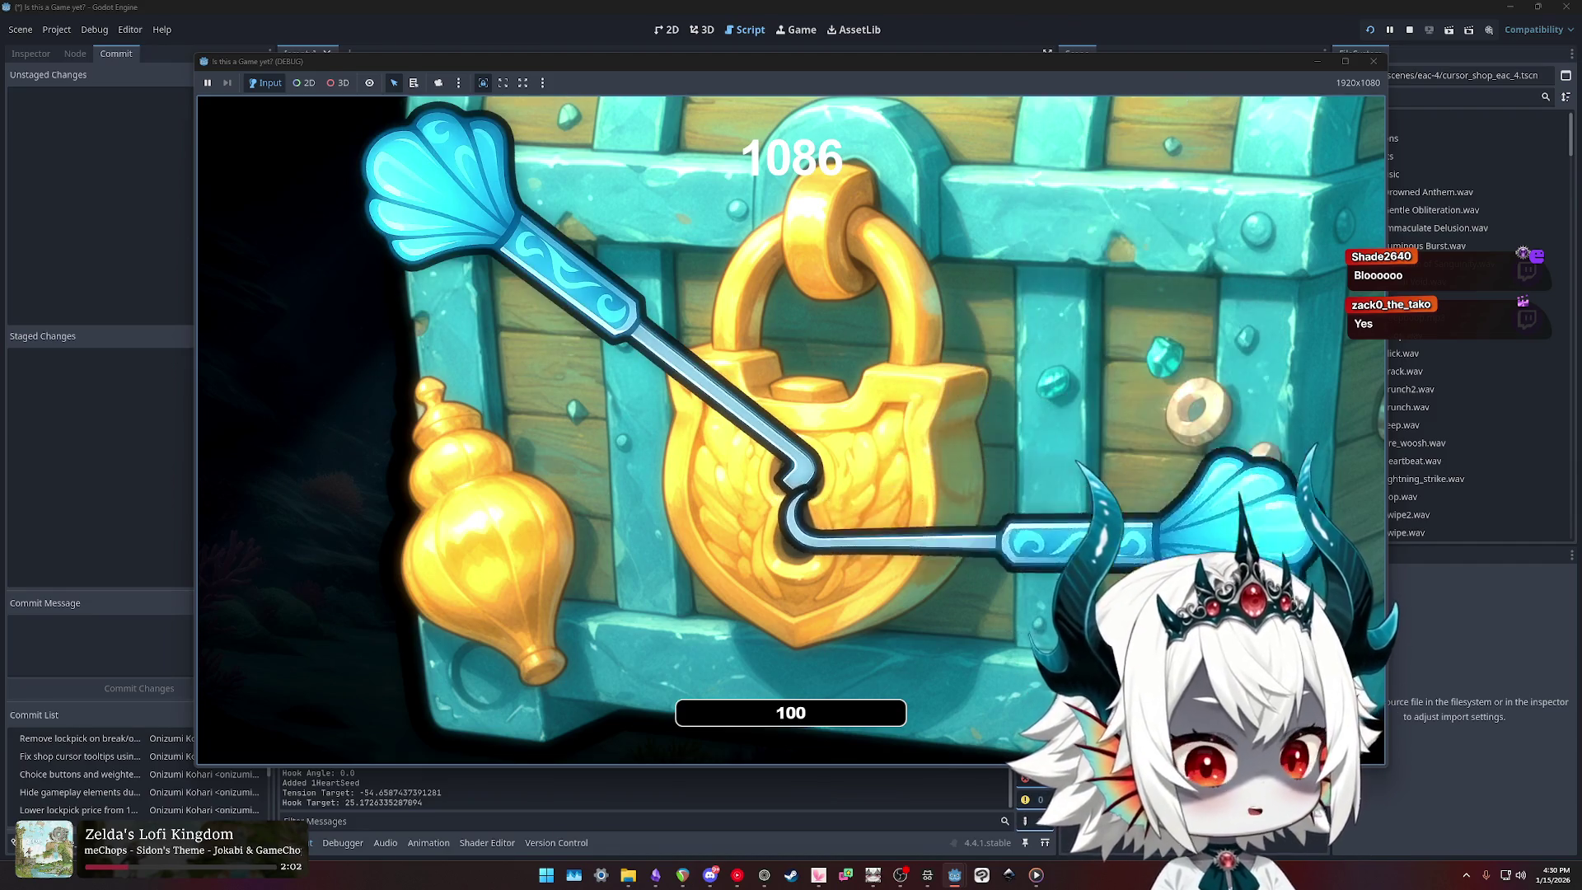
pyautogui.press('Right')
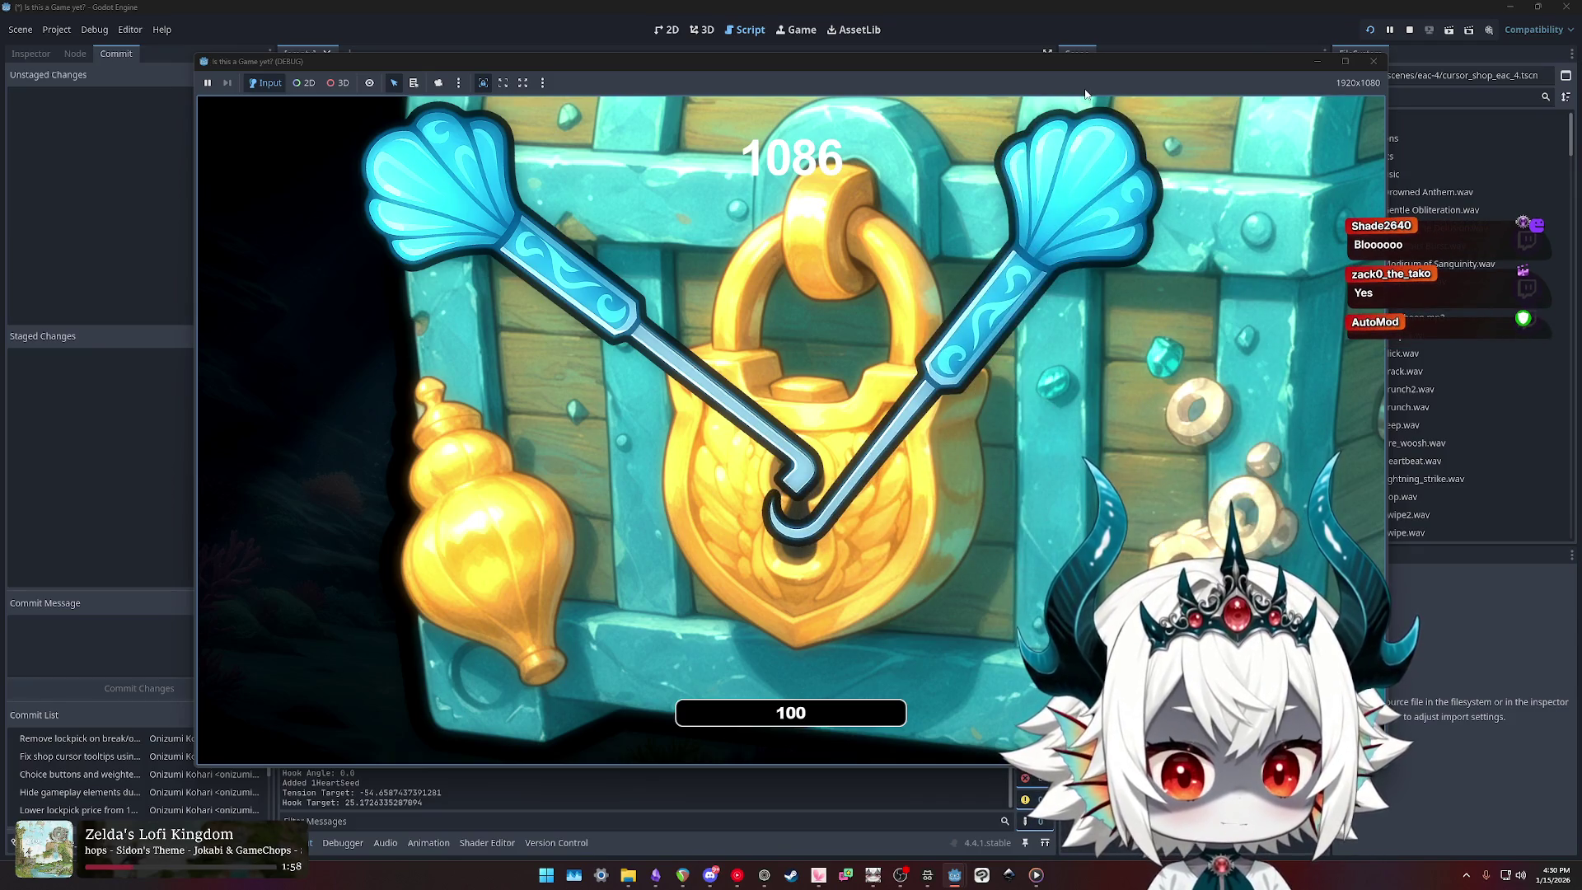
pyautogui.press('Right')
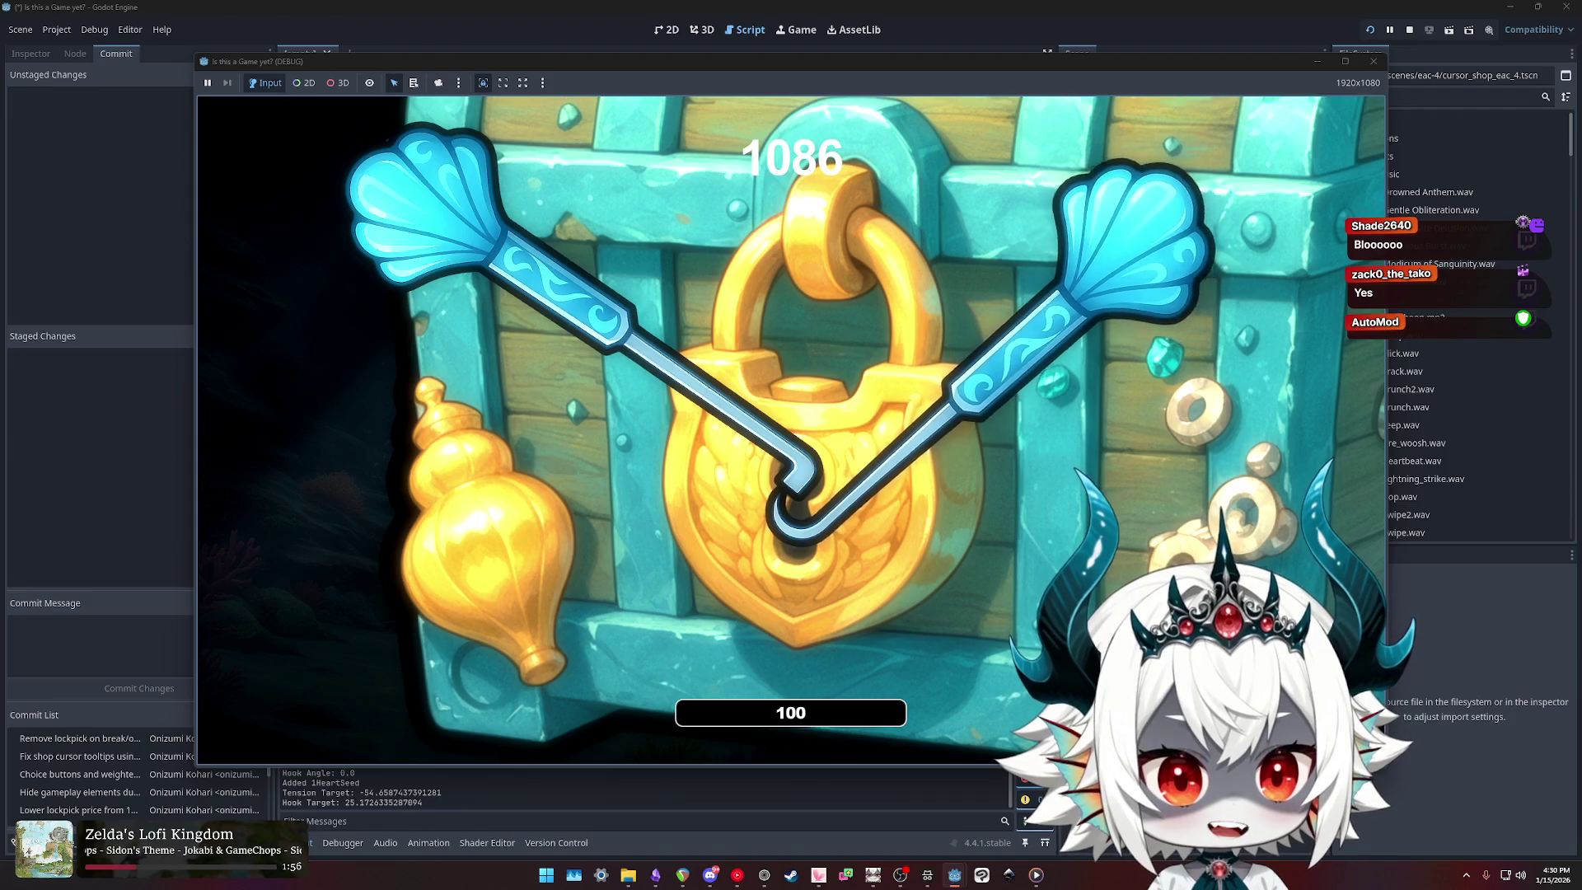
pyautogui.press('Right')
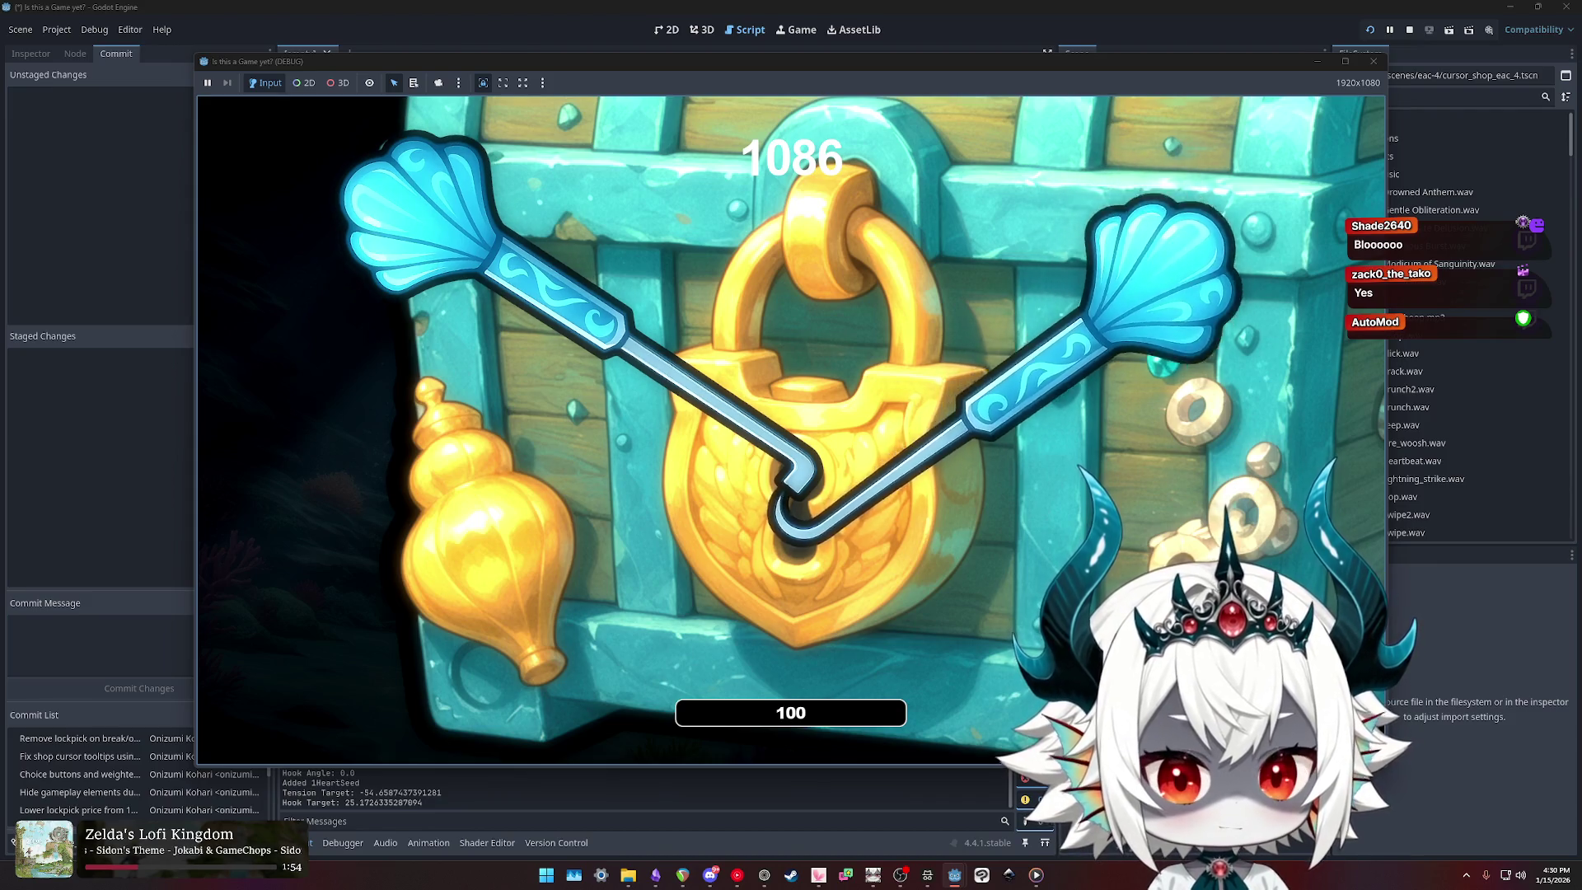
pyautogui.press('Right')
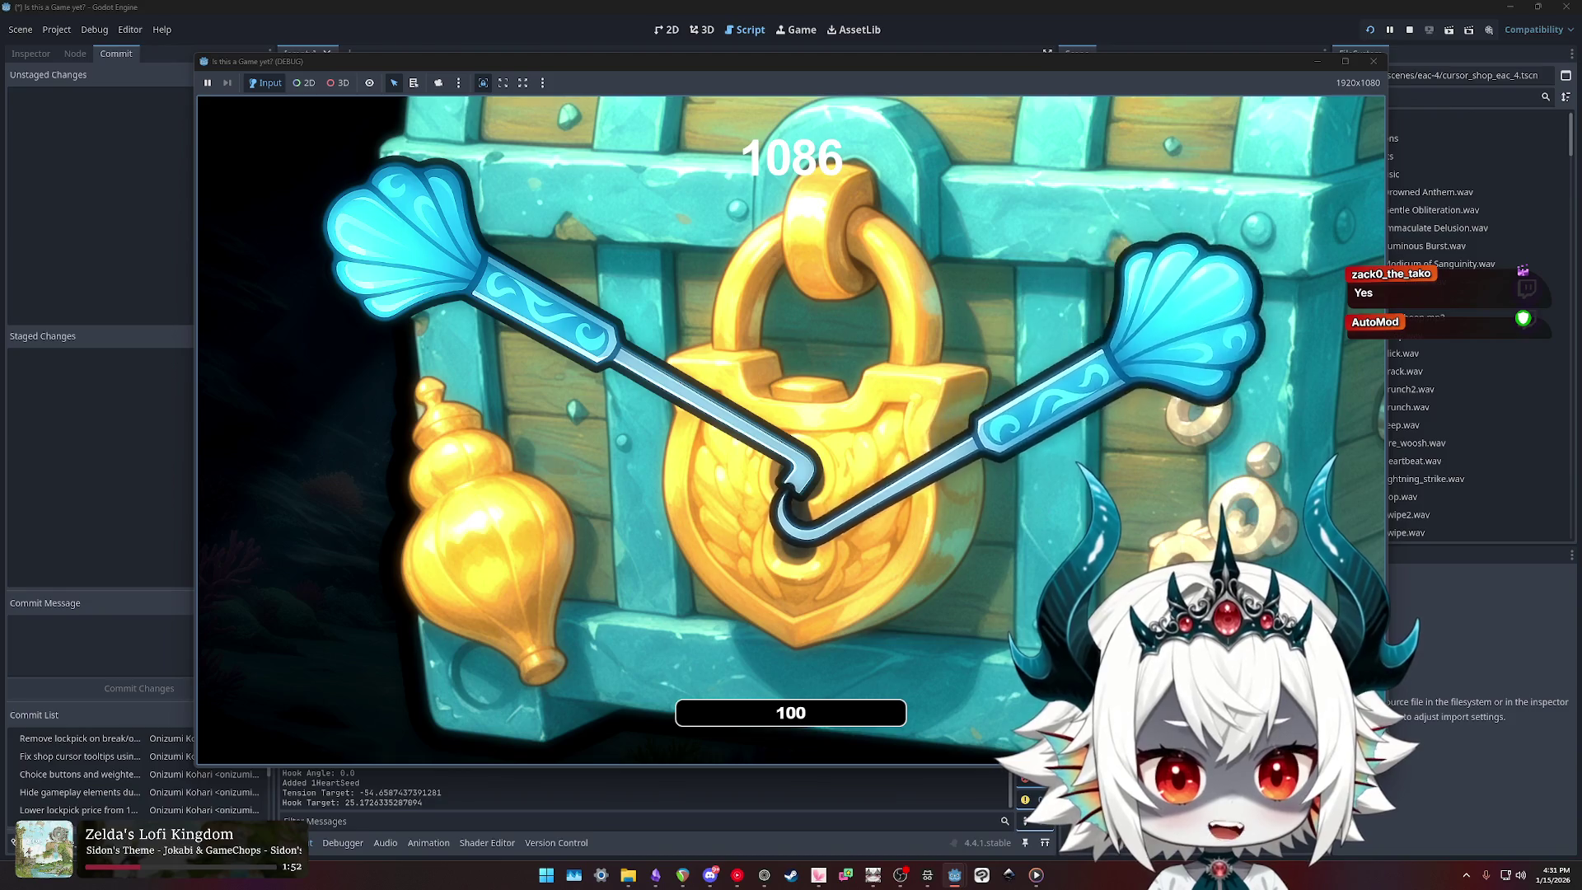
pyautogui.press('Right')
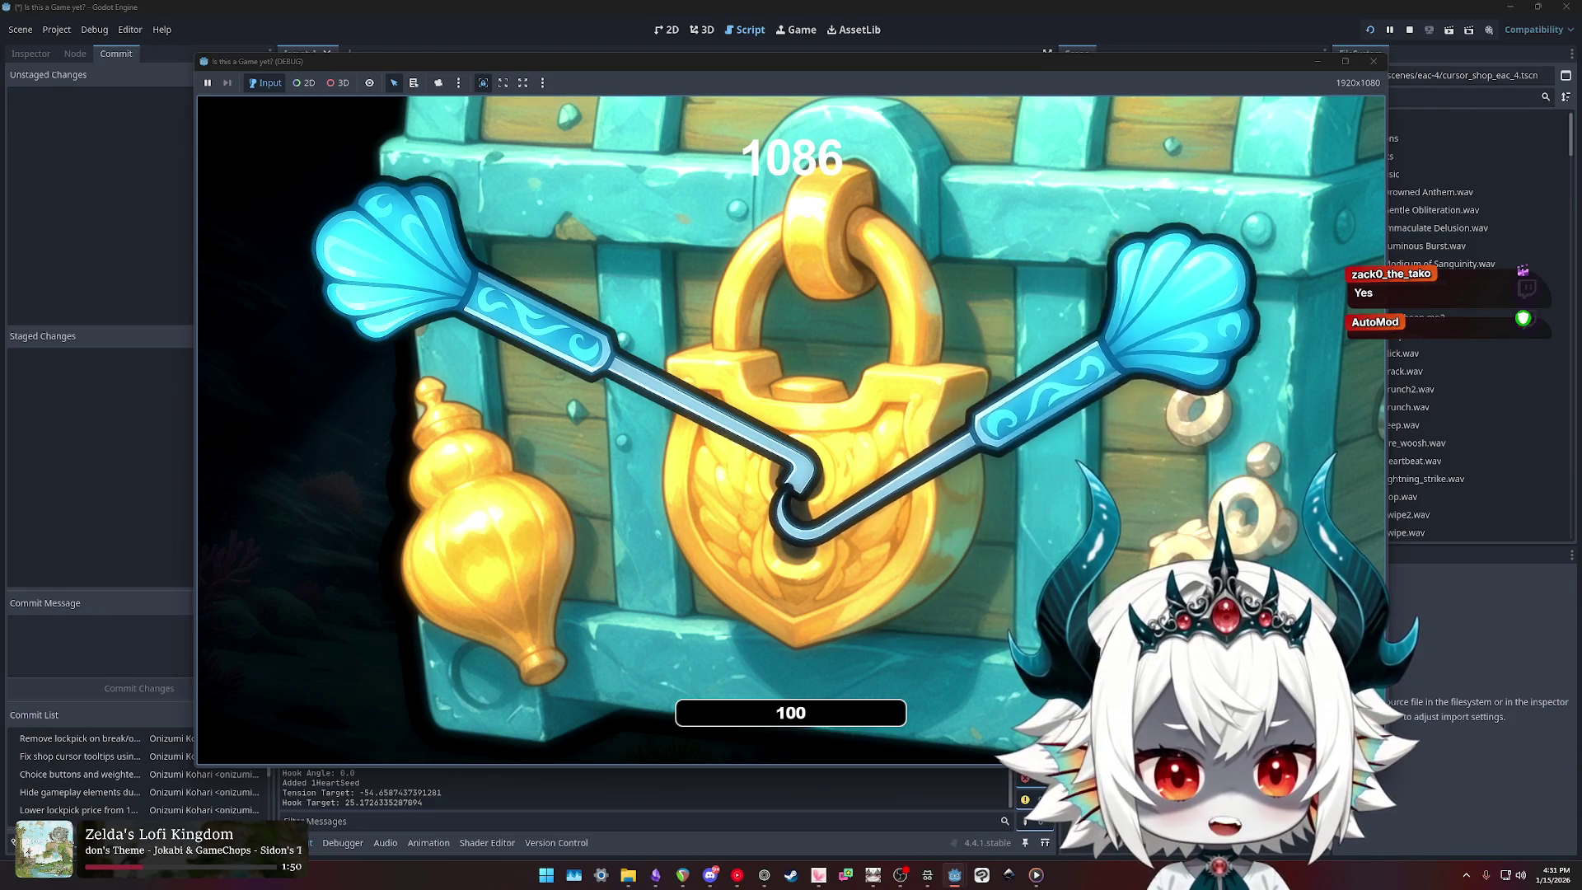
pyautogui.press('Right')
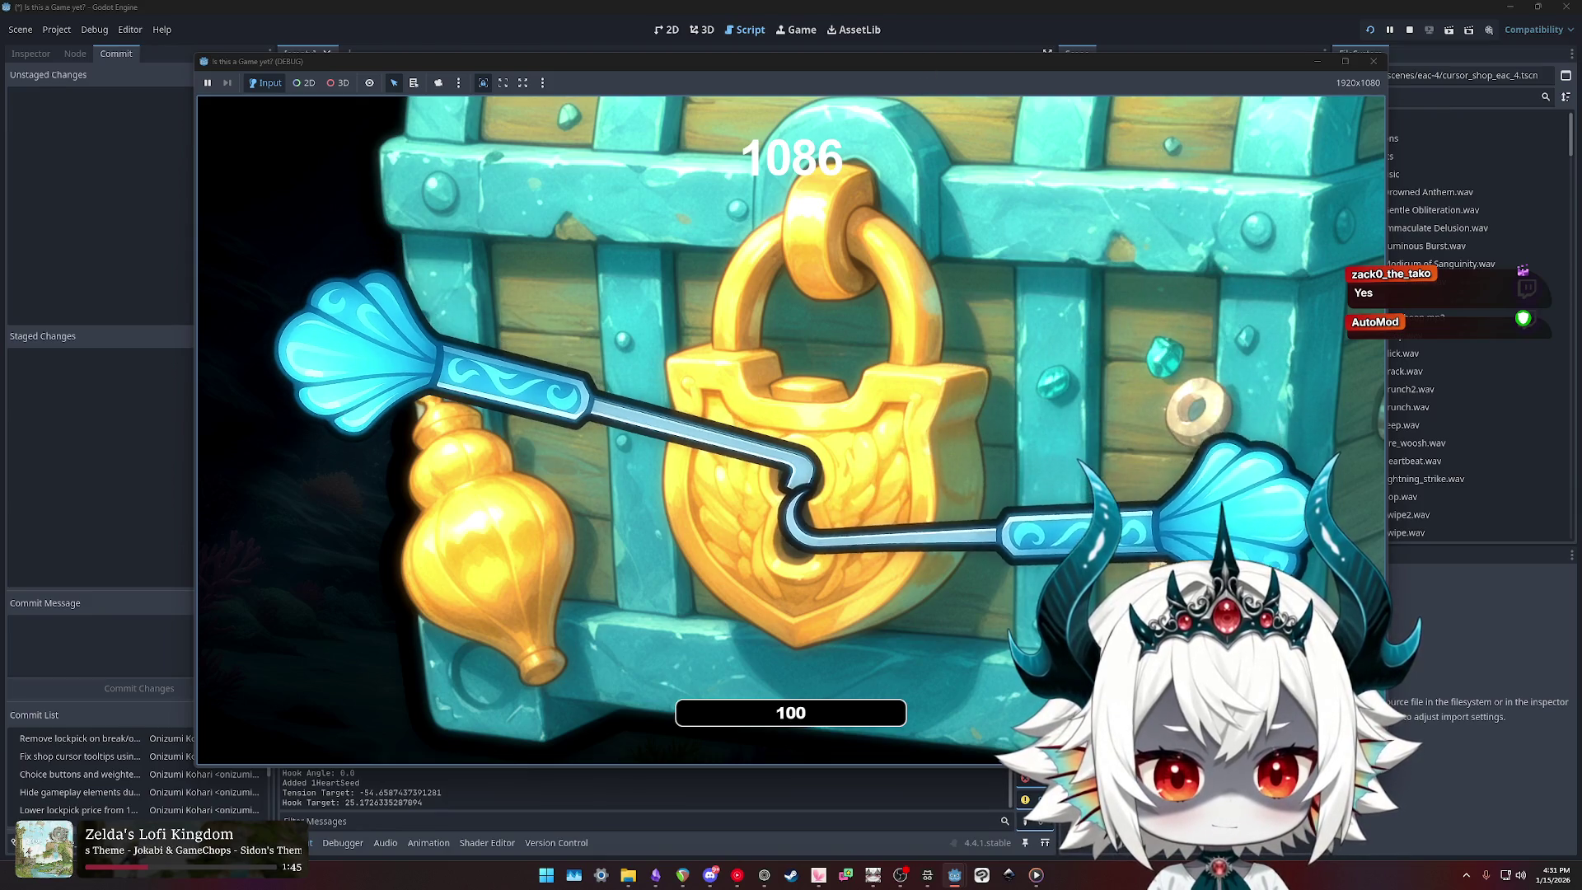
pyautogui.press('Left')
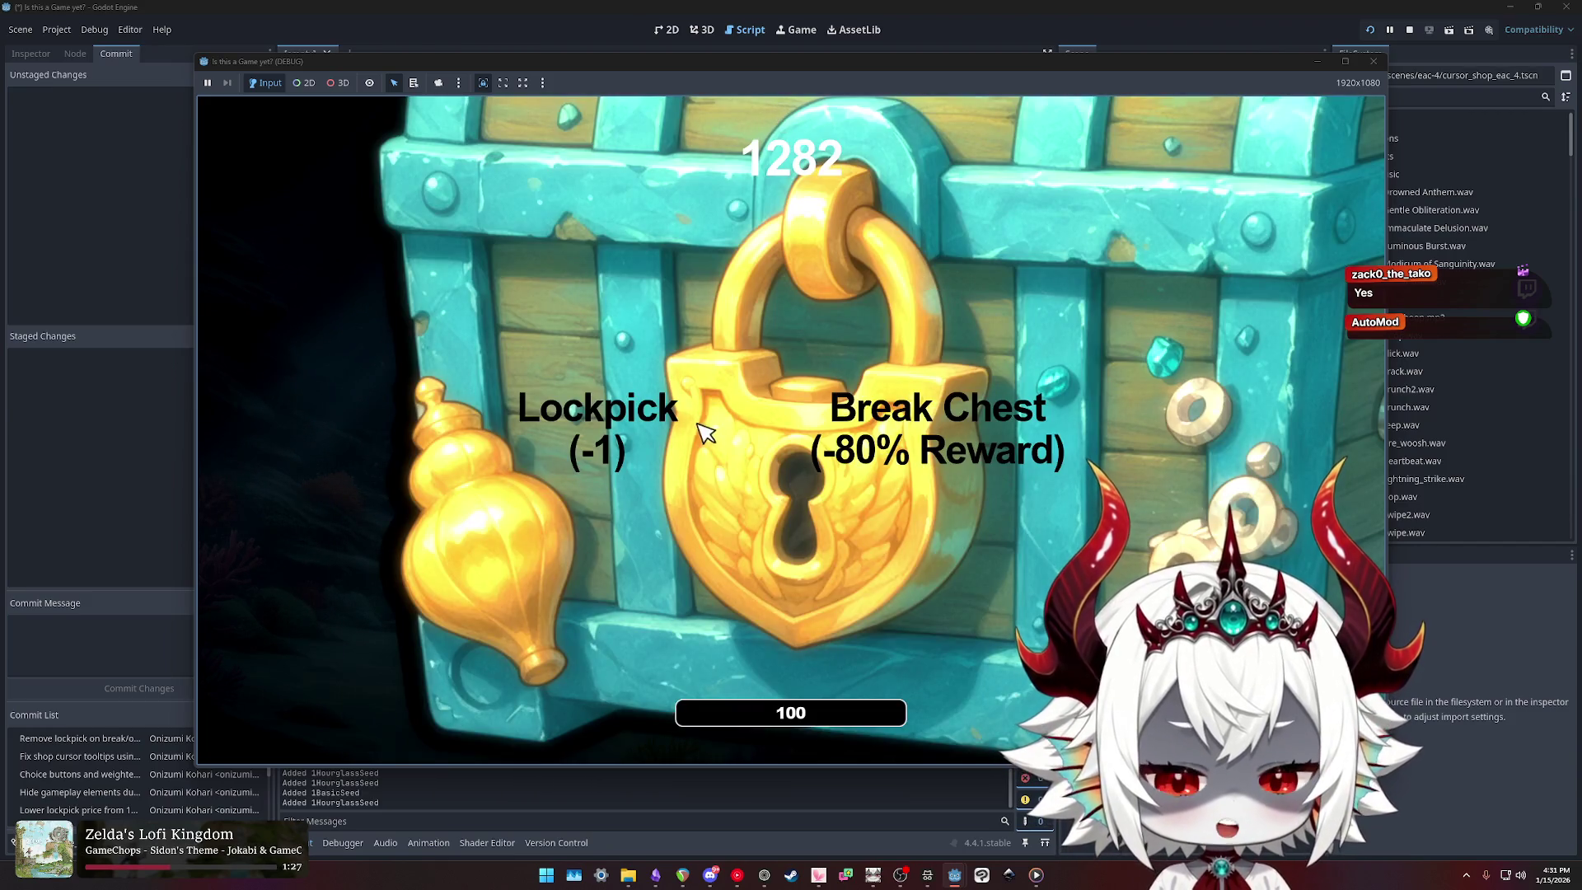
# Step: Lockpick a chest, answer the Swarm Challenge offer and pop the first bubbles
pyautogui.click(595, 427)
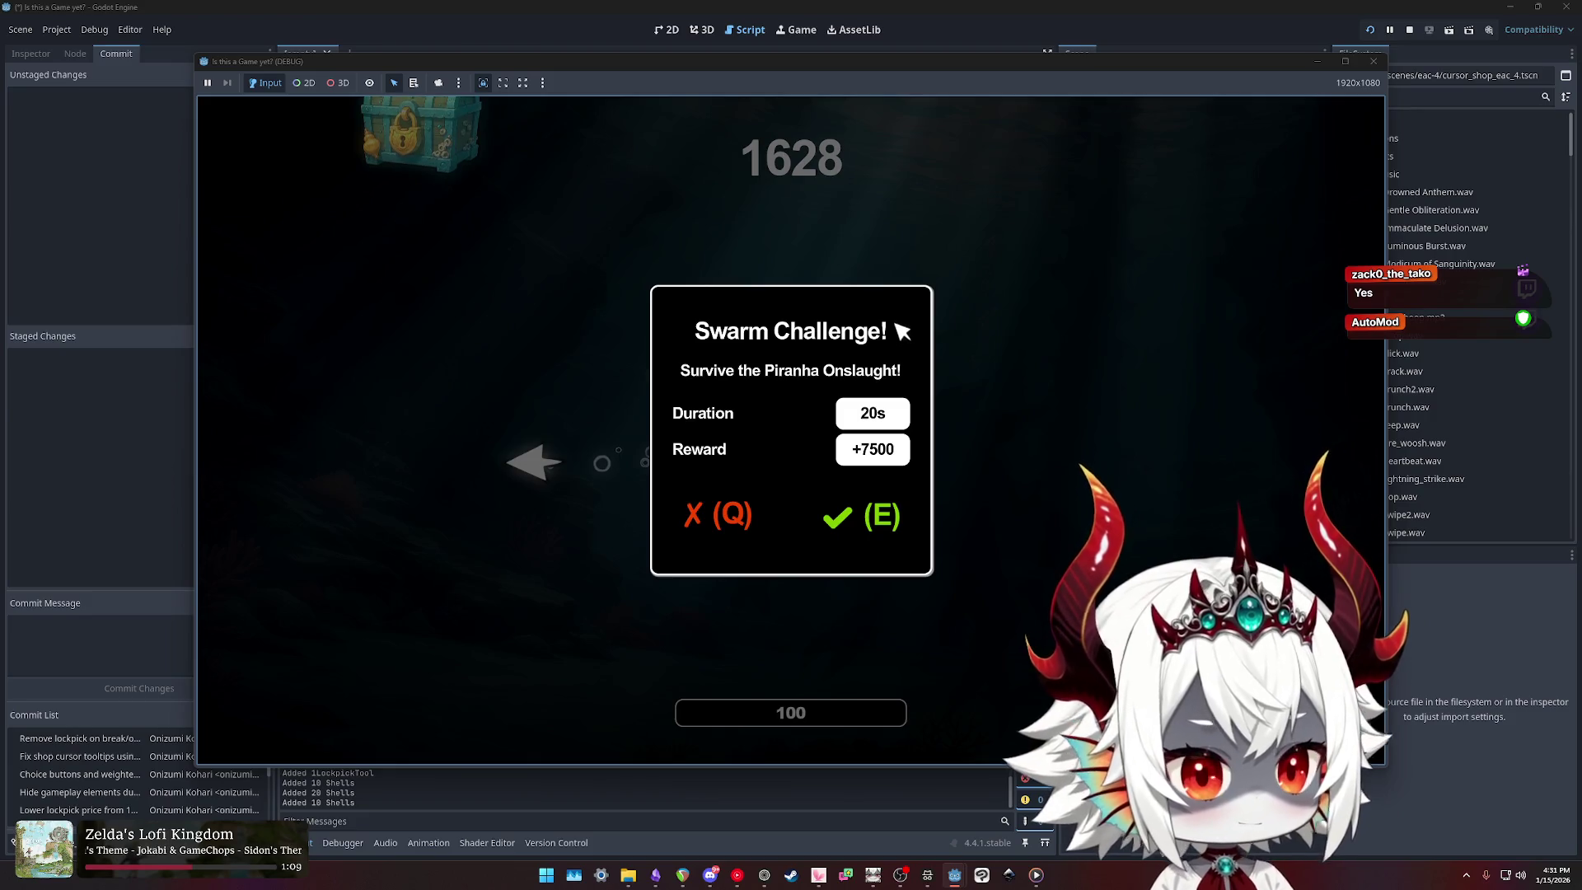
pyautogui.press('e')
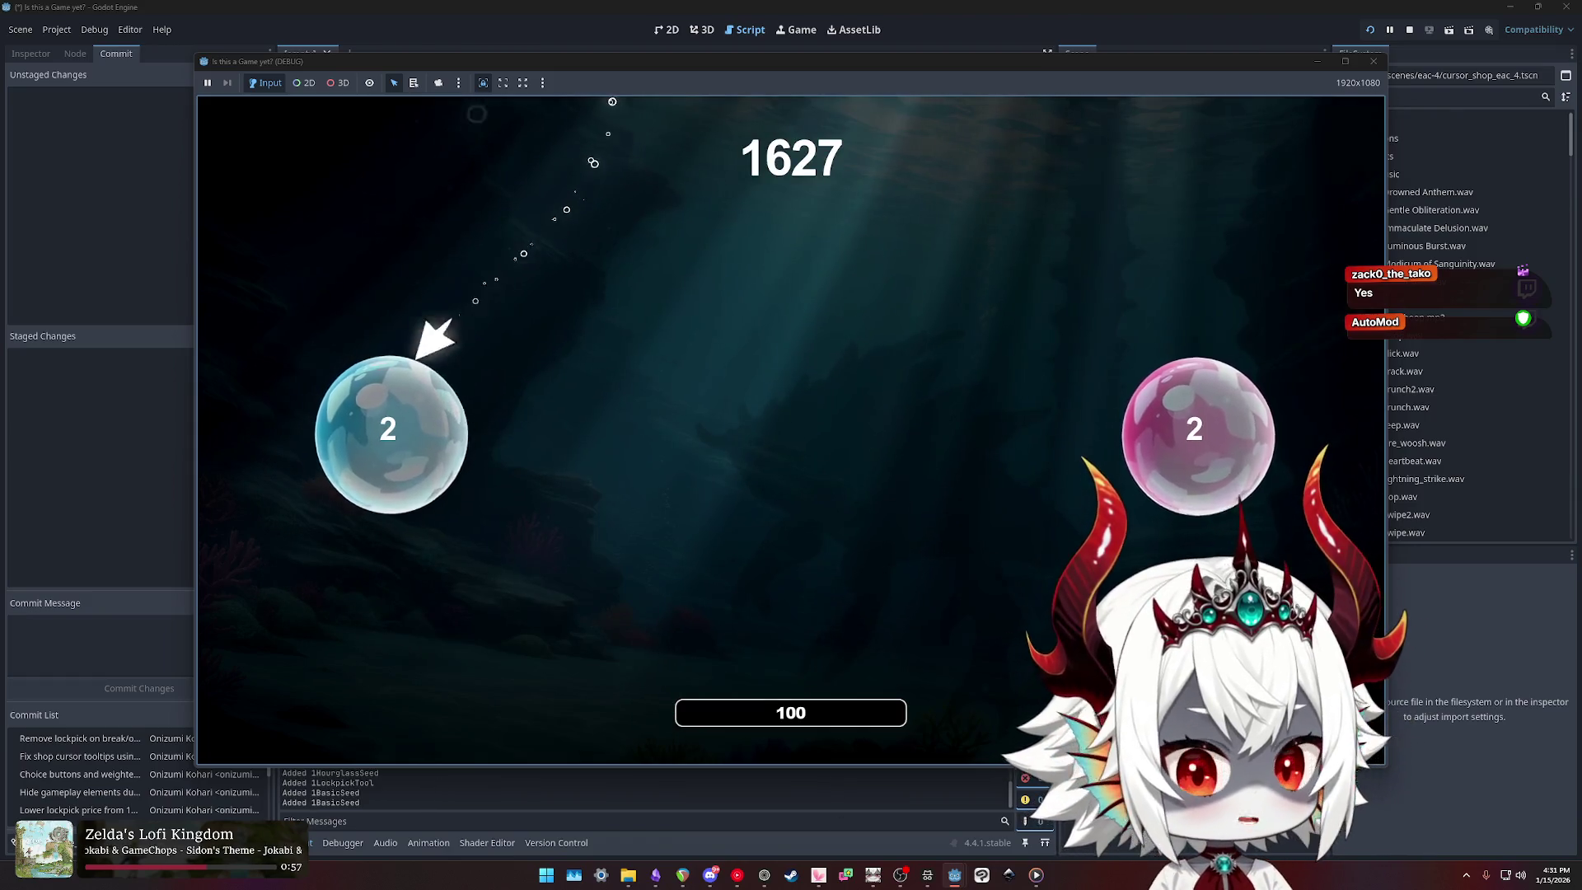
pyautogui.click(387, 395)
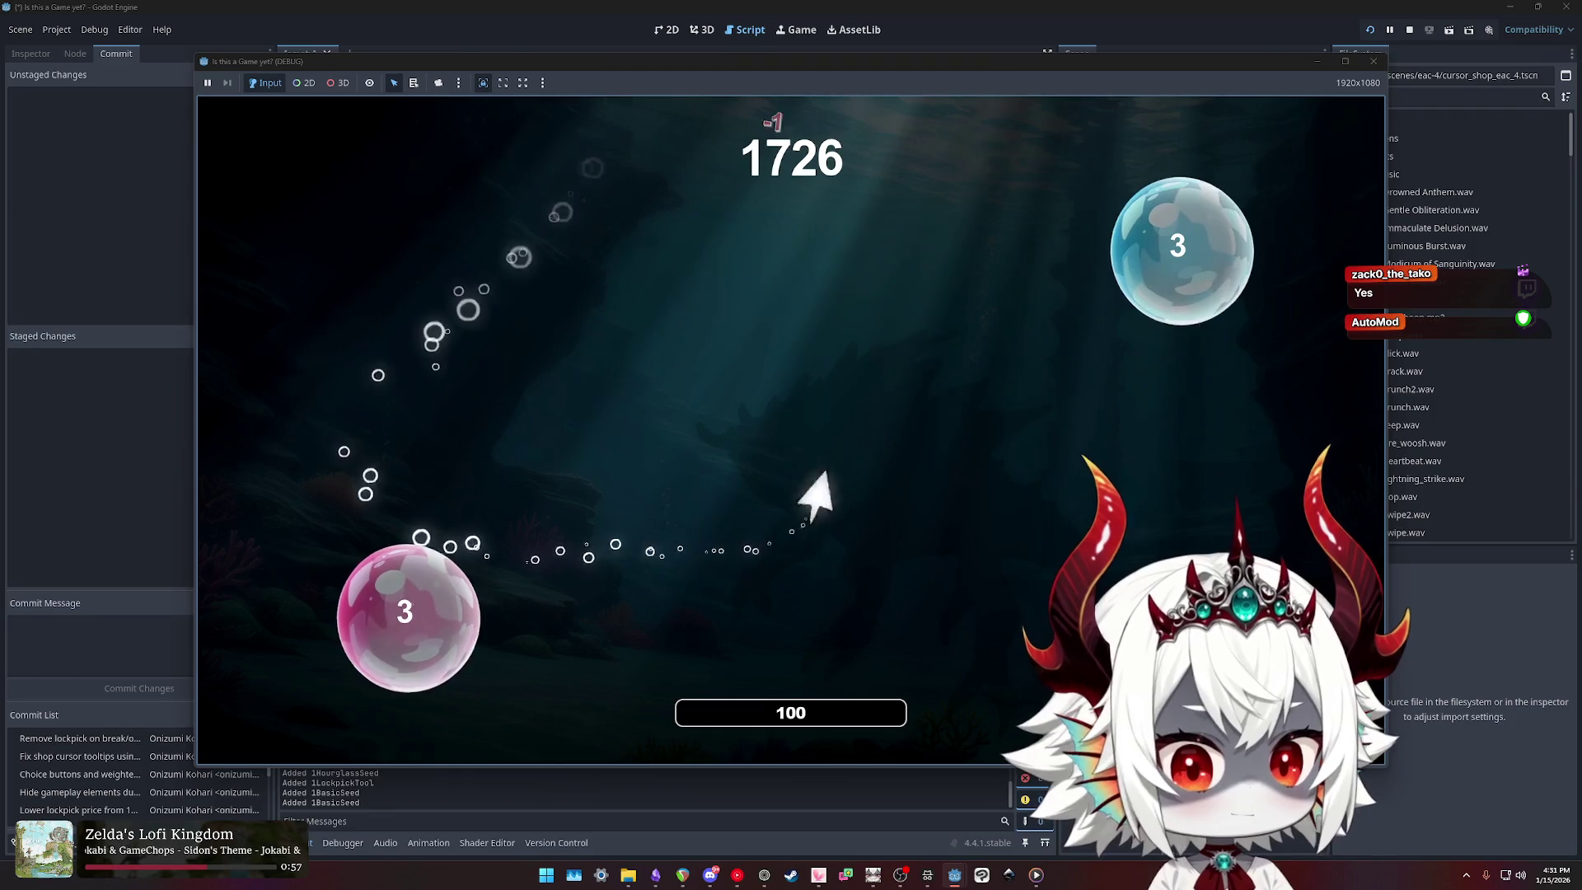
pyautogui.click(429, 577)
pyautogui.click(1175, 346)
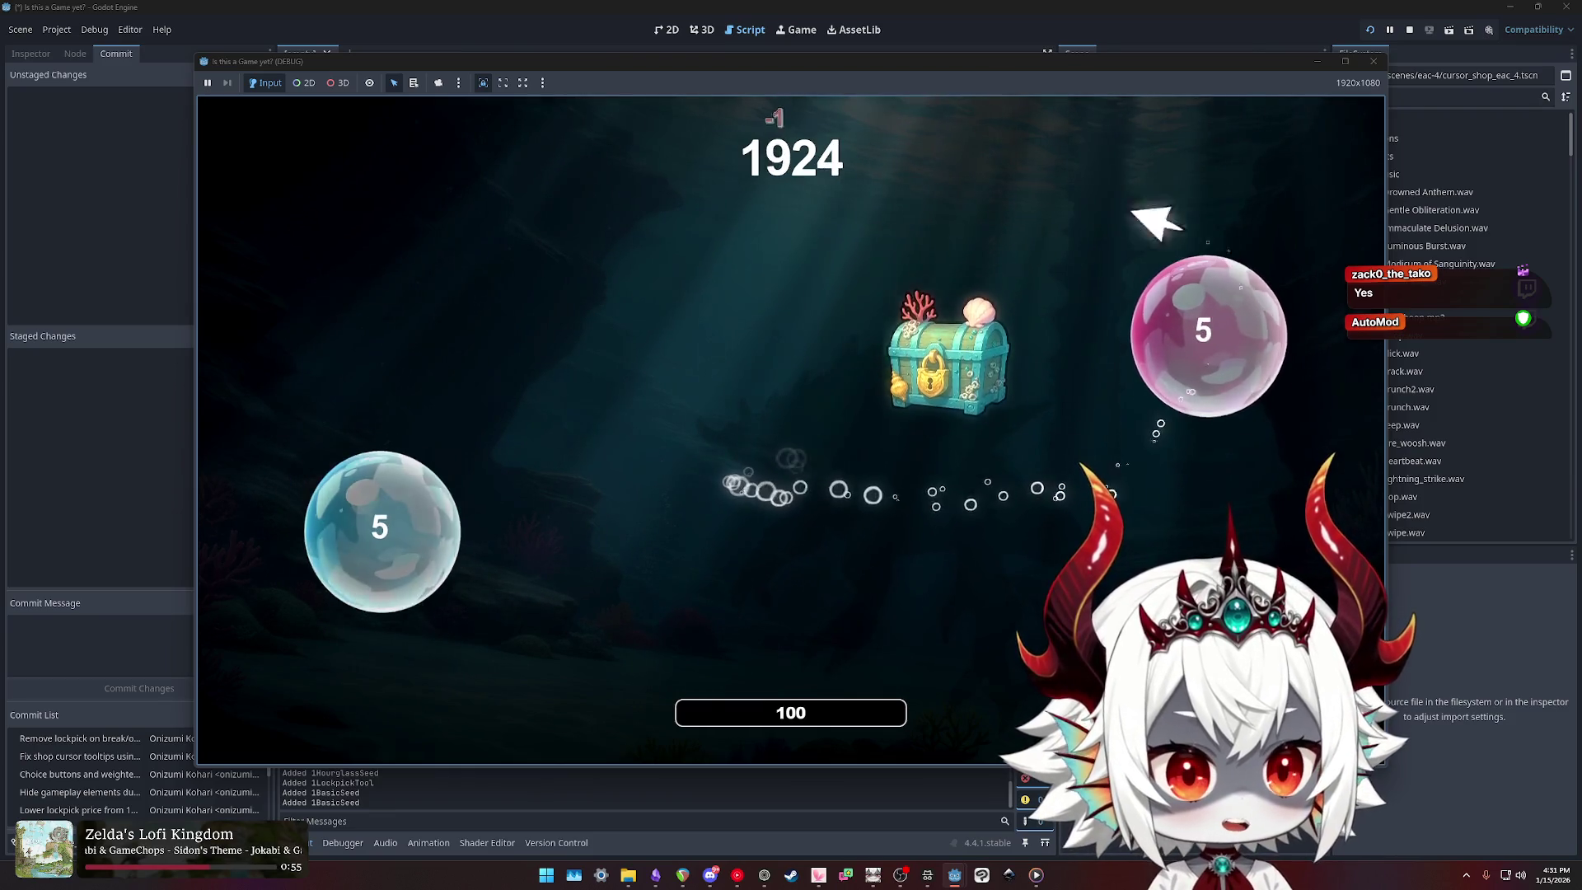
pyautogui.click(927, 387)
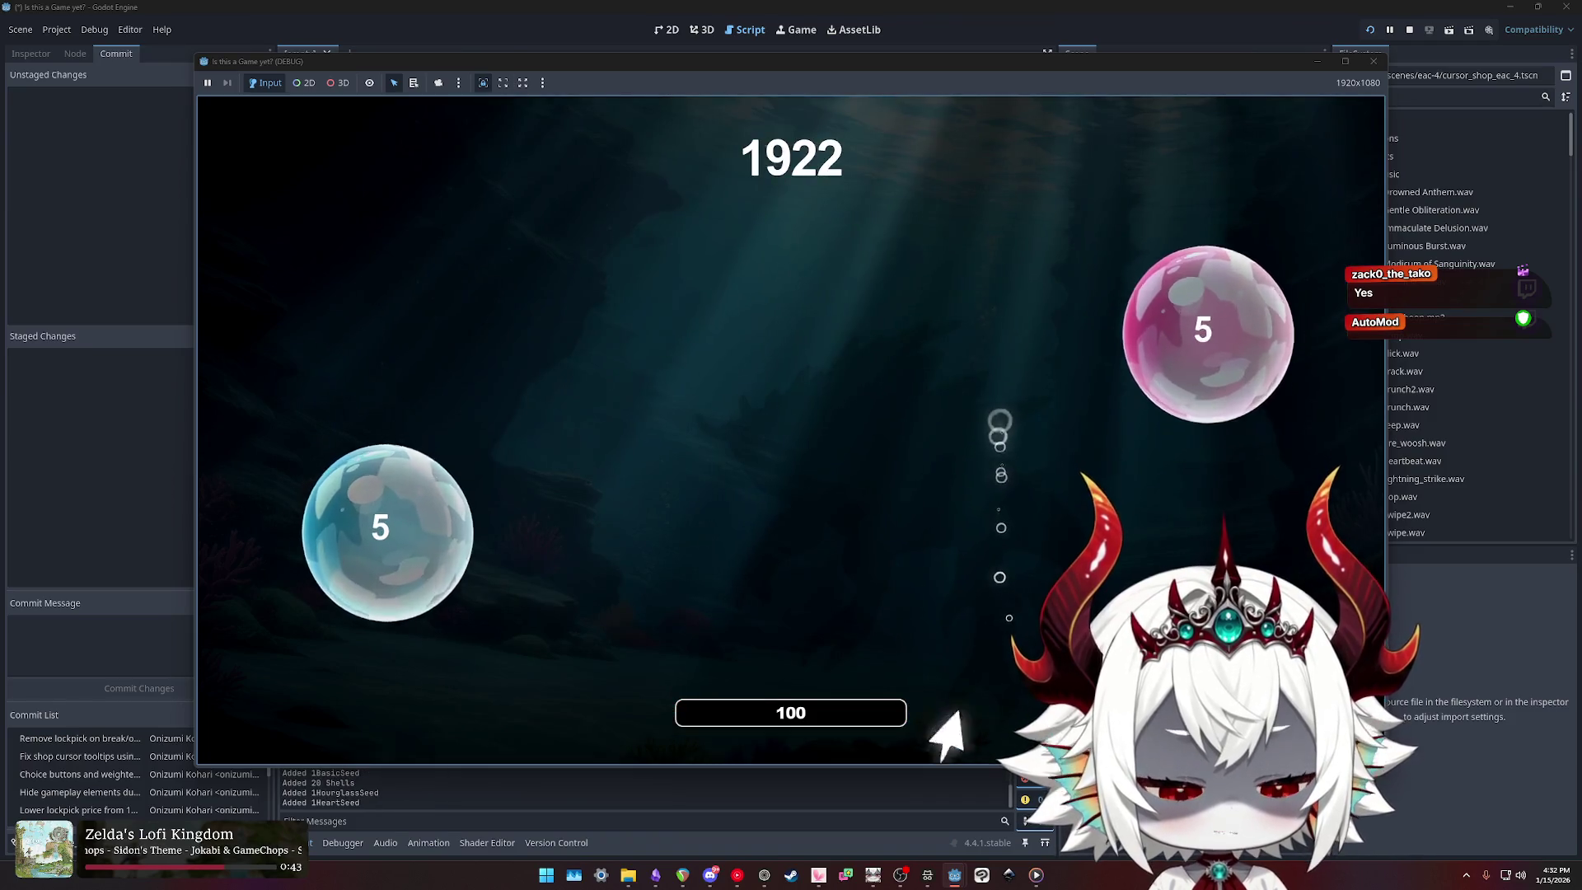
# Step: Keep popping bubbles and lockpicking the falling treasure chests
pyautogui.click(1208, 333)
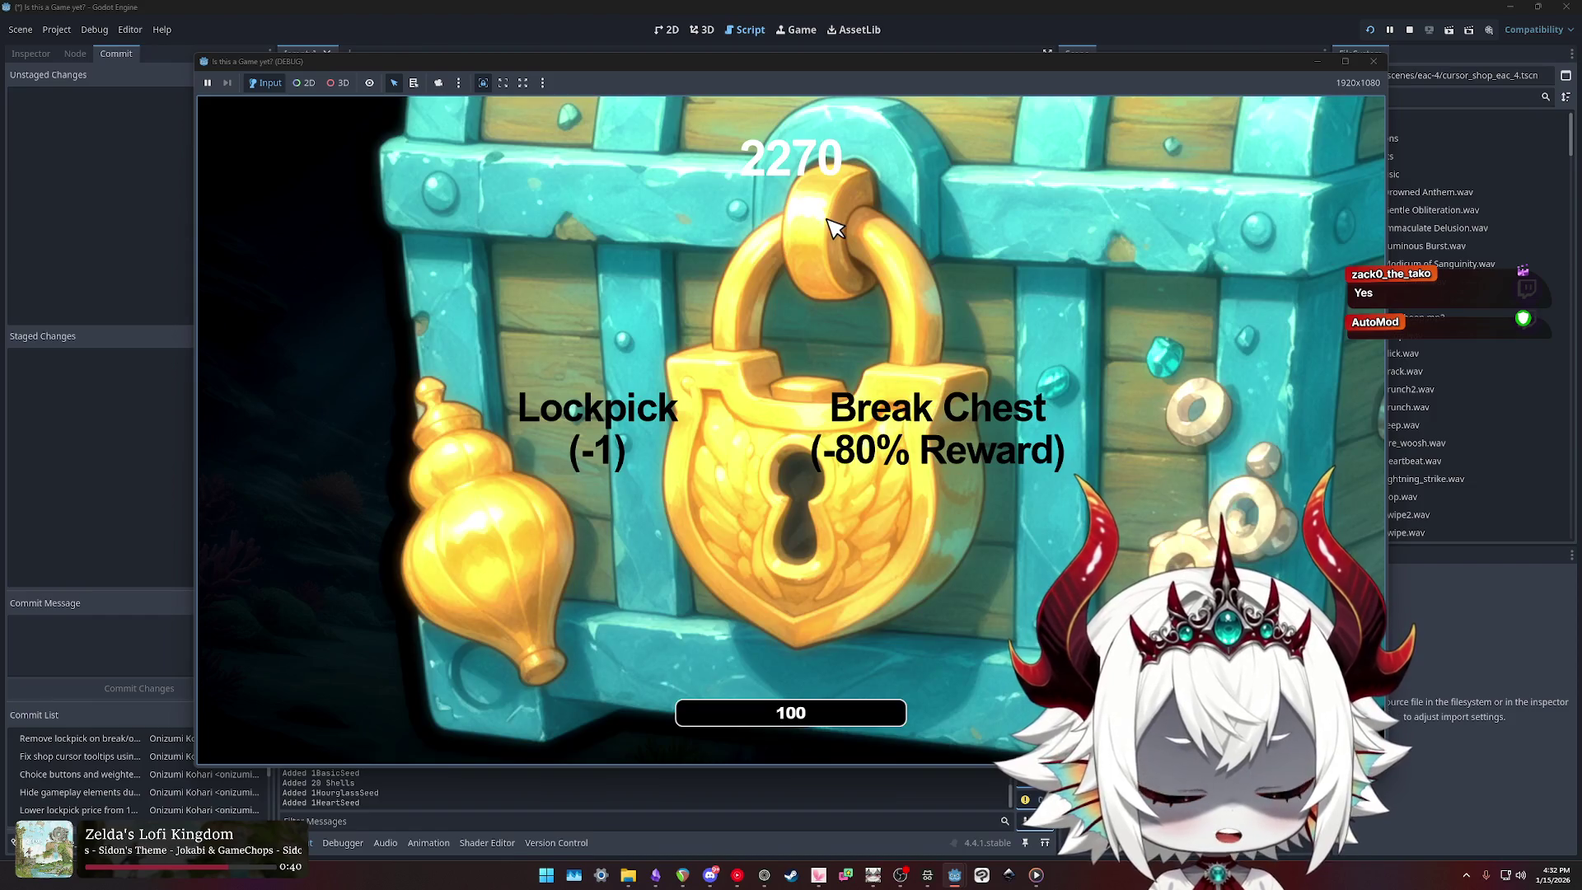
pyautogui.click(836, 222)
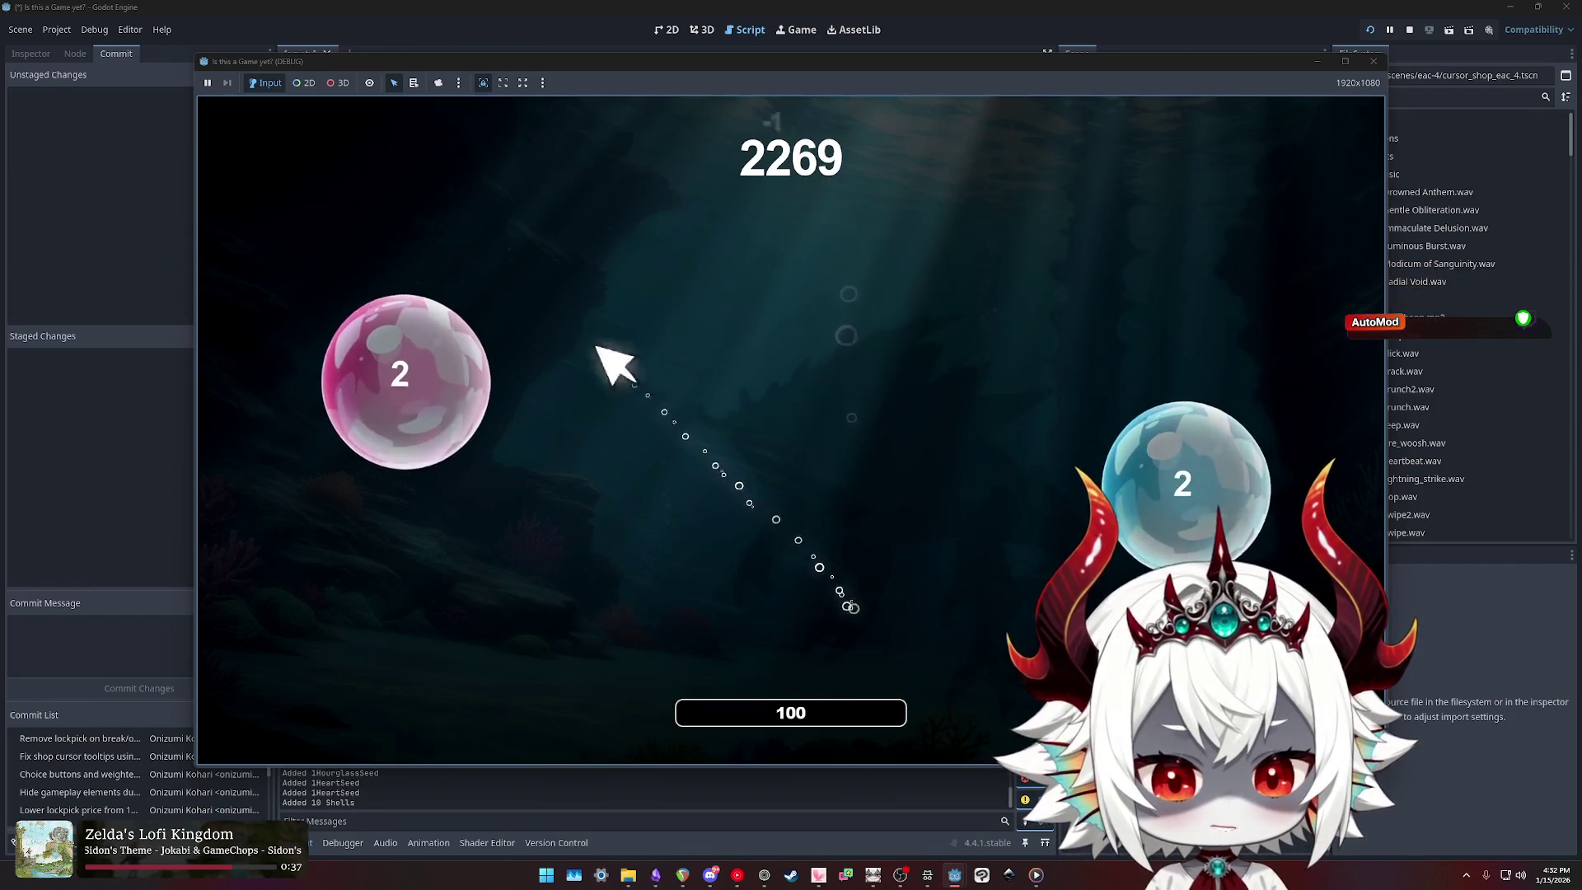
pyautogui.click(388, 565)
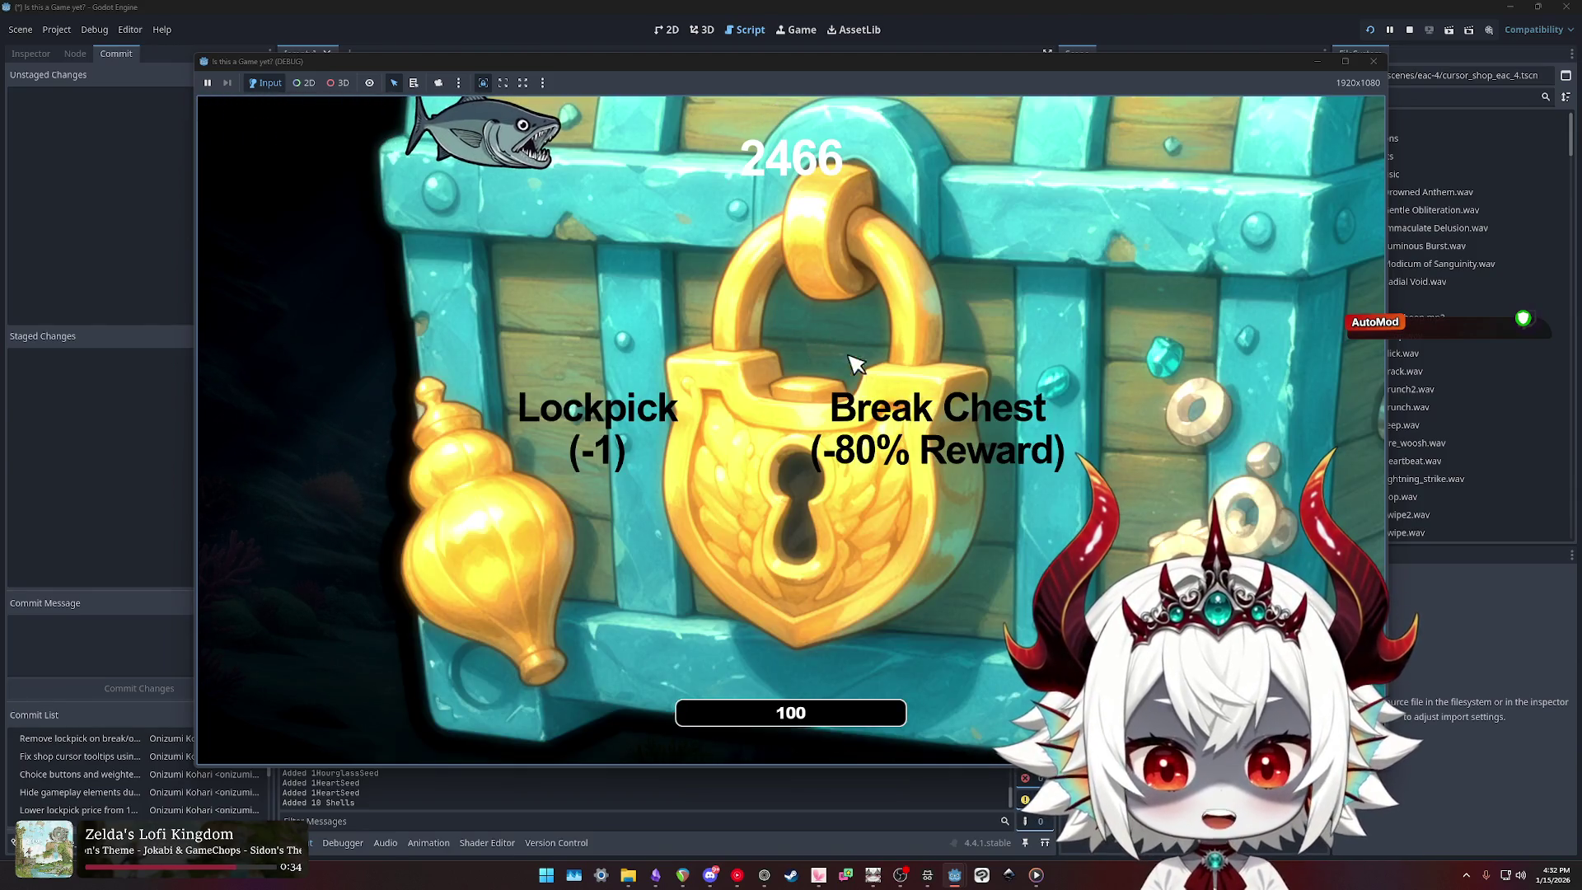
pyautogui.click(847, 364)
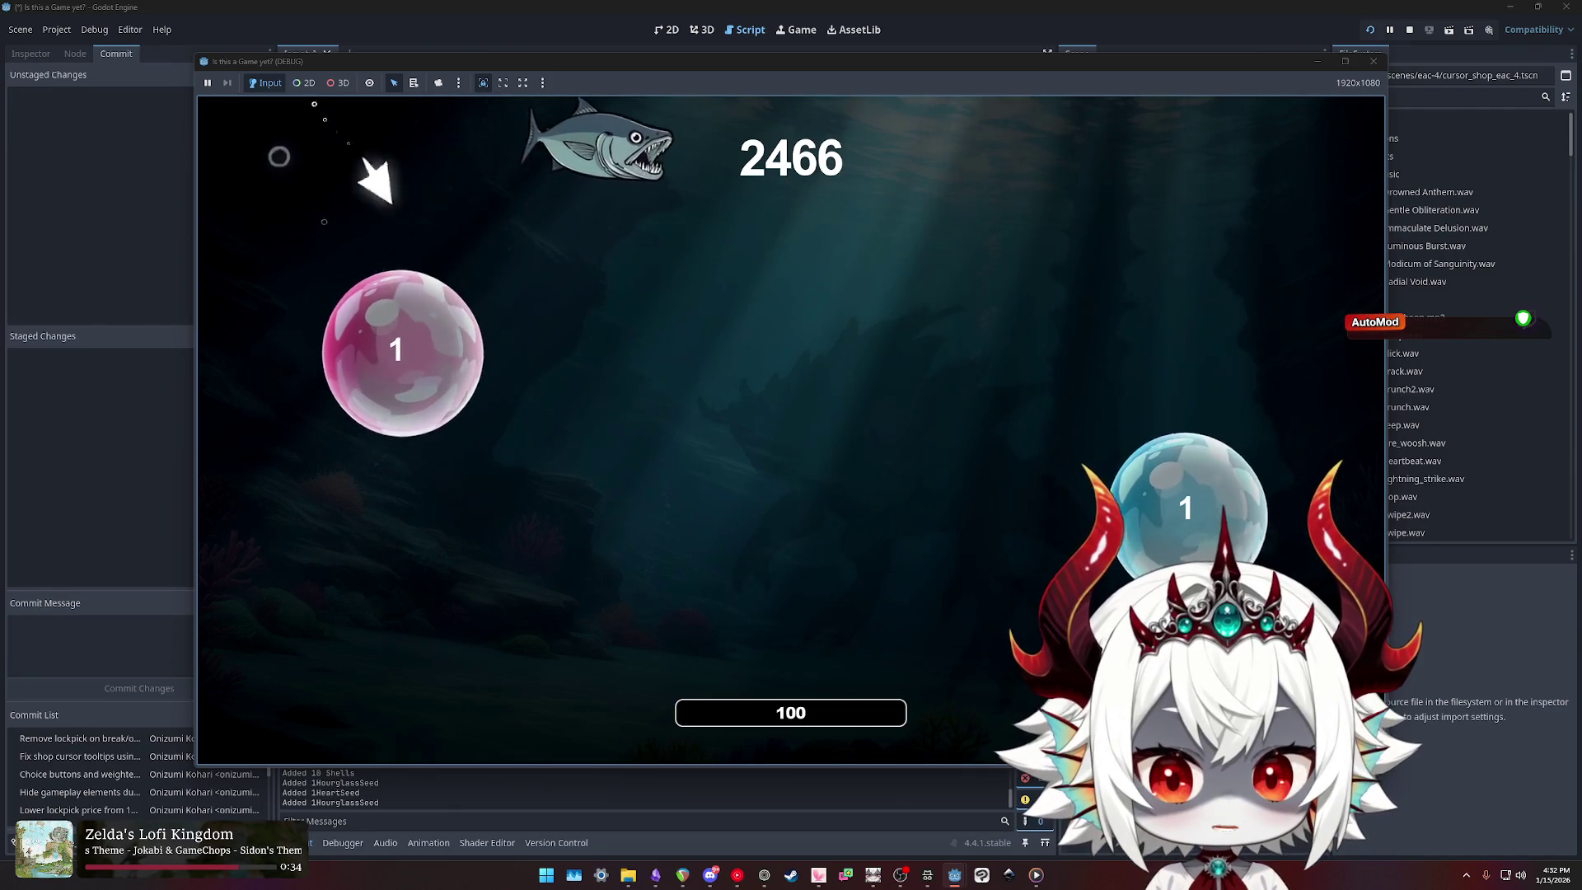
pyautogui.click(391, 354)
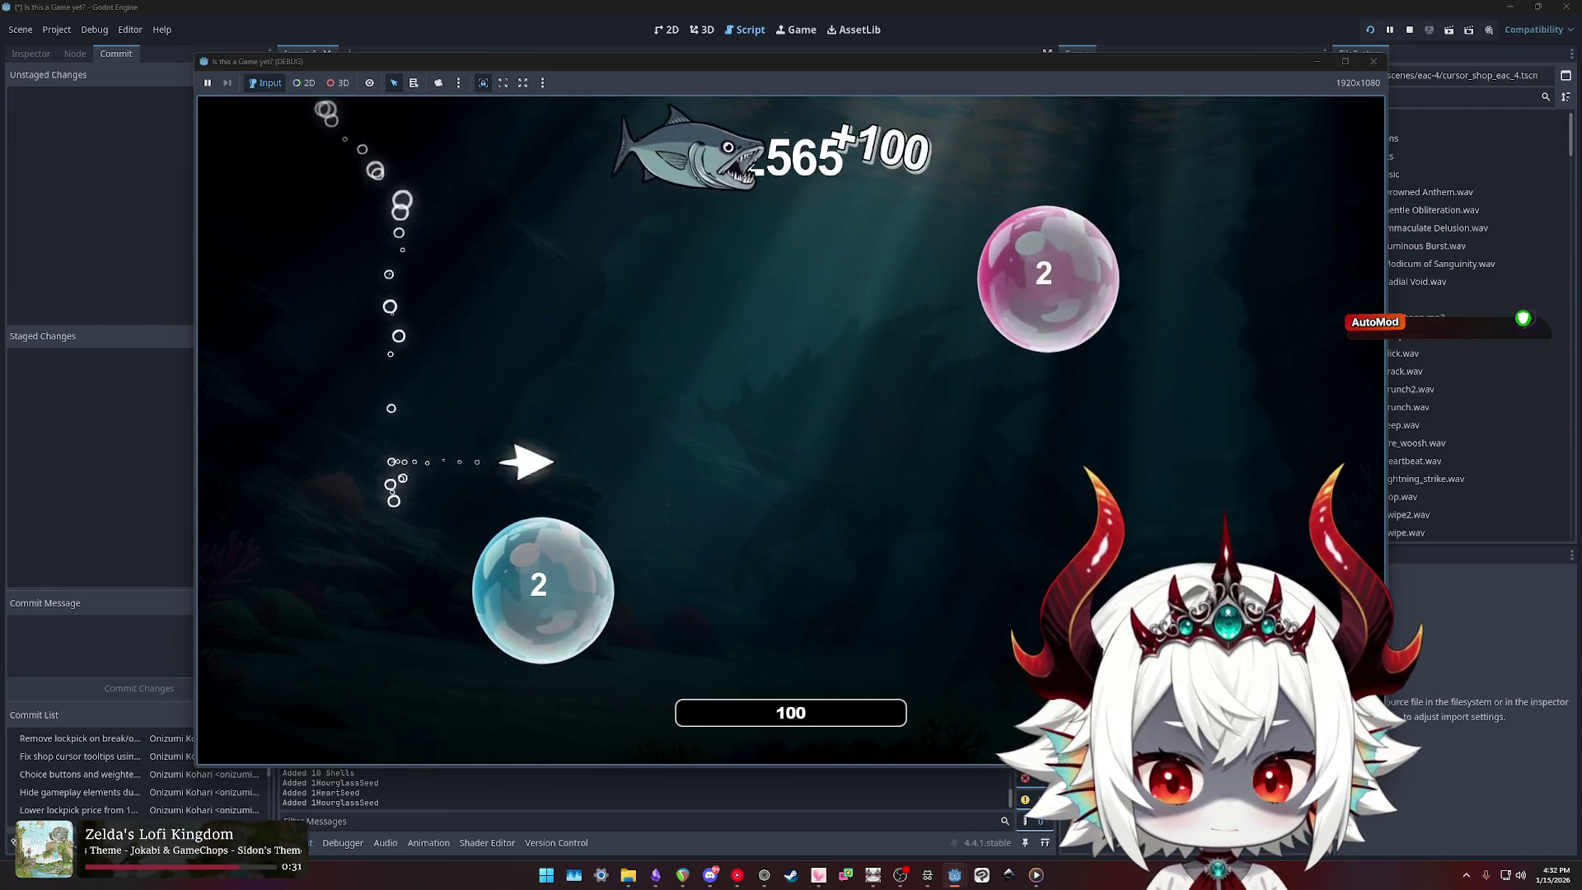
pyautogui.click(560, 609)
pyautogui.click(577, 466)
pyautogui.click(400, 470)
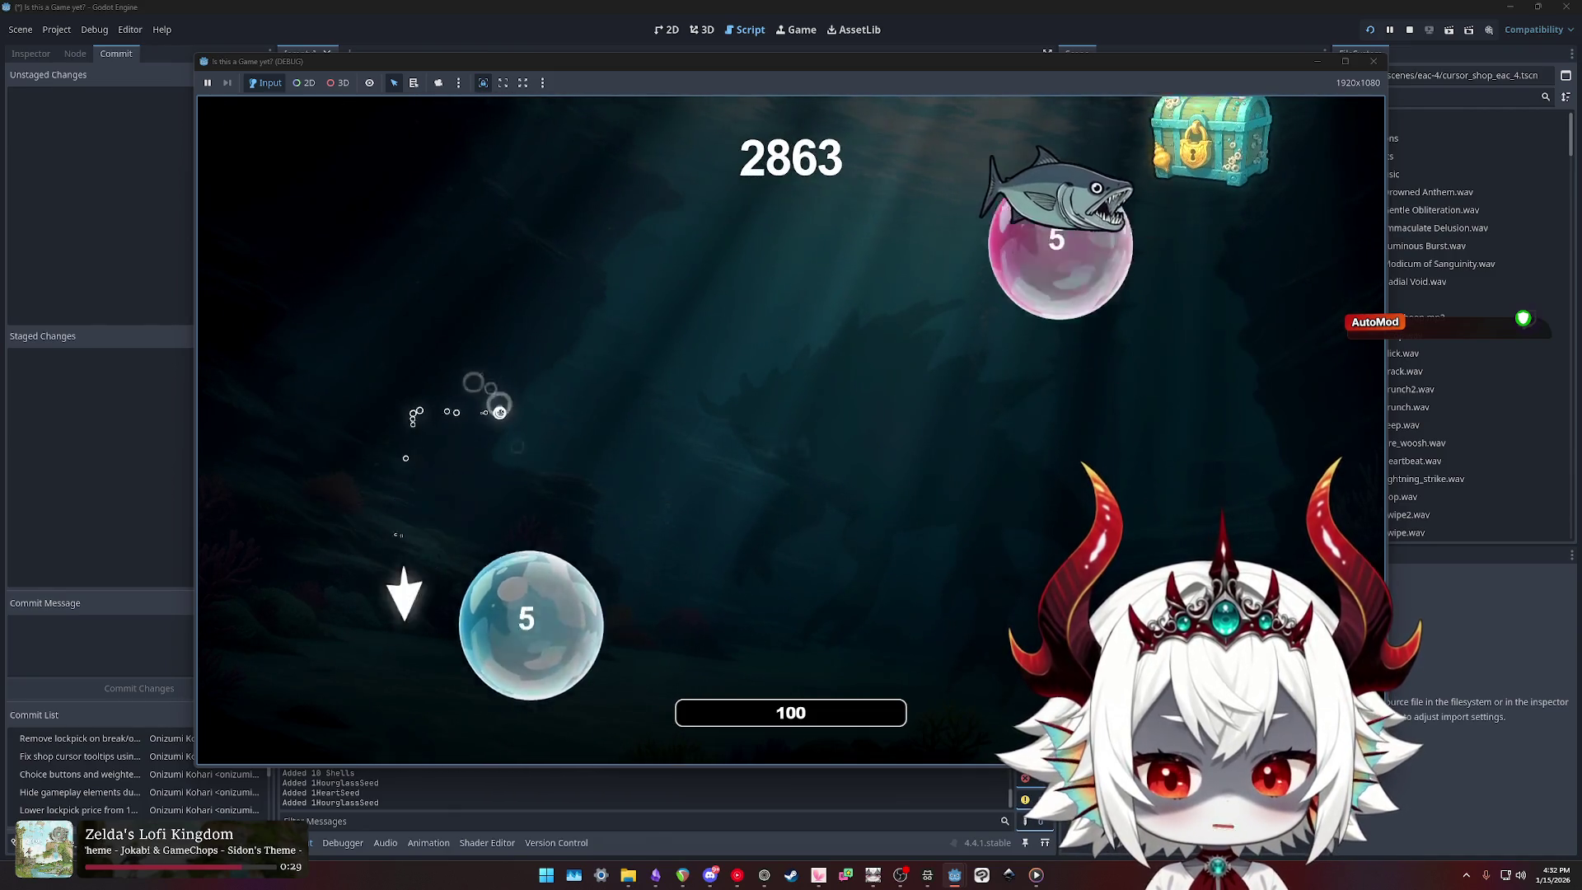
pyautogui.click(1211, 354)
pyautogui.click(852, 404)
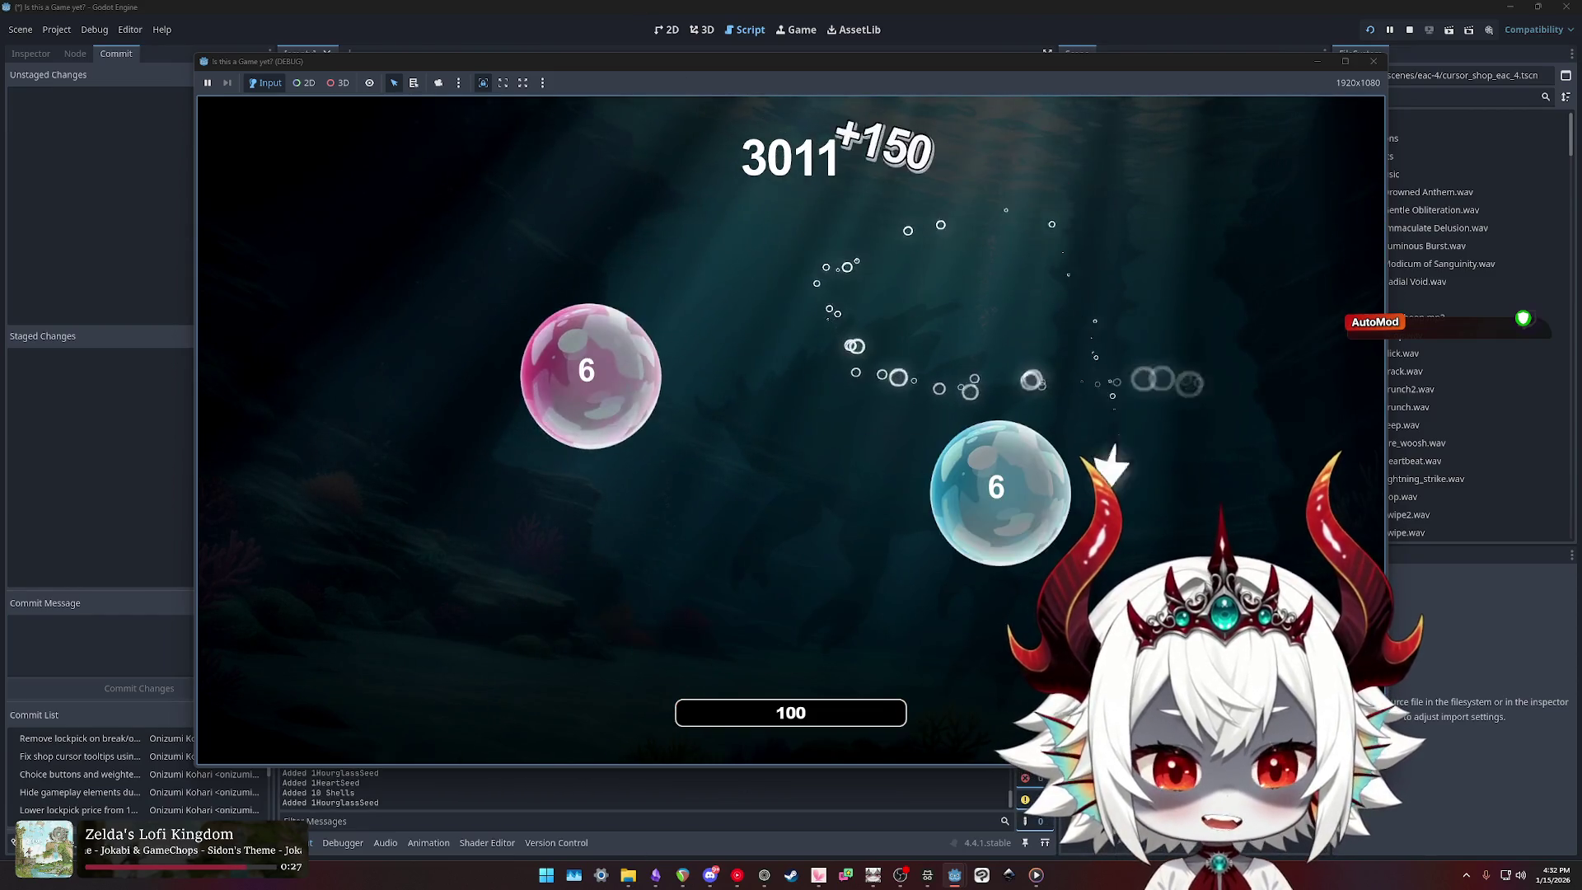
# Step: Break the next chest for the -80% reward and pause the run at score 3257
pyautogui.click(626, 206)
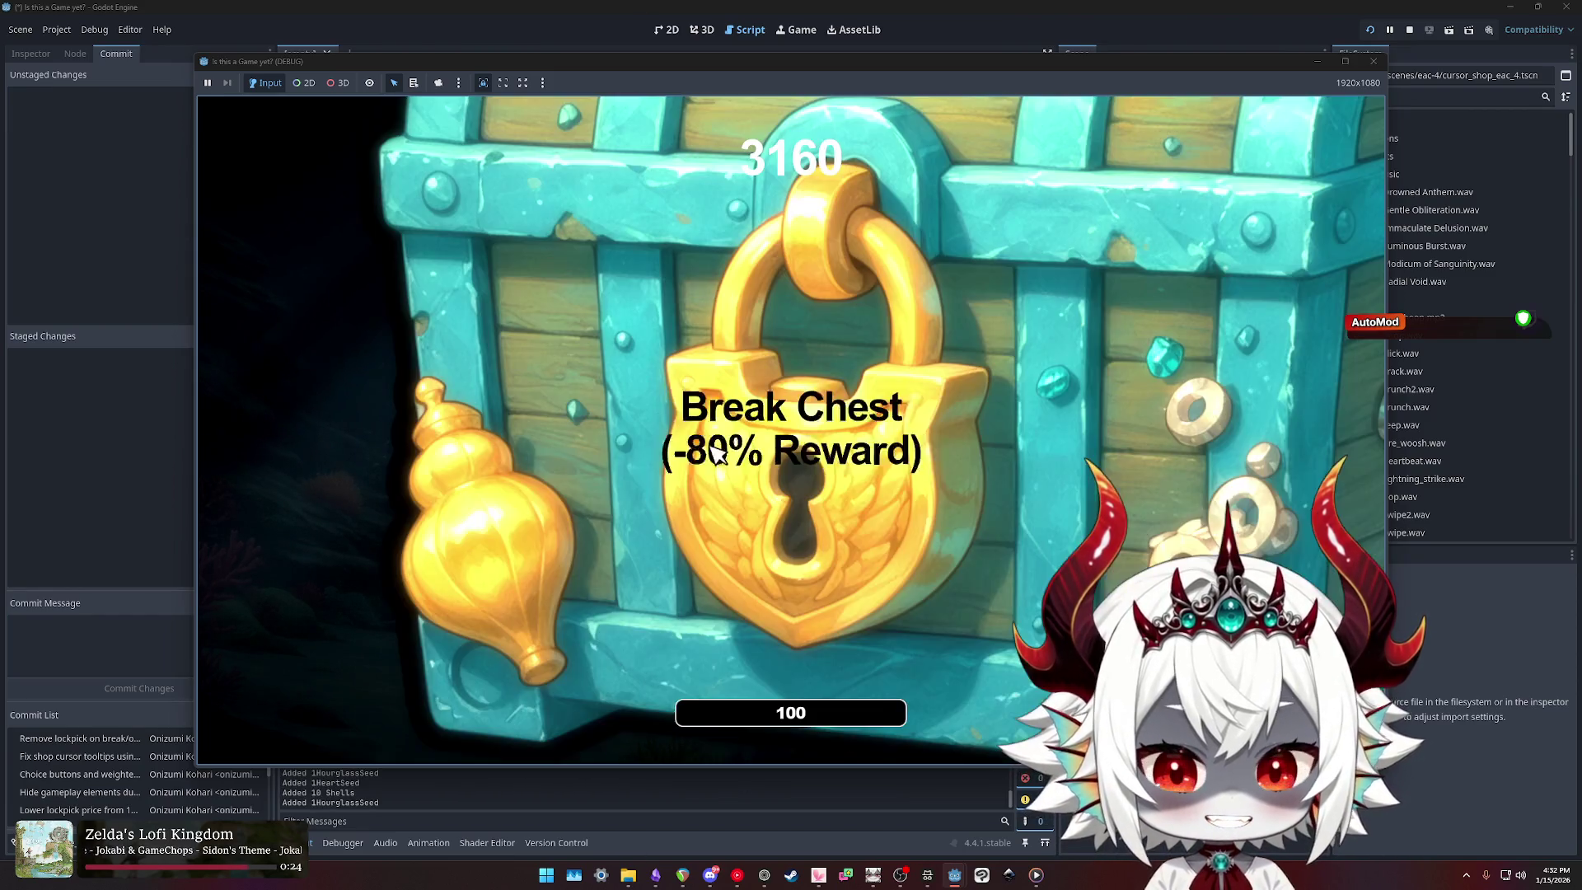
pyautogui.click(744, 485)
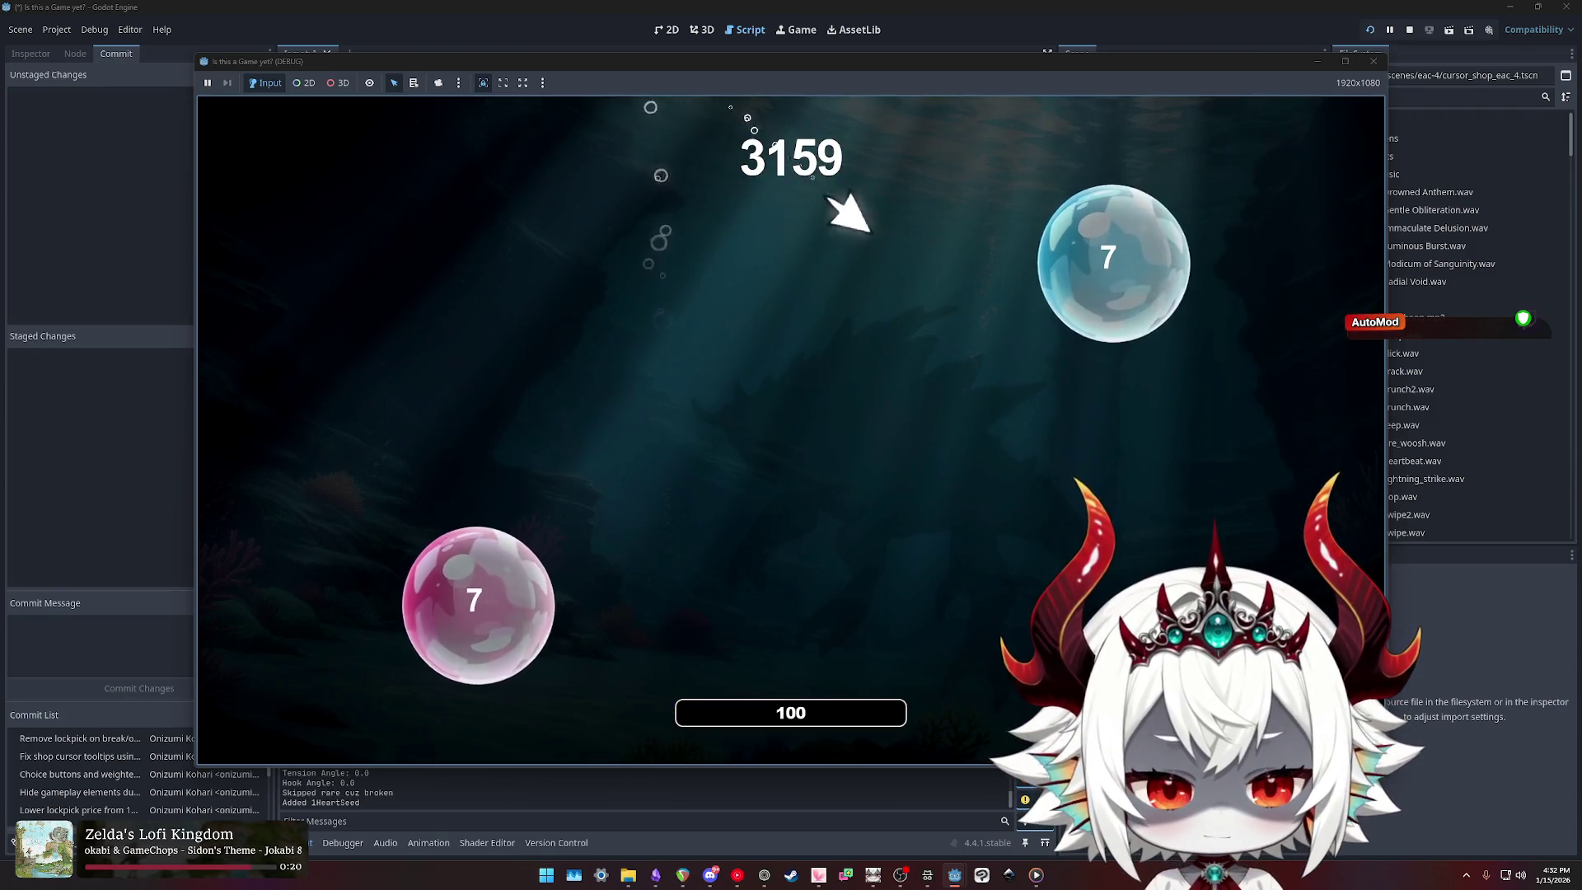
pyautogui.press('Escape')
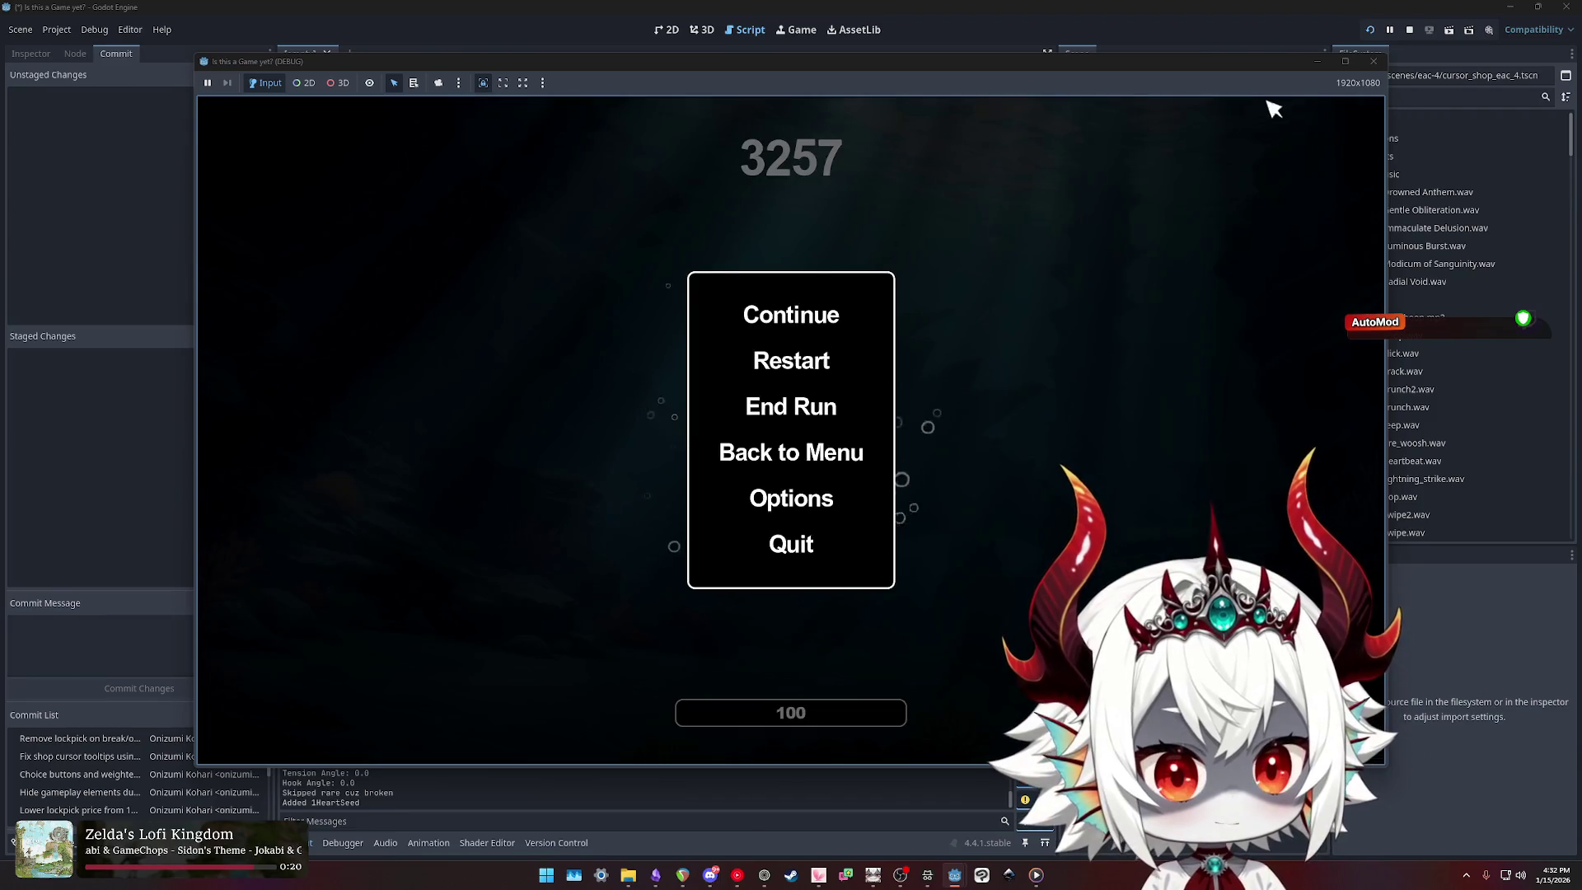
# Step: Quit the test run and extend the item to 'Floating labels / reward screen / animation / popup'
pyautogui.click(783, 550)
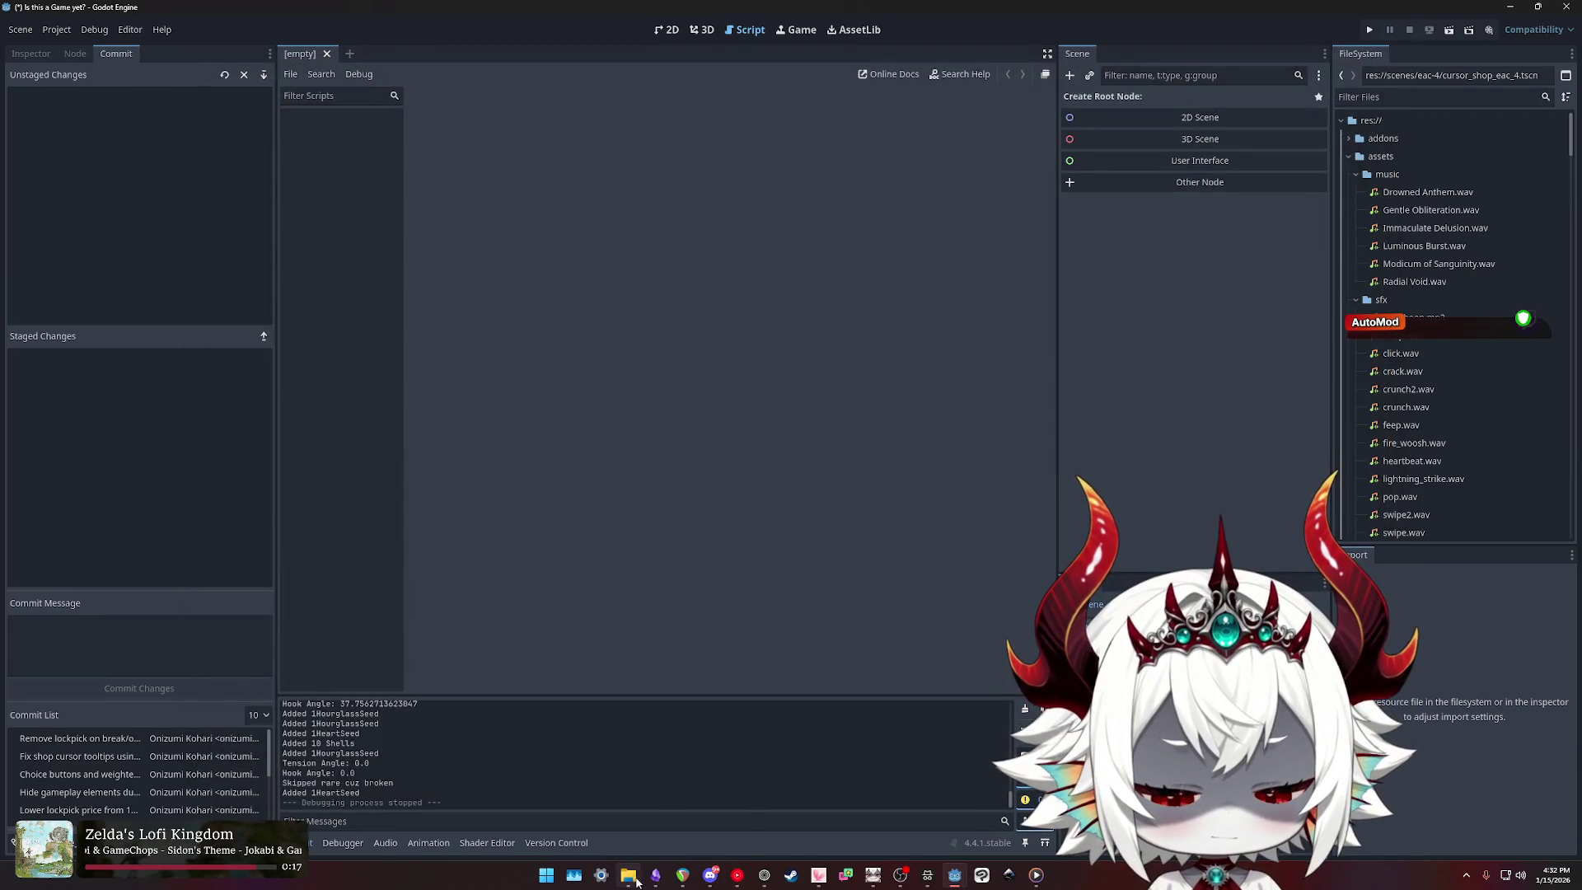
pyautogui.click(656, 875)
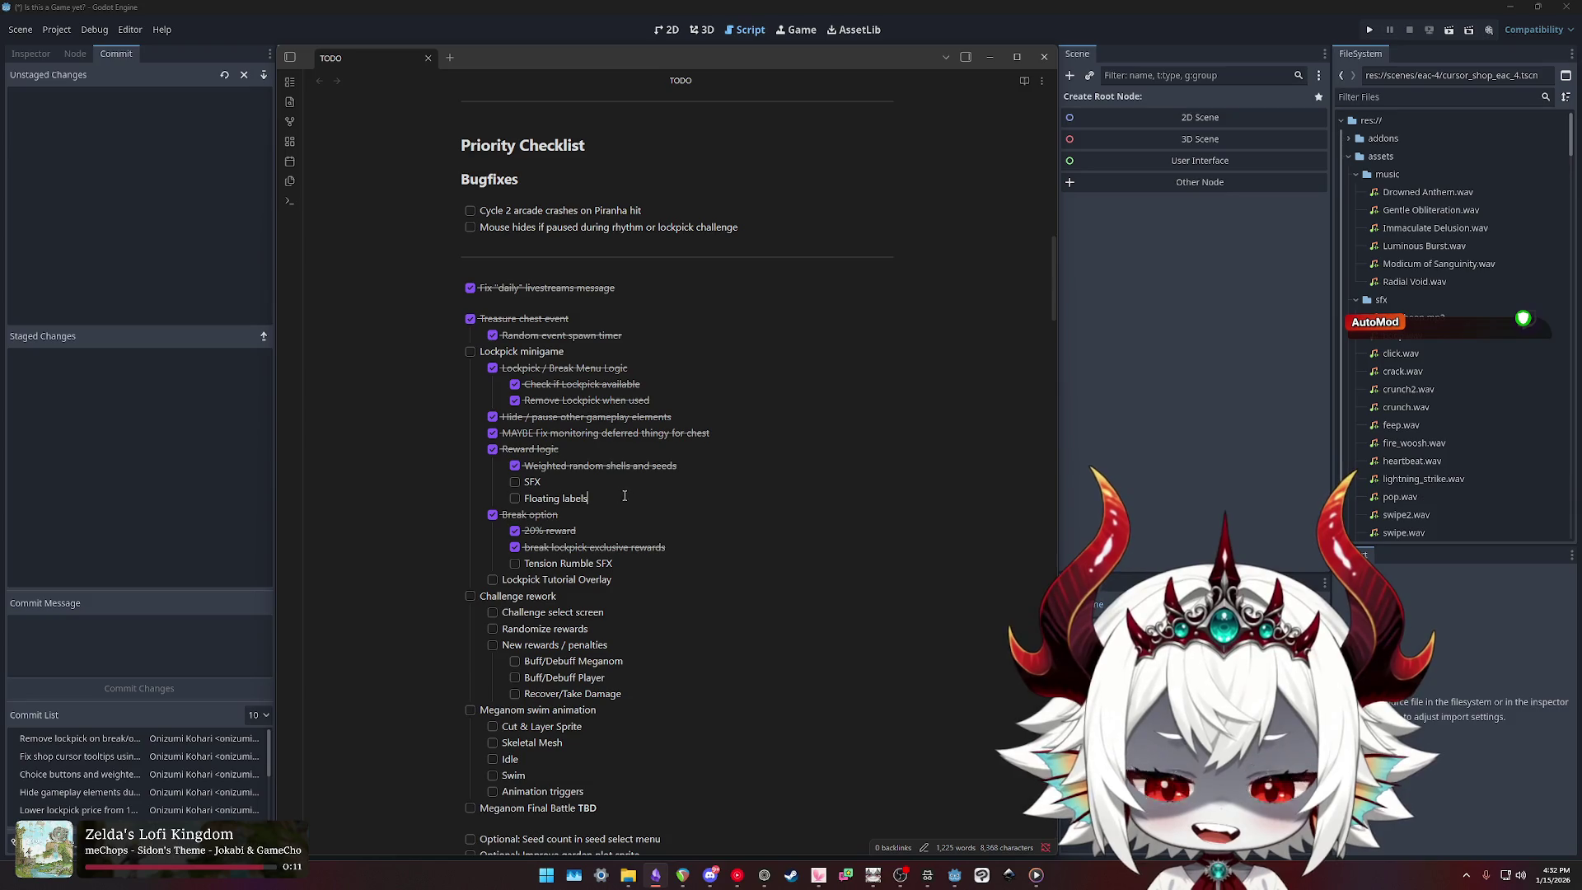
pyautogui.moveTo(624, 496)
pyautogui.mouseDown()
pyautogui.moveTo(461, 497)
pyautogui.moveTo(527, 500)
pyautogui.mouseUp()
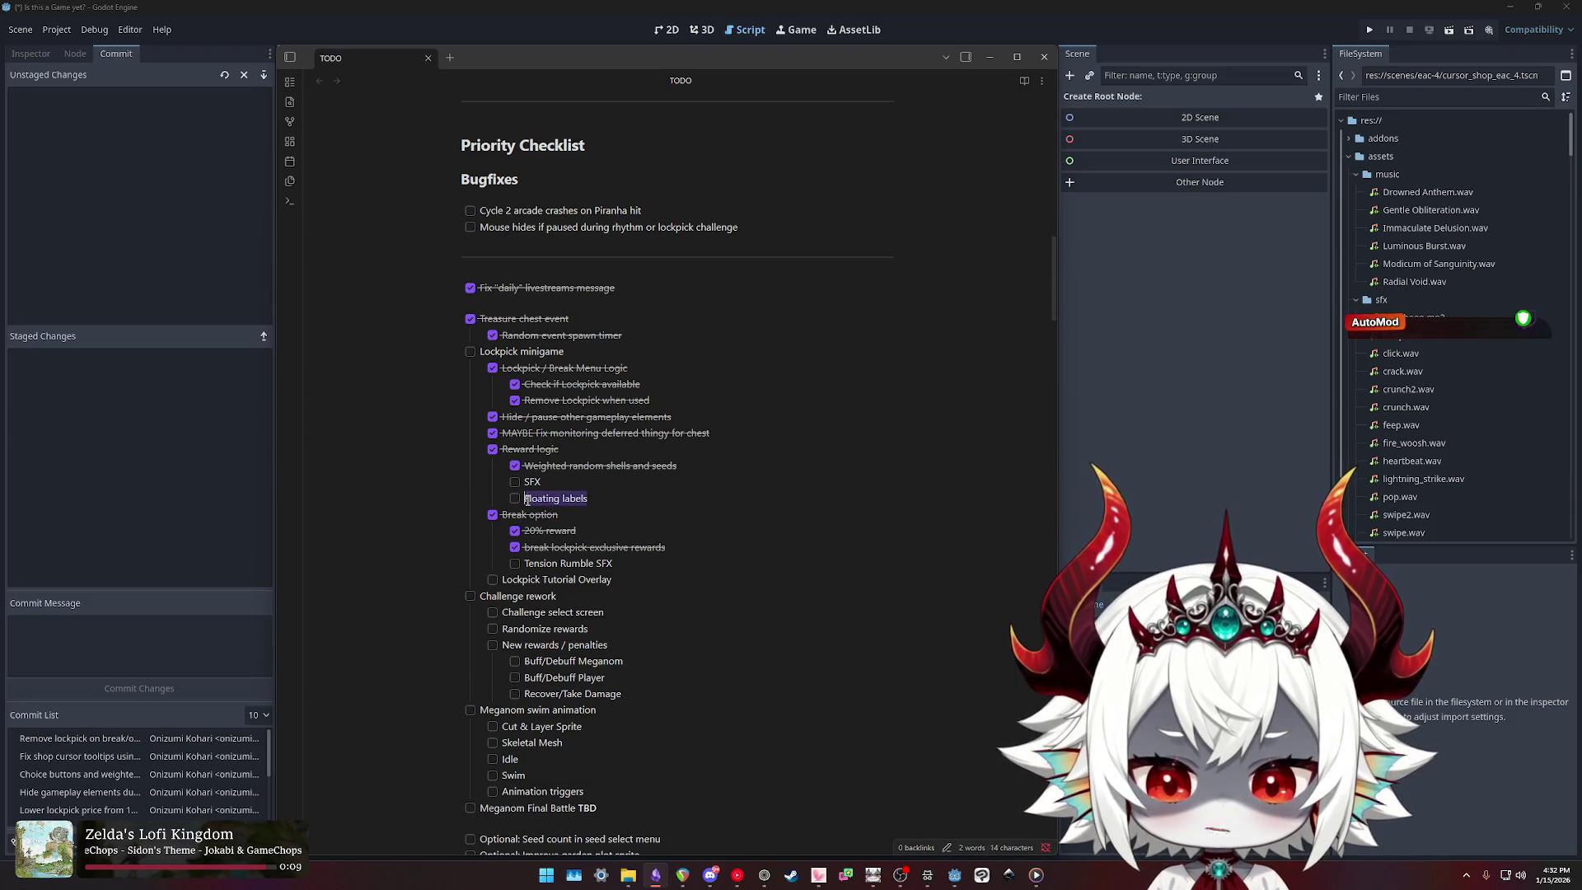
pyautogui.click(600, 499)
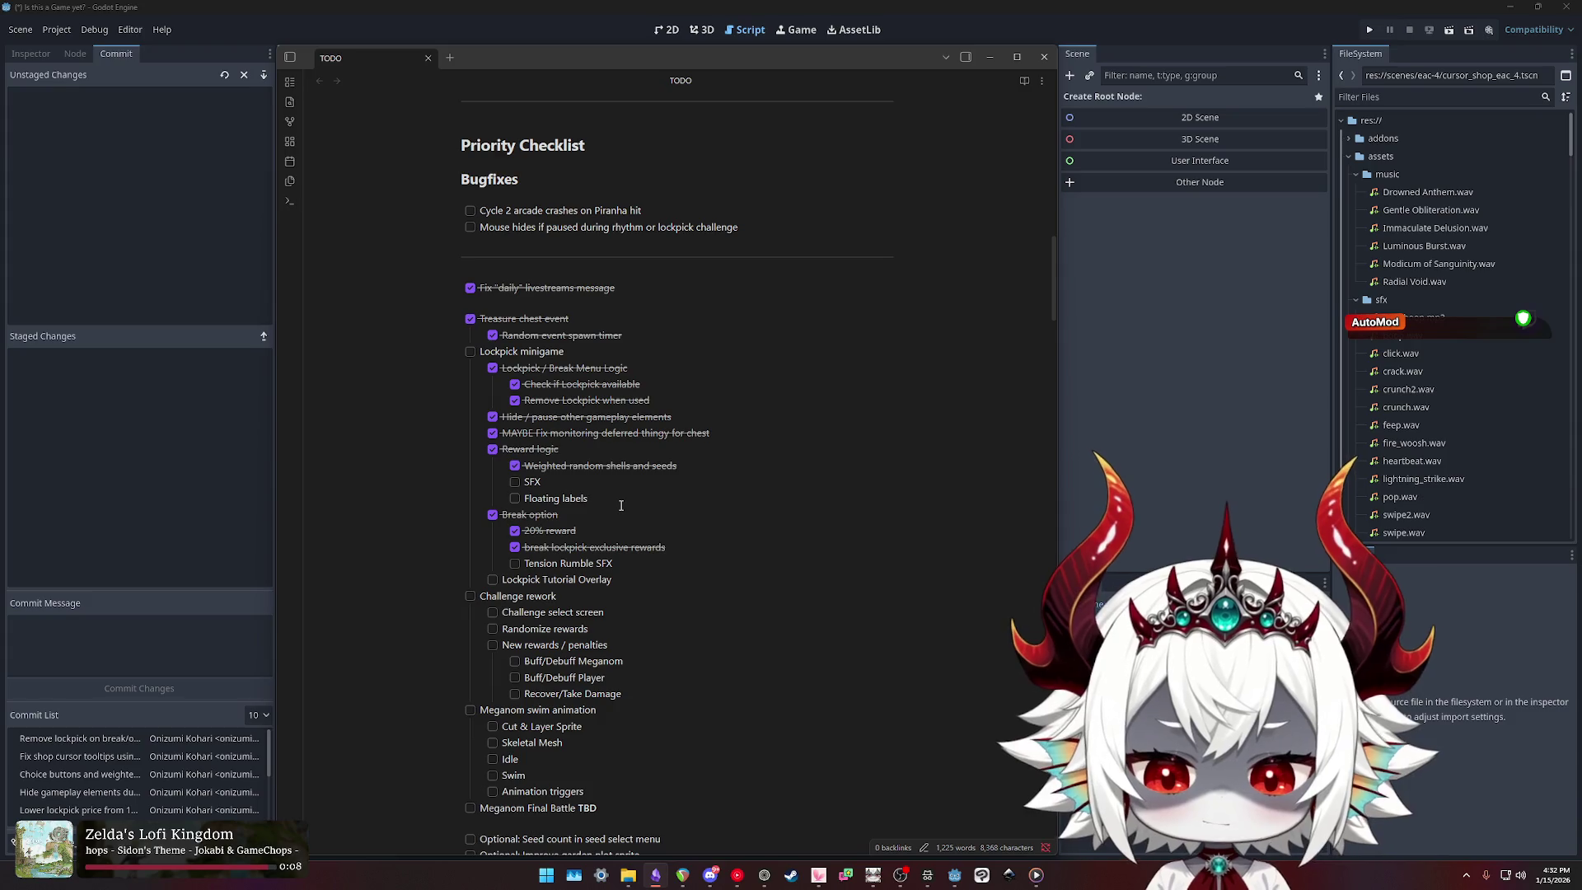
pyautogui.write(' or r')
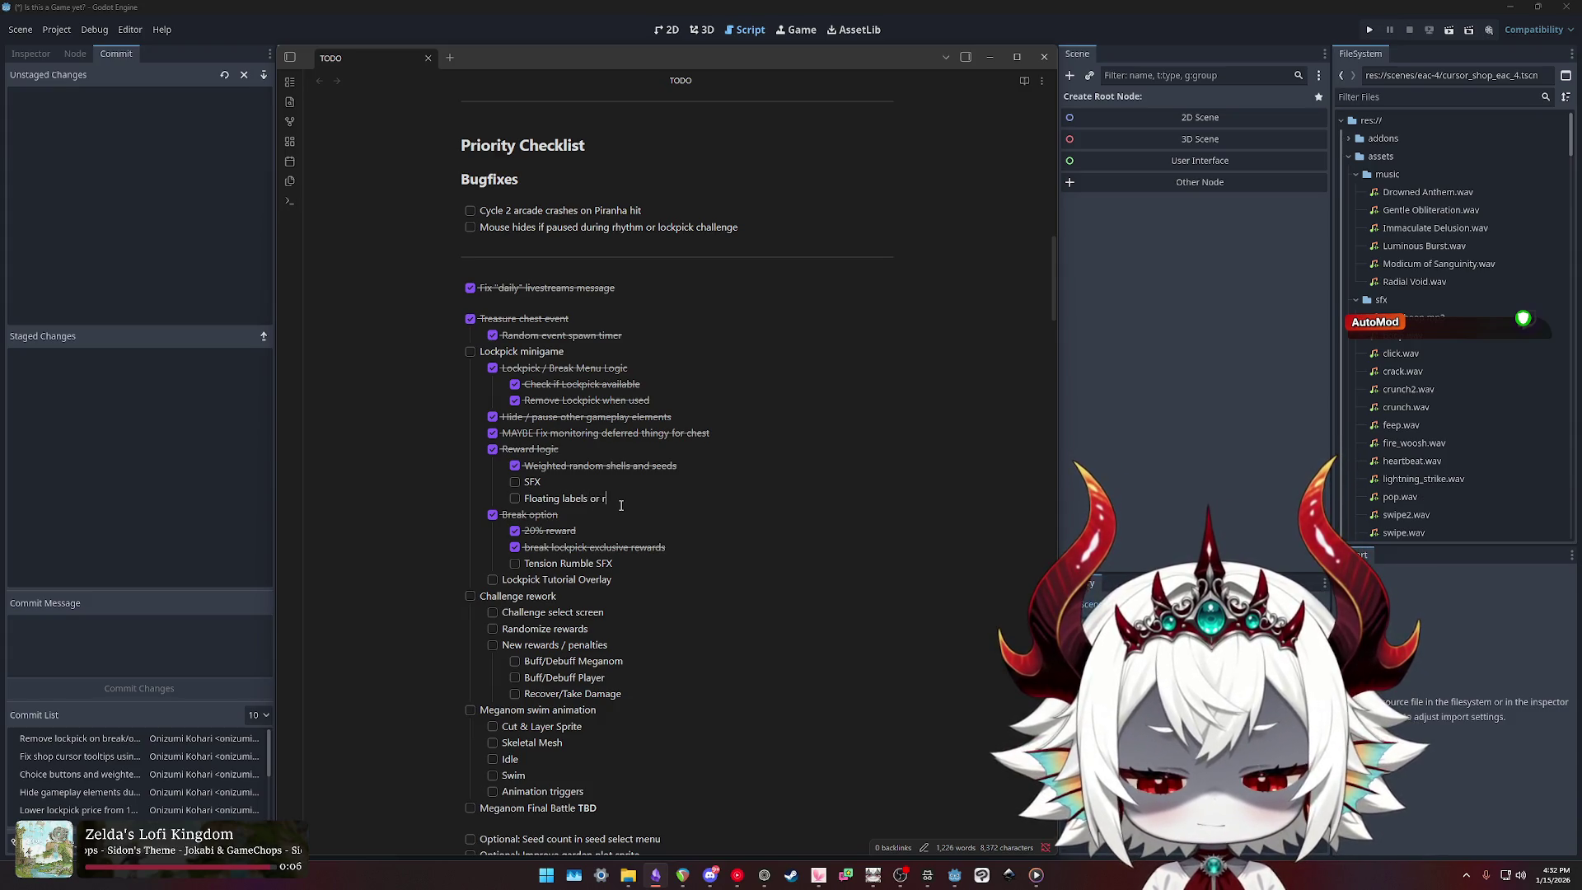
pyautogui.write('eward screen /')
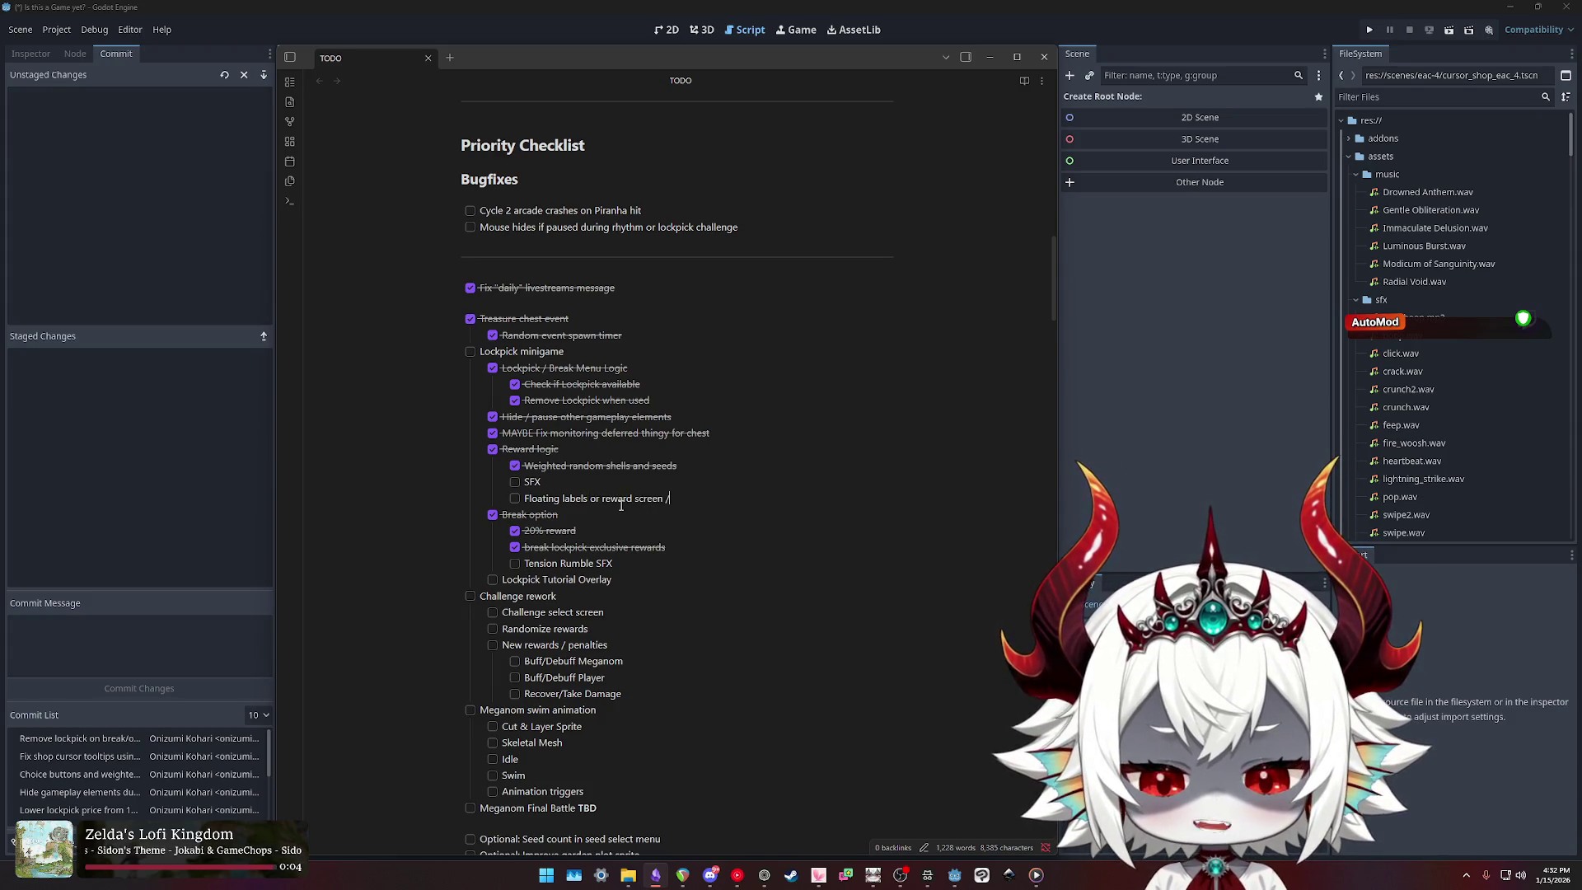
pyautogui.write(' animation / p')
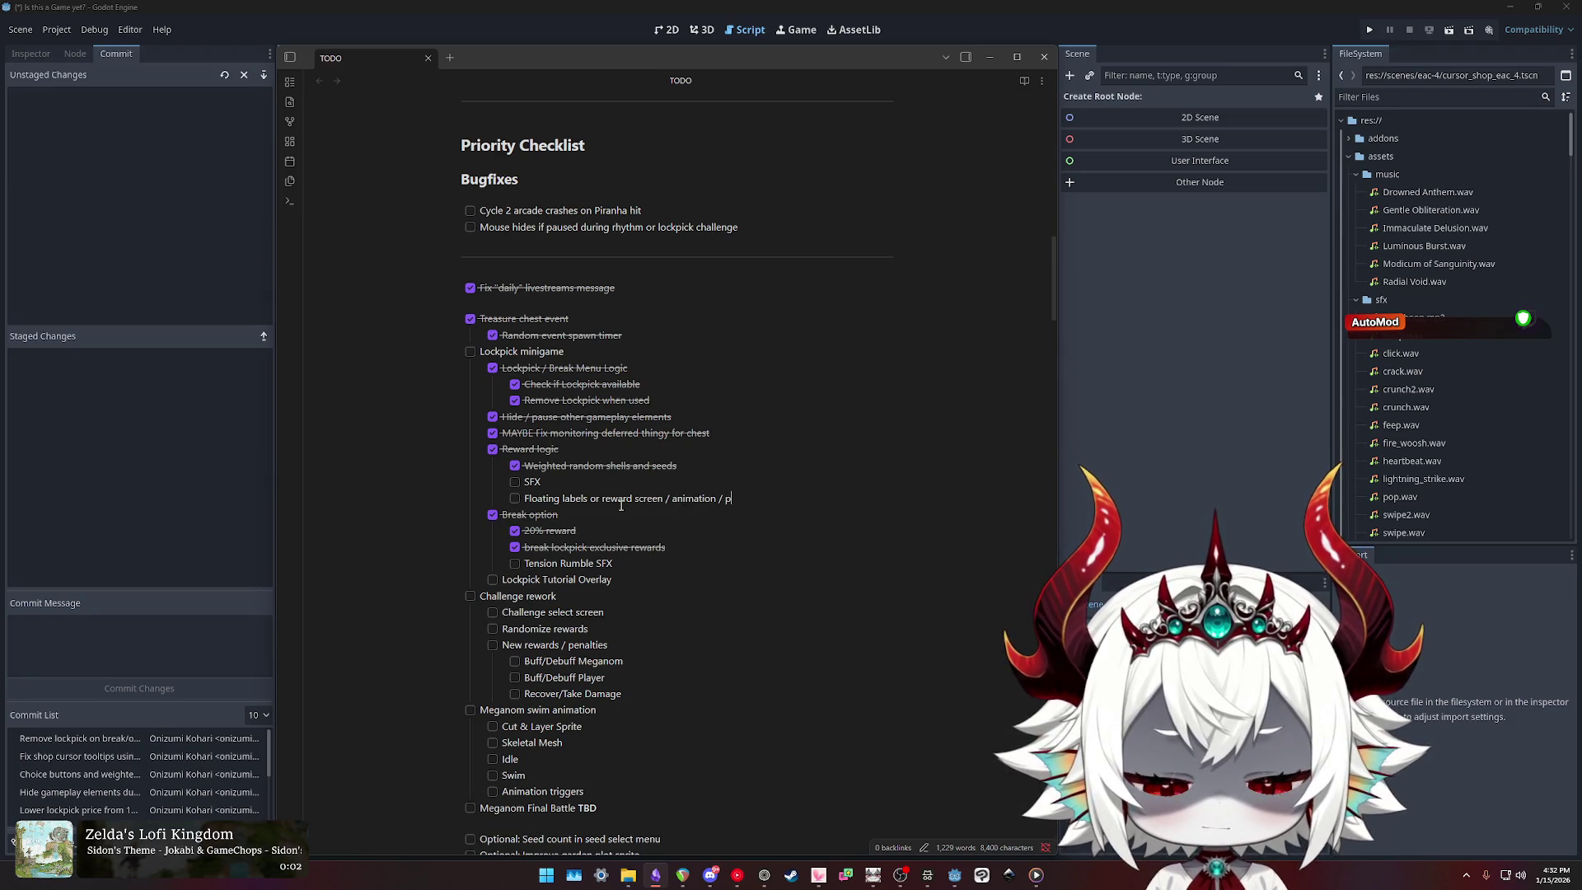
pyautogui.write('opup')
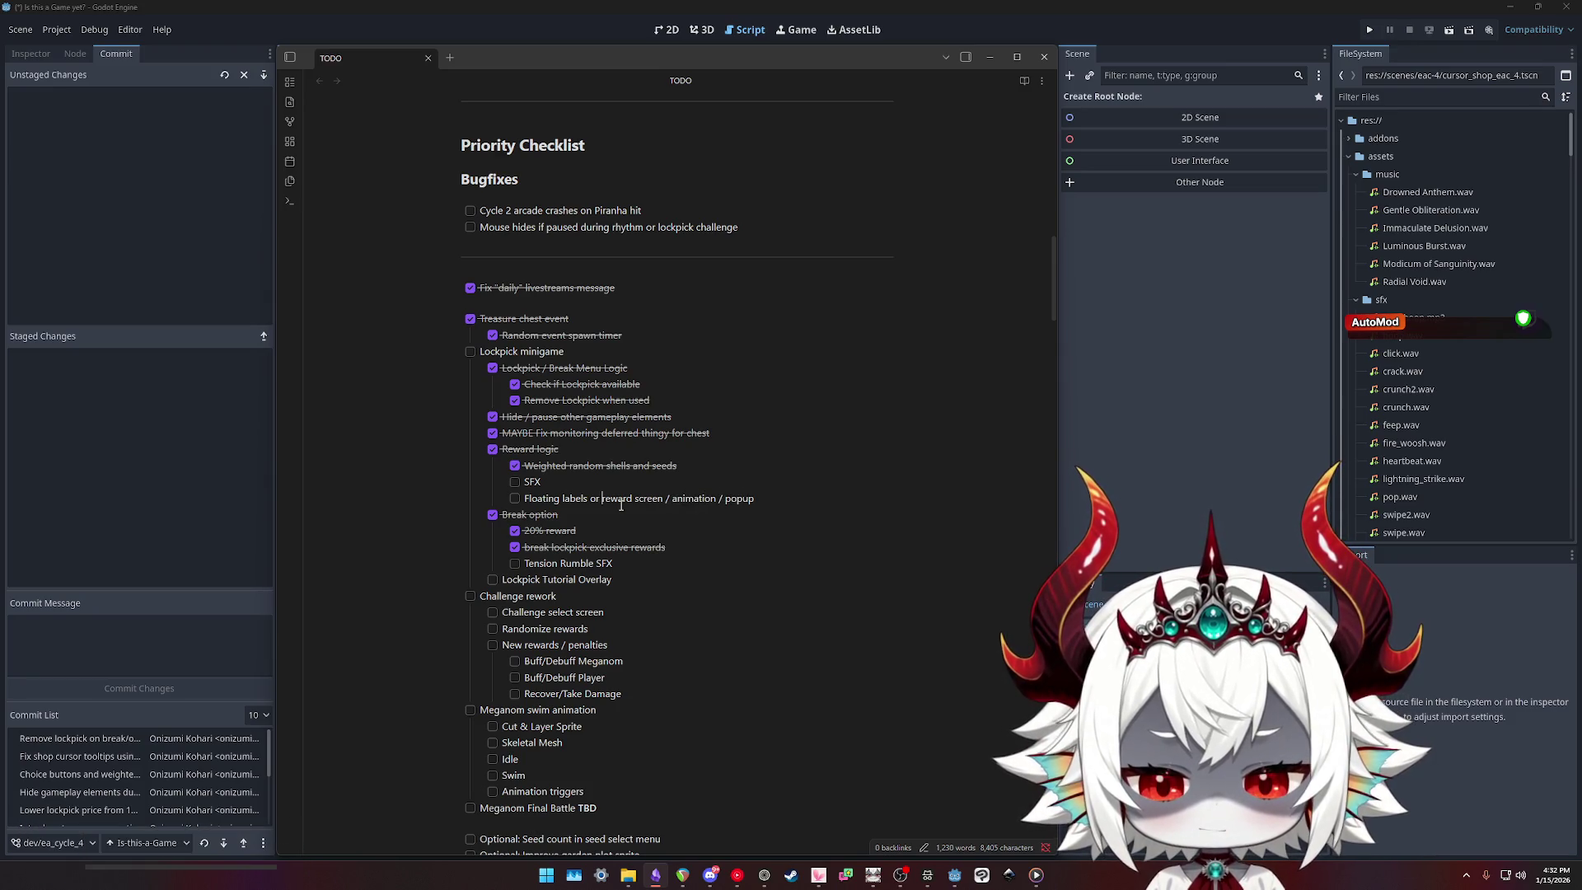
pyautogui.press('BackSpace')
pyautogui.press('BackSpace')
pyautogui.press('BackSpace')
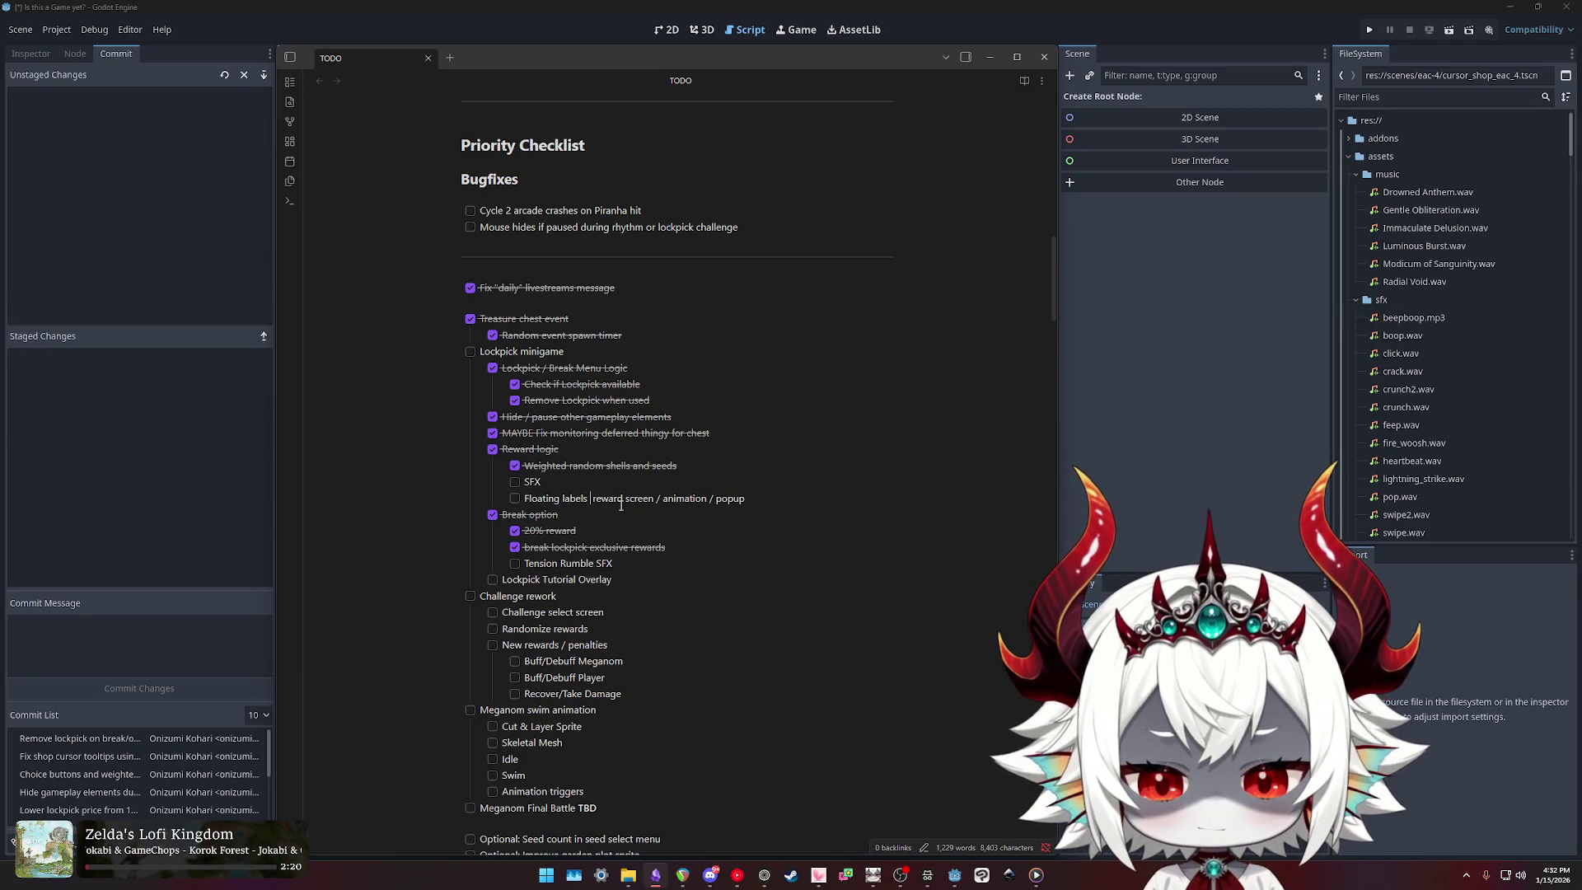
pyautogui.write('/')
# Step: Append '/ VFX' to the SFX item and move the Floating labels line above it
pyautogui.tripleClick(622, 504)
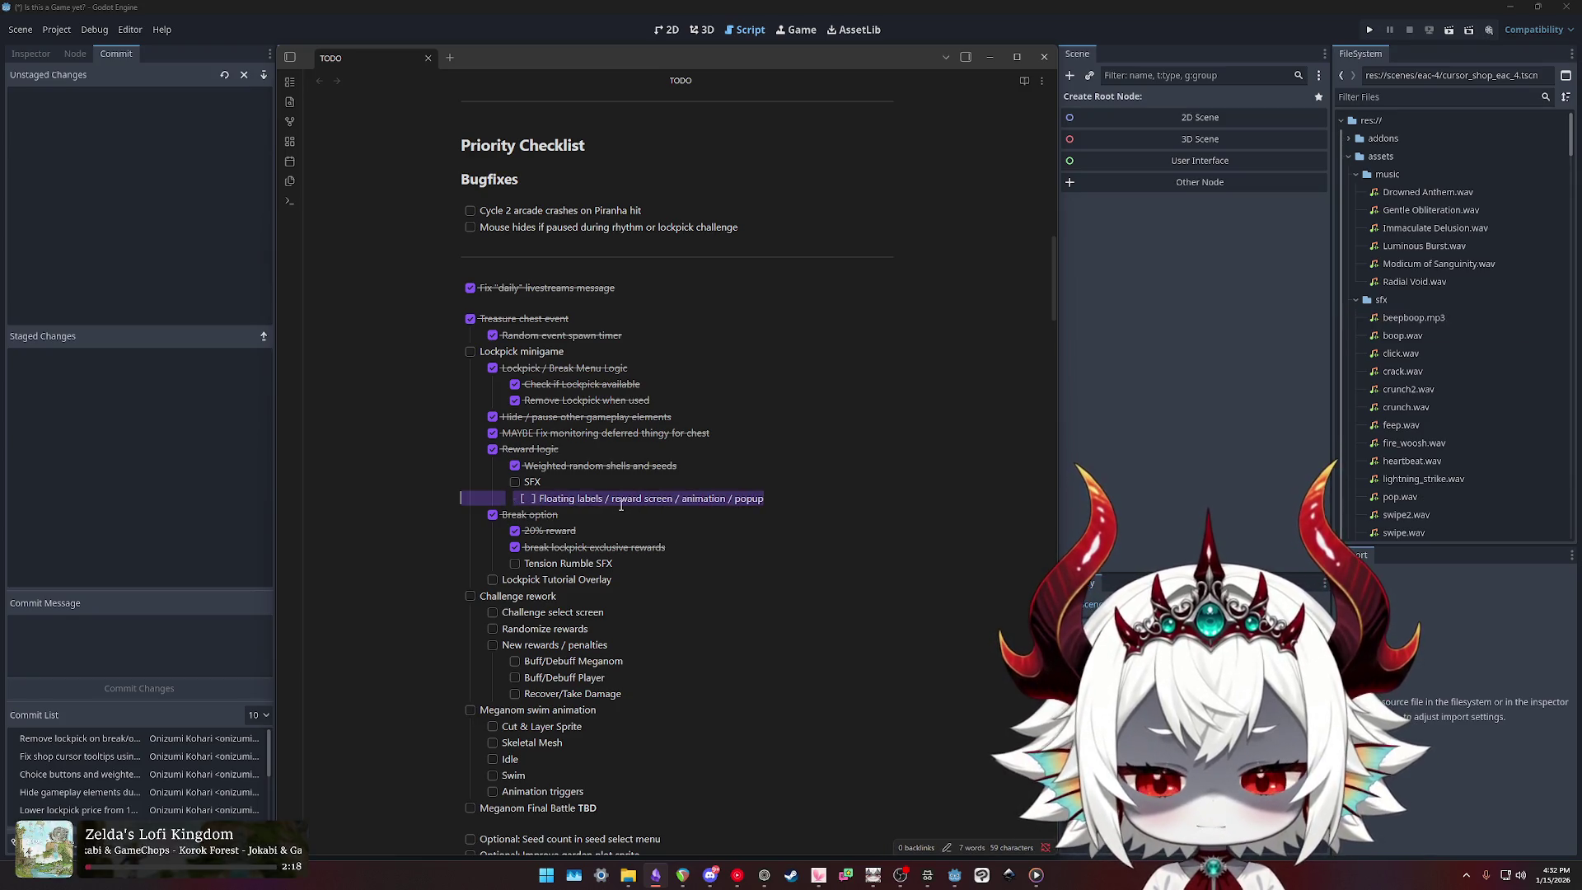
pyautogui.press('End')
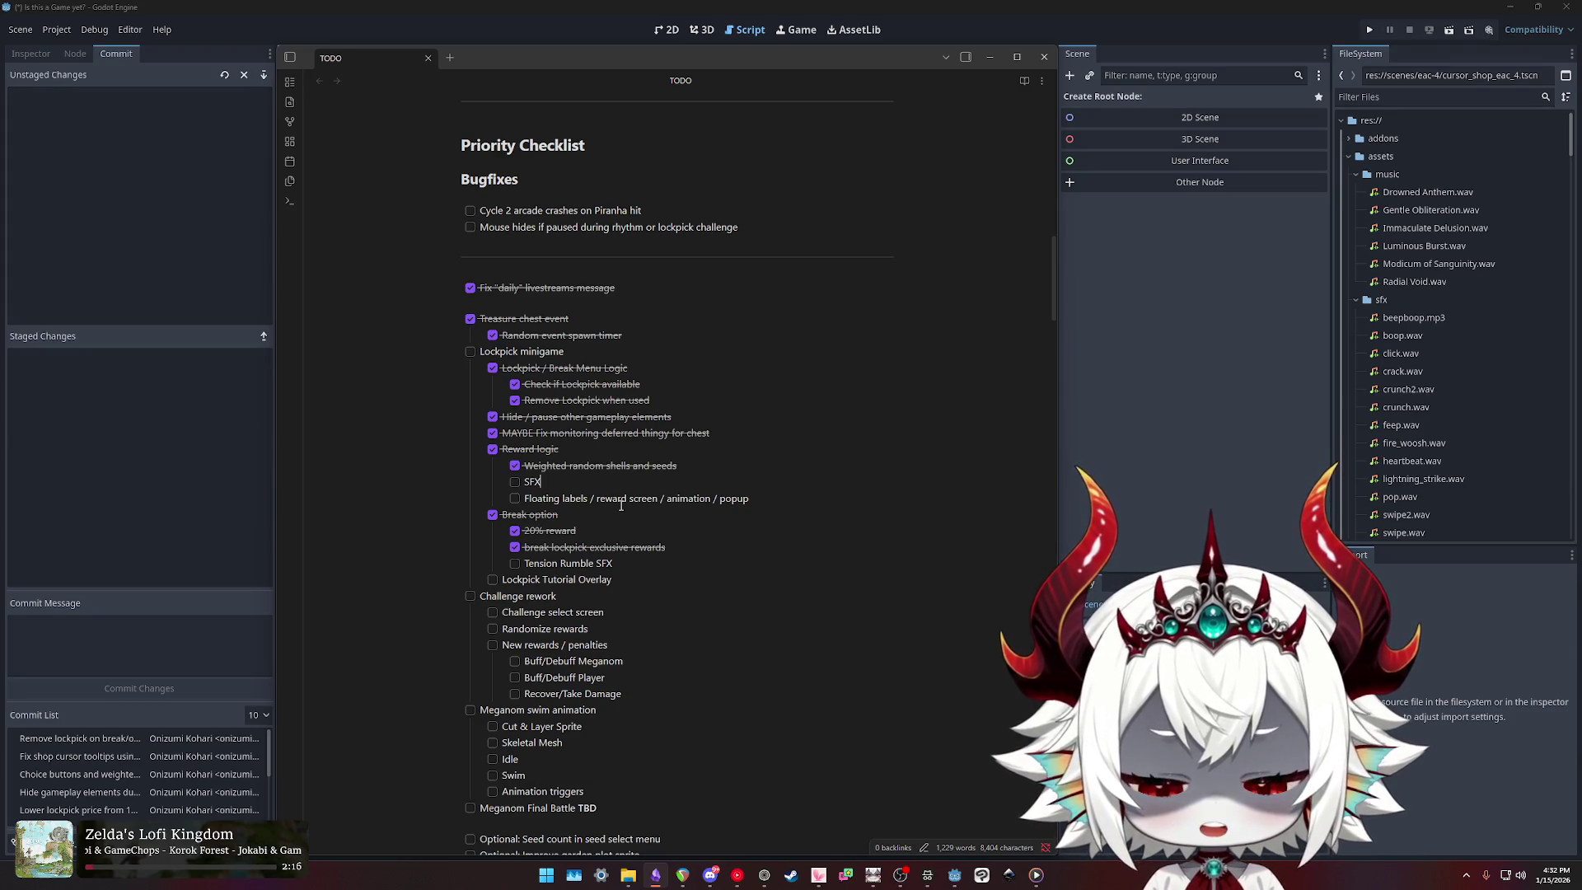
pyautogui.write(' / VFX')
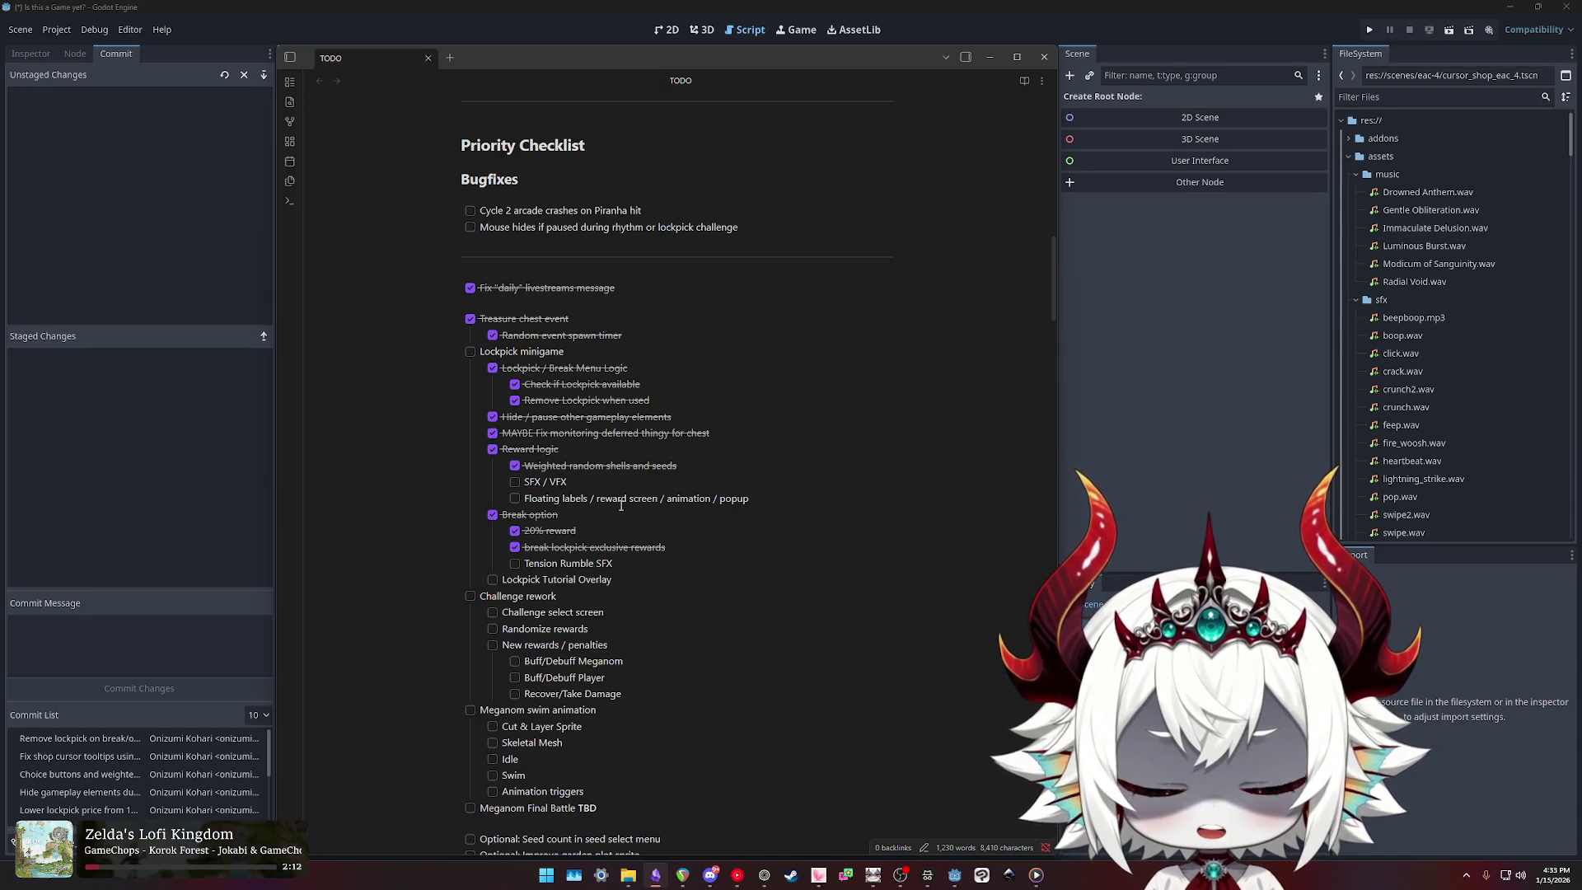
pyautogui.tripleClick(622, 504)
pyautogui.hotkey('ctrl', 'x')
pyautogui.press('Up')
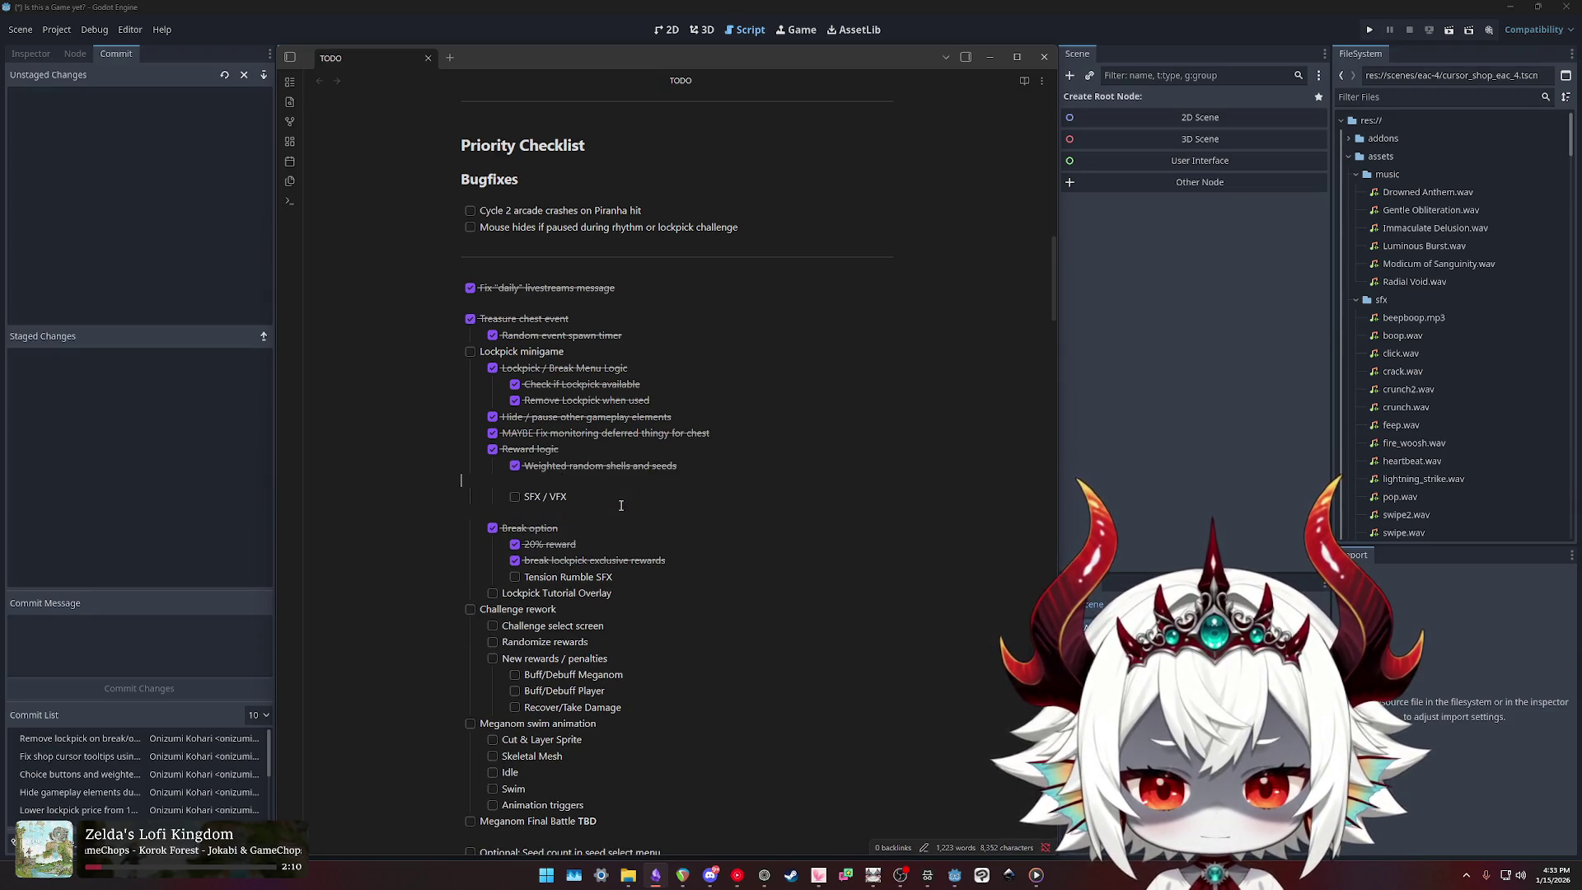
pyautogui.hotkey('ctrl', 'v')
pyautogui.press('Delete')
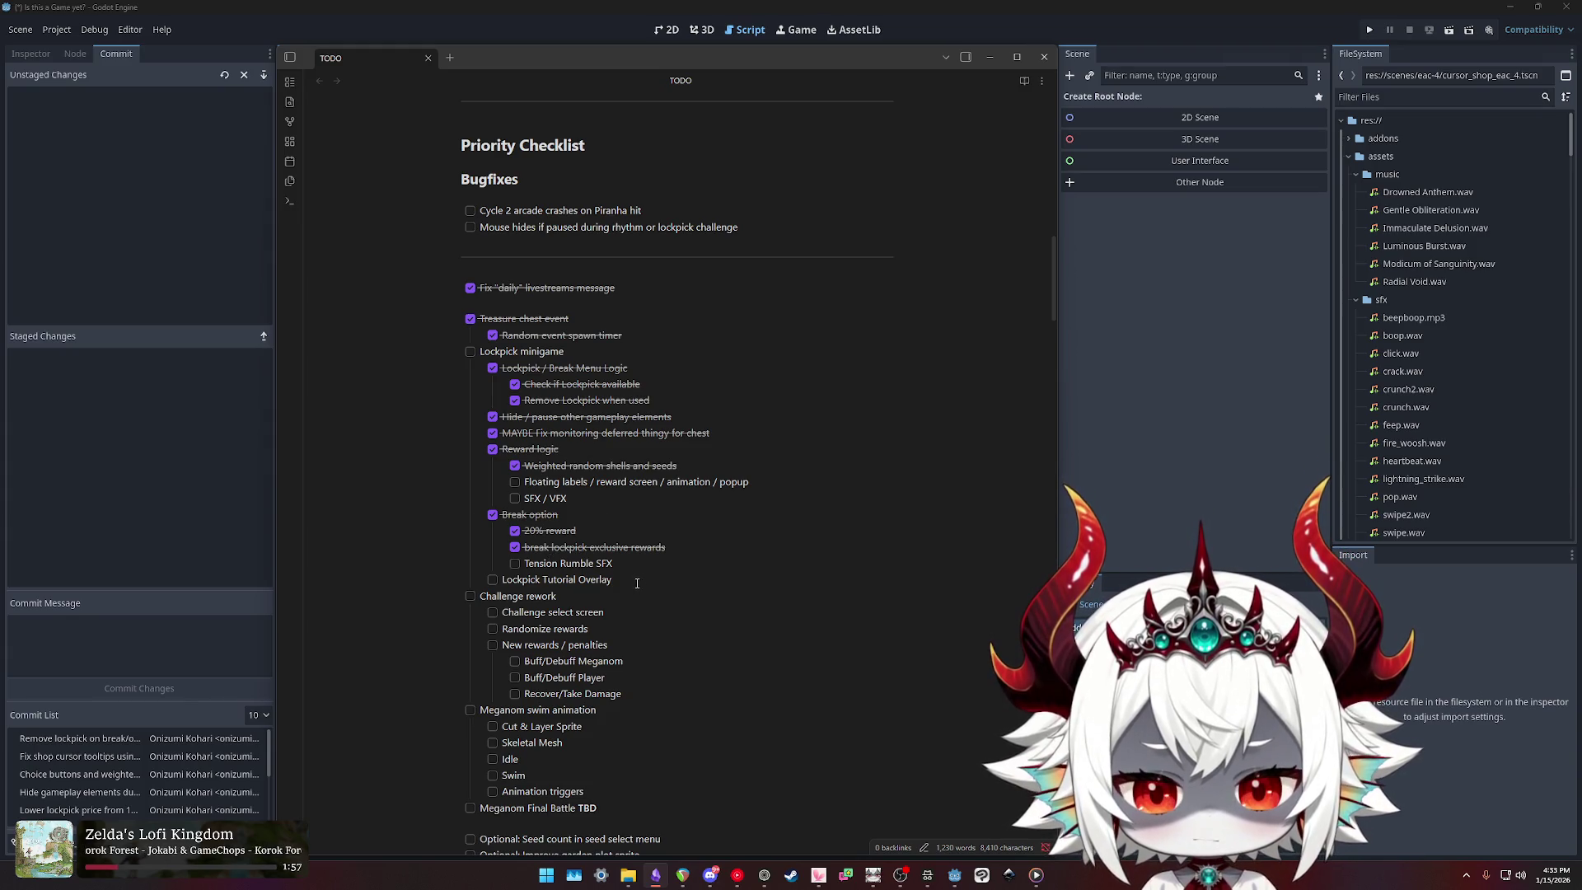
pyautogui.click(900, 875)
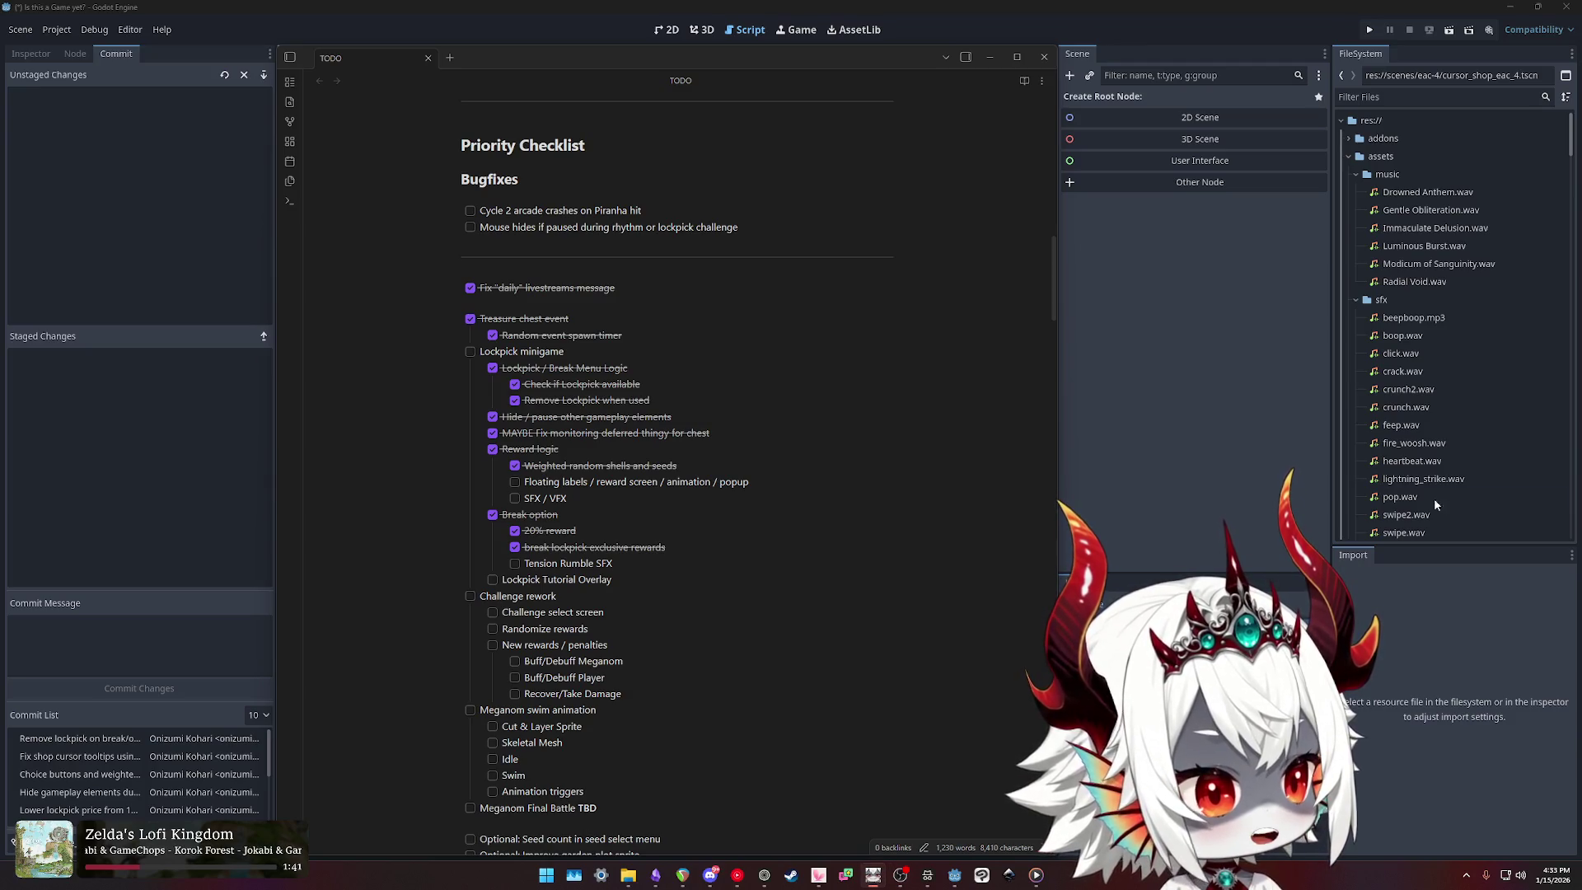
pyautogui.click(635, 580)
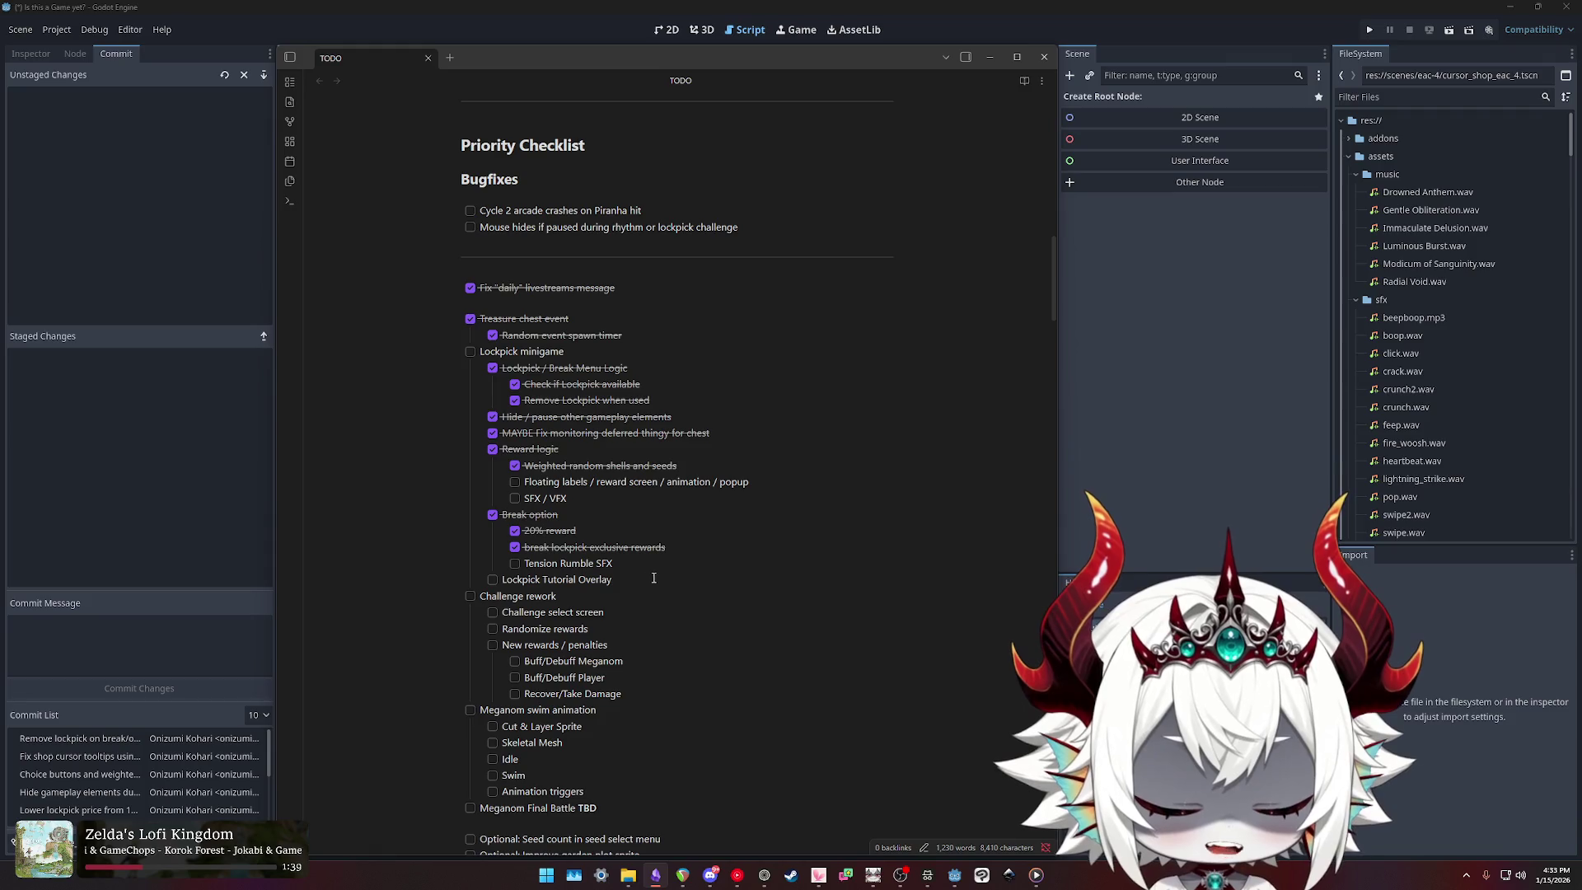
pyautogui.scroll(-3, 626, 568)
pyautogui.hotkey('shift', 'Home')
pyautogui.hotkey('shift', 'Home')
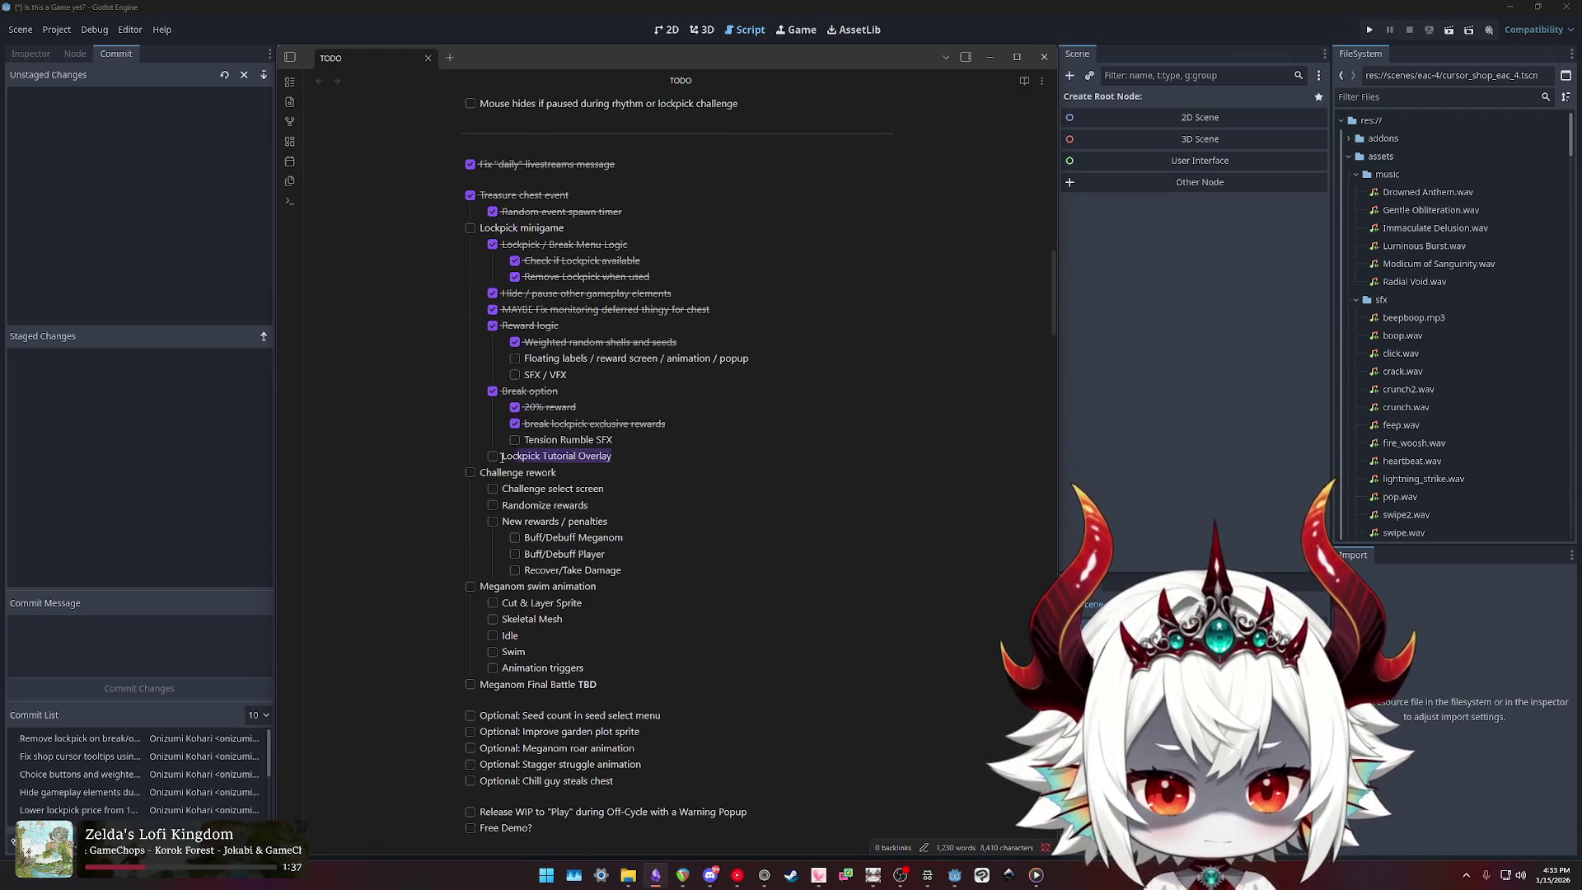
pyautogui.press('Up')
pyautogui.press('Up')
pyautogui.press('End')
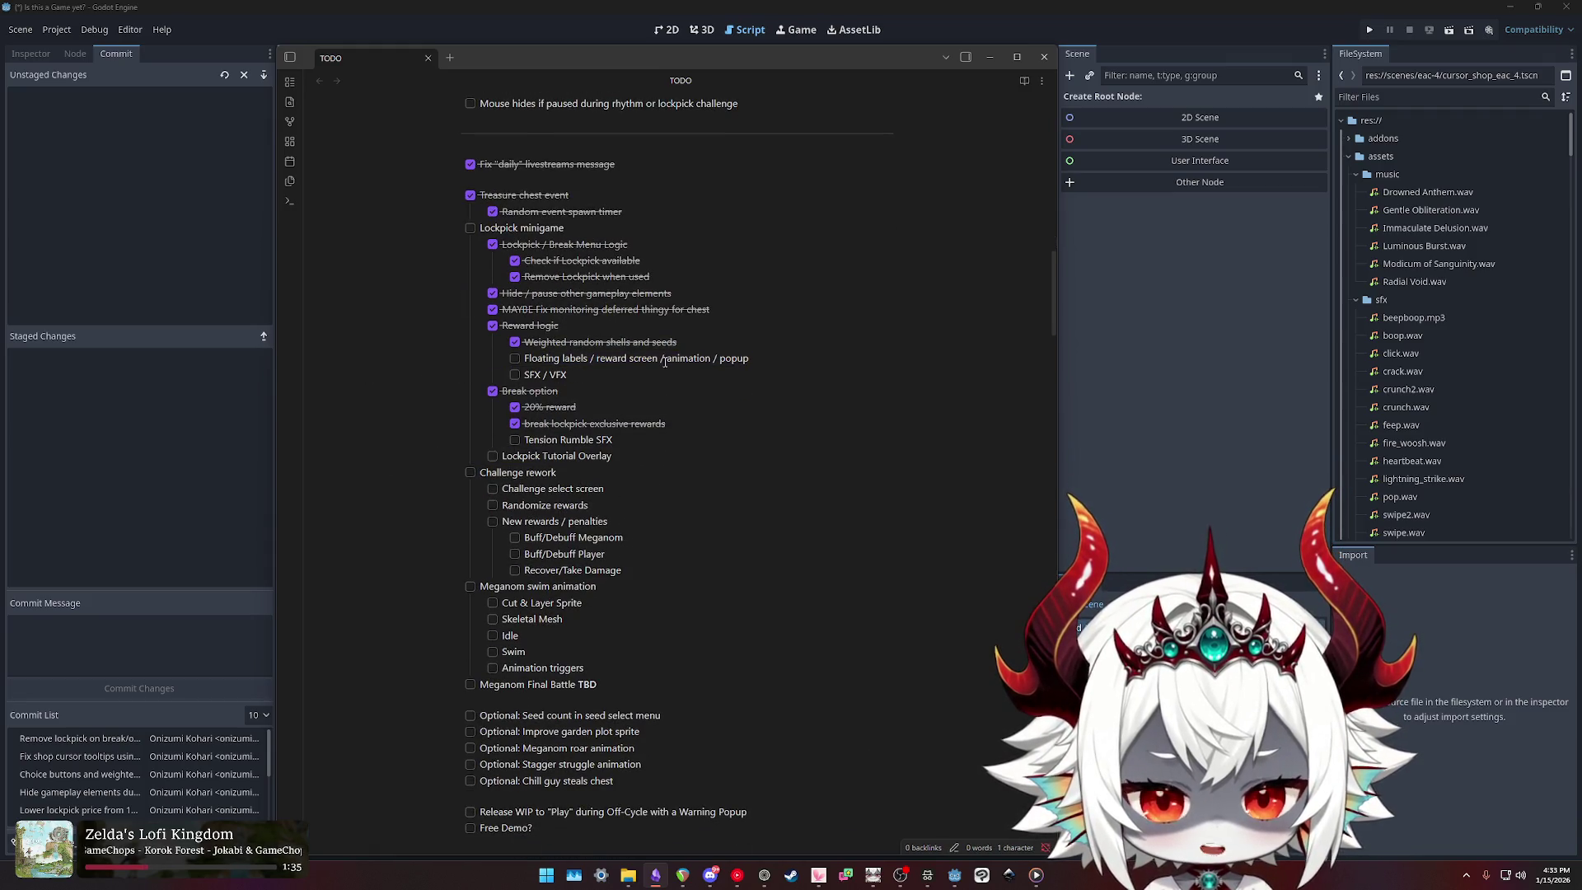
pyautogui.moveTo(618, 456)
pyautogui.mouseDown()
pyautogui.moveTo(424, 426)
pyautogui.moveTo(391, 378)
pyautogui.moveTo(435, 325)
pyautogui.mouseUp()
pyautogui.click(590, 233)
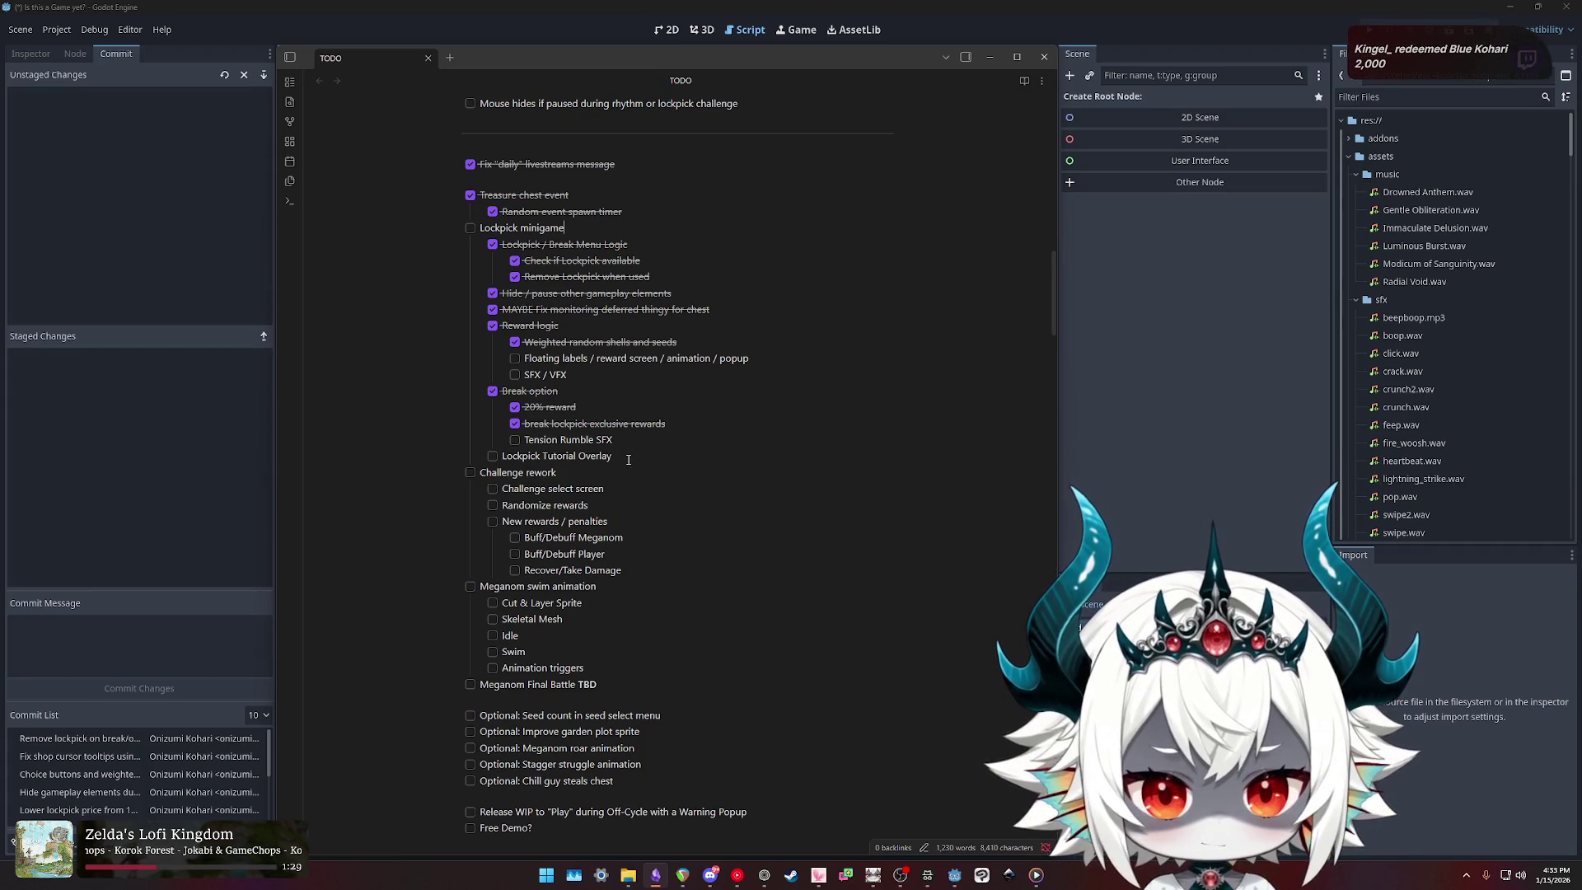
pyautogui.moveTo(627, 455)
pyautogui.mouseDown()
pyautogui.moveTo(404, 441)
pyautogui.moveTo(445, 449)
pyautogui.mouseUp()
pyautogui.moveTo(568, 375); pyautogui.dragTo(373, 363)
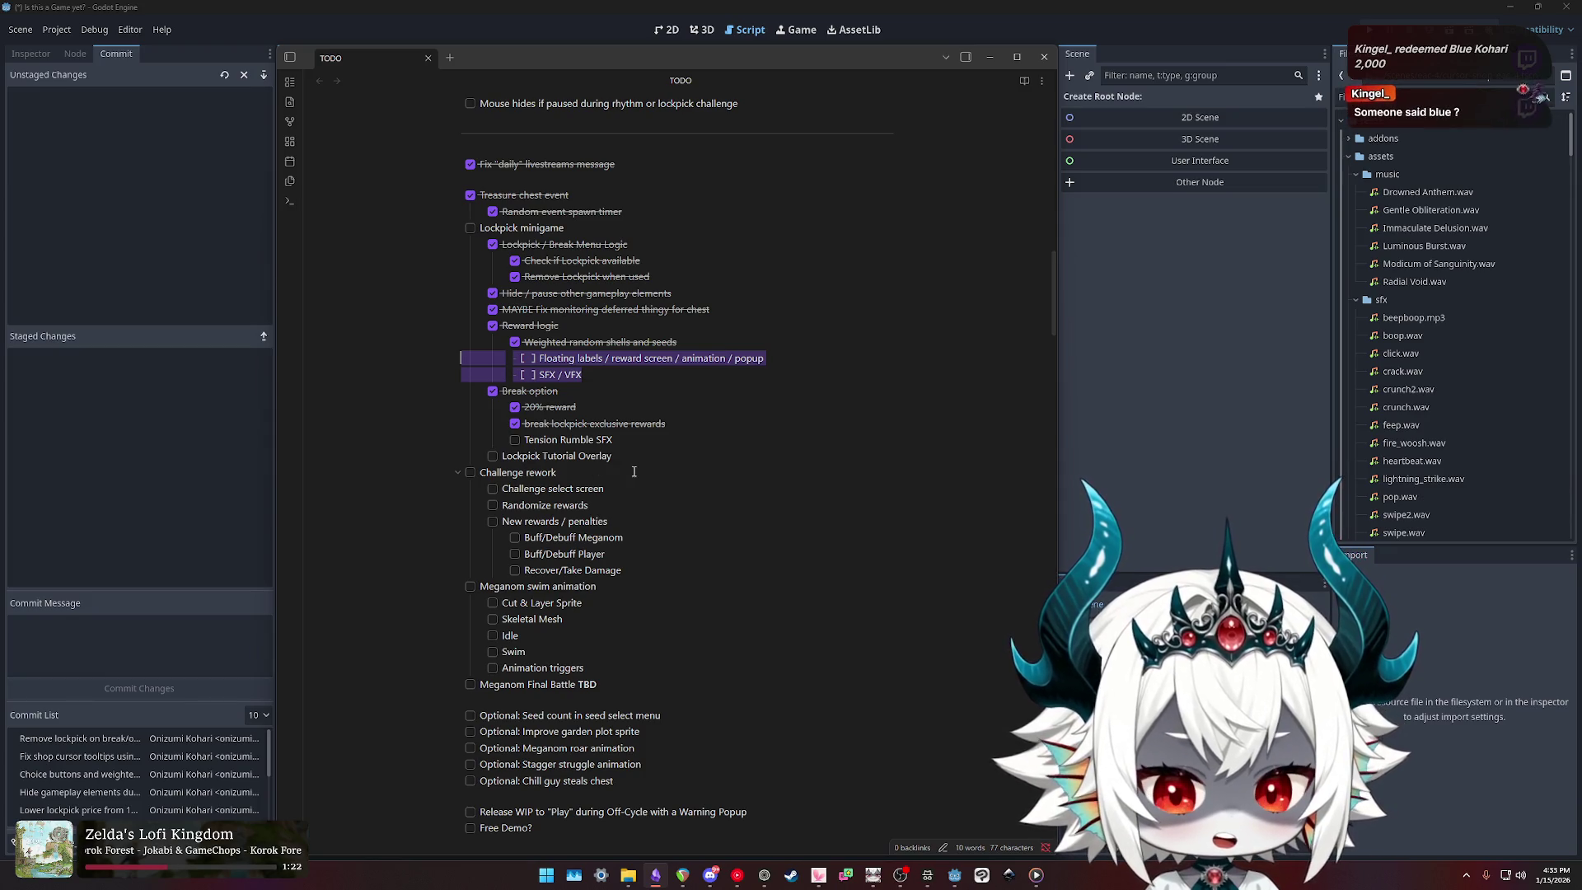
pyautogui.scroll(-2, 618, 472)
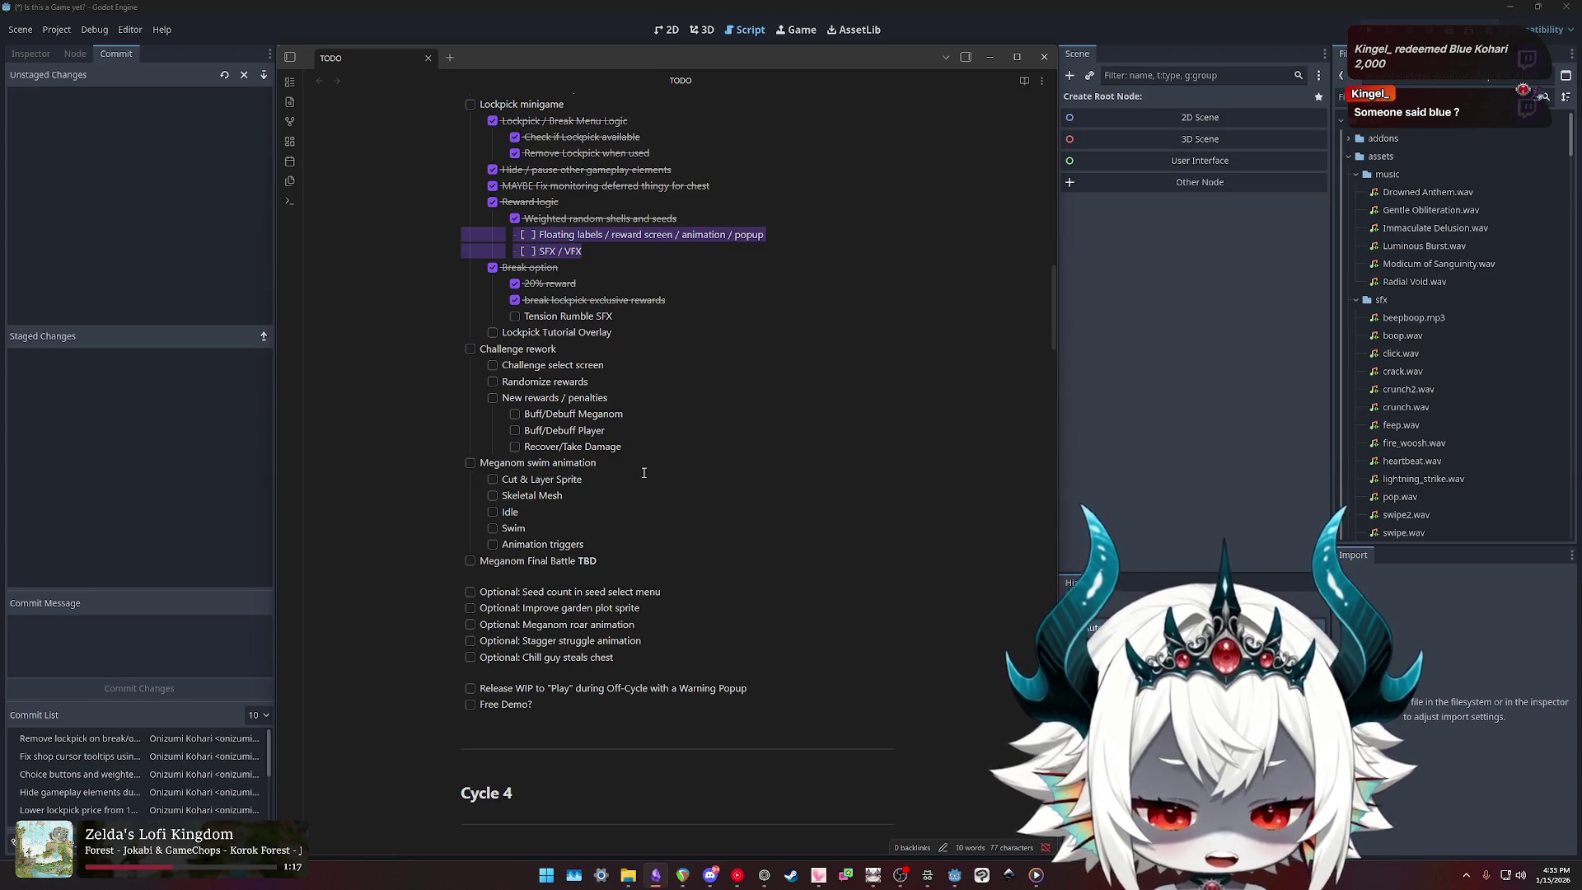
pyautogui.moveTo(576, 349); pyautogui.dragTo(402, 350)
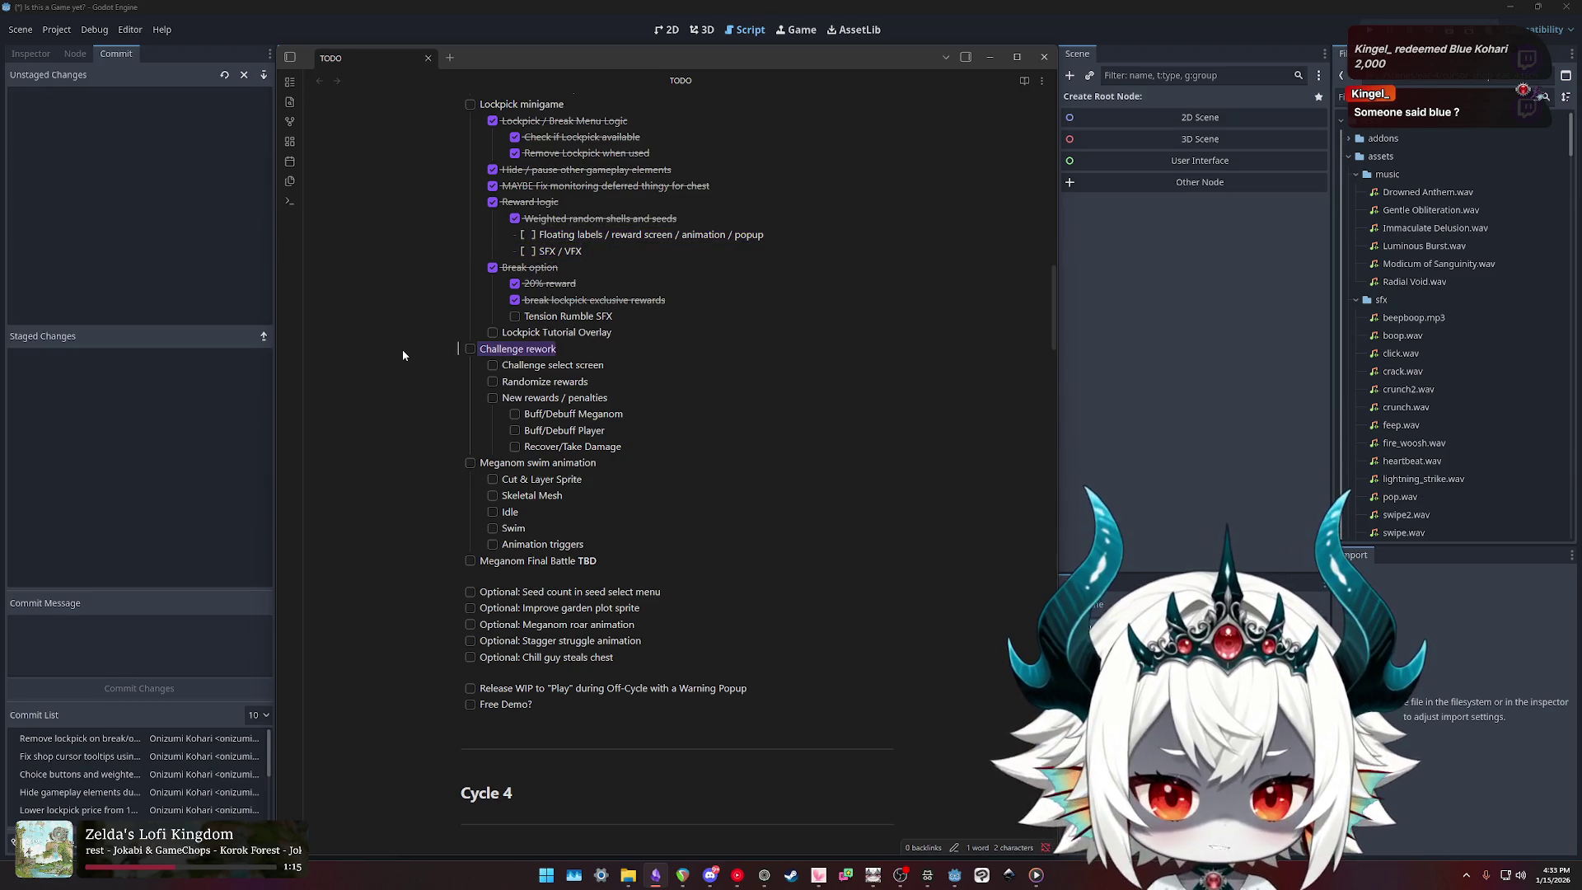
pyautogui.press('Right')
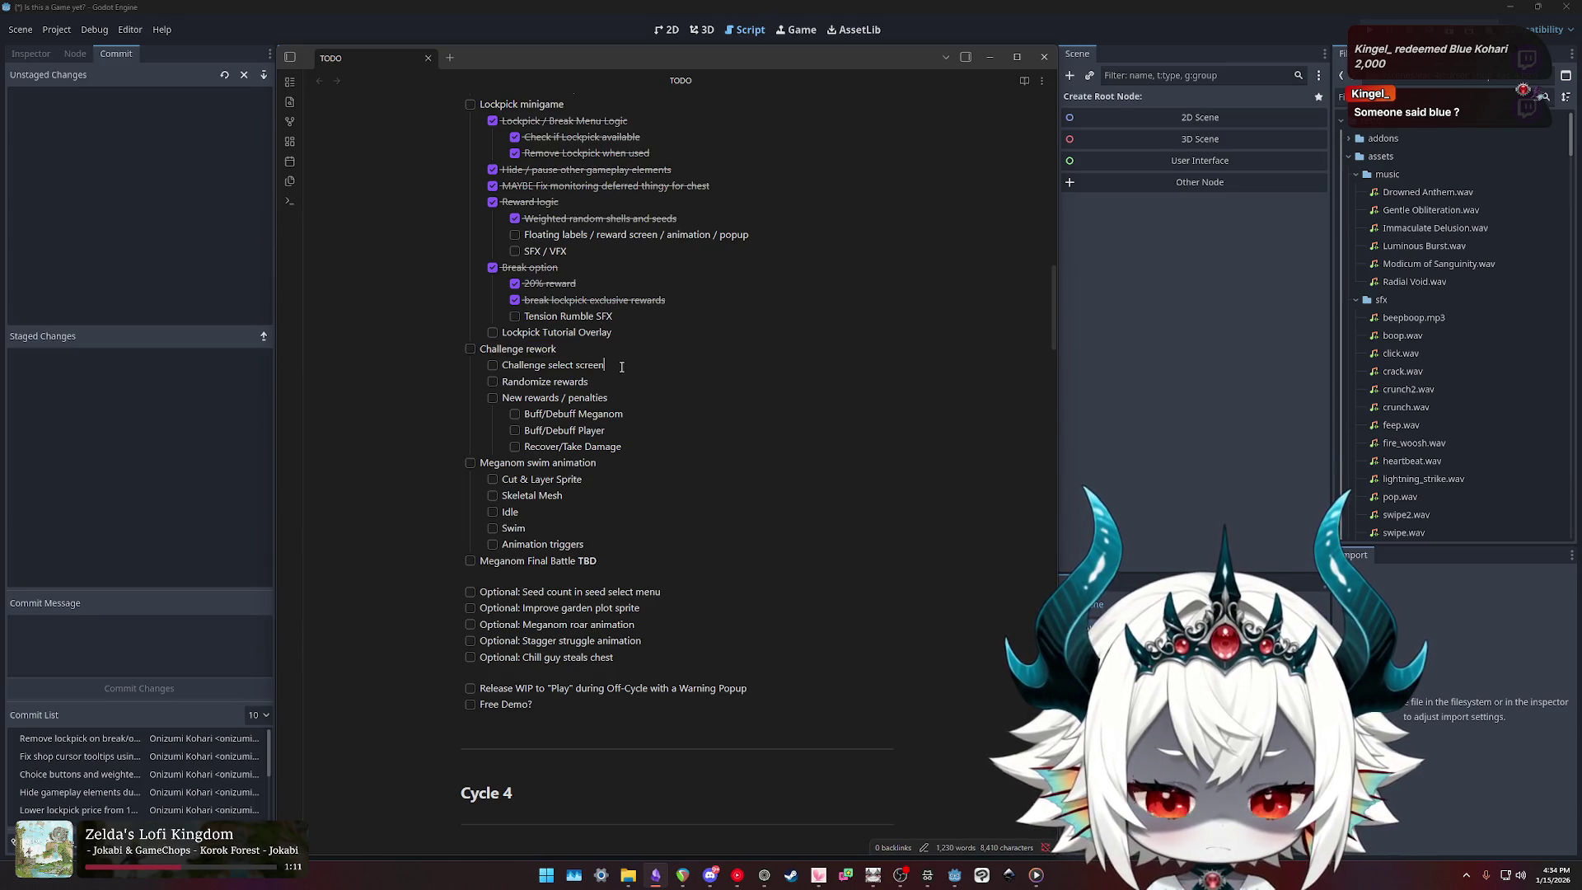
pyautogui.moveTo(602, 381); pyautogui.dragTo(483, 374)
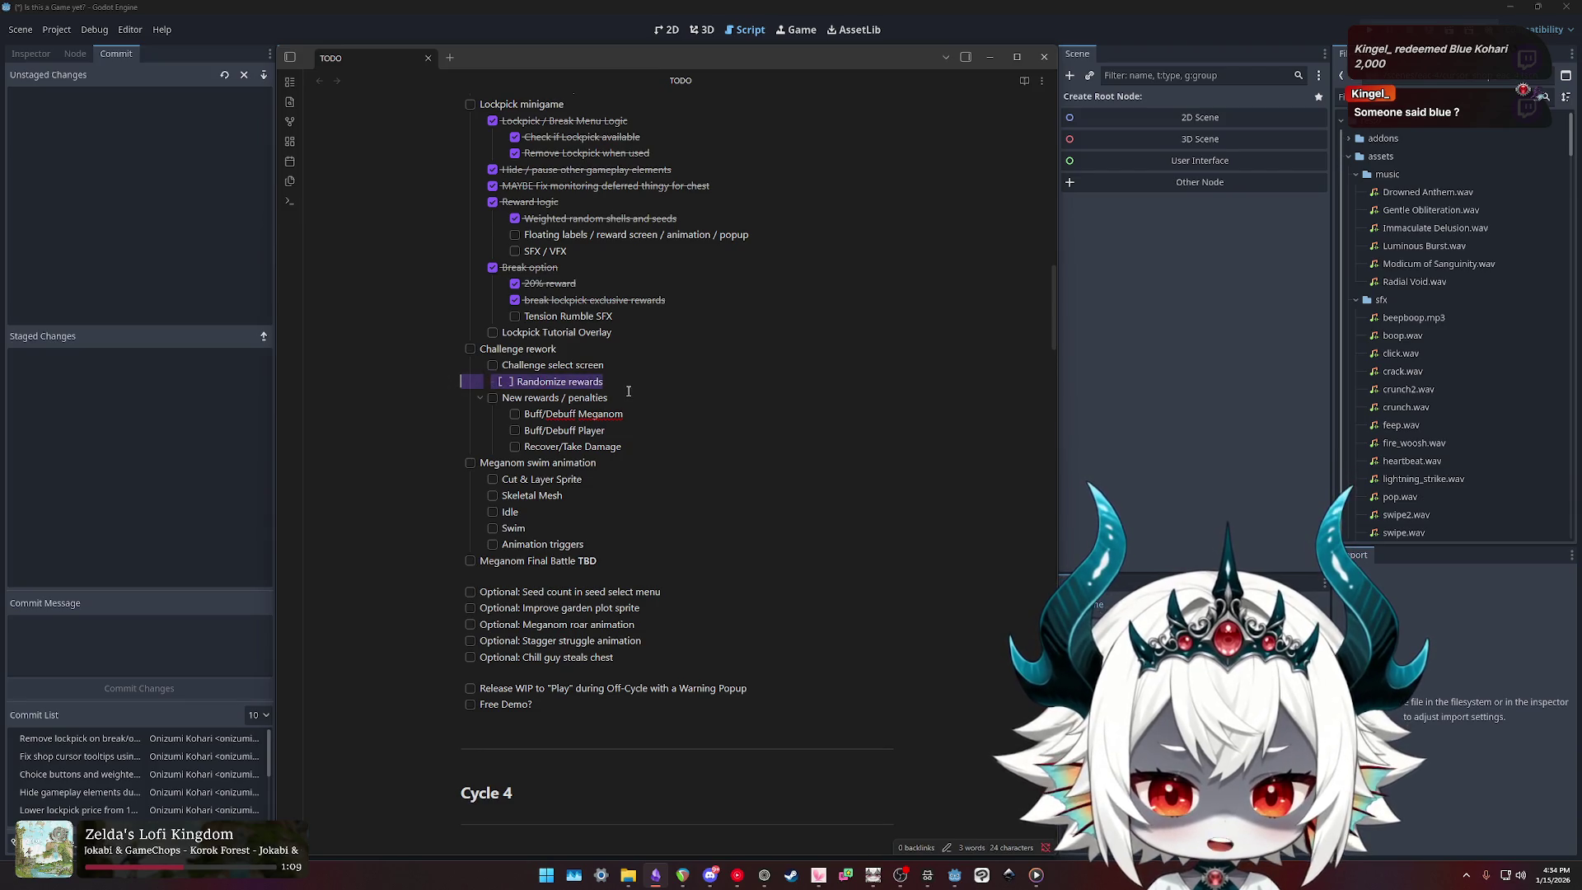
pyautogui.moveTo(631, 396); pyautogui.dragTo(510, 393)
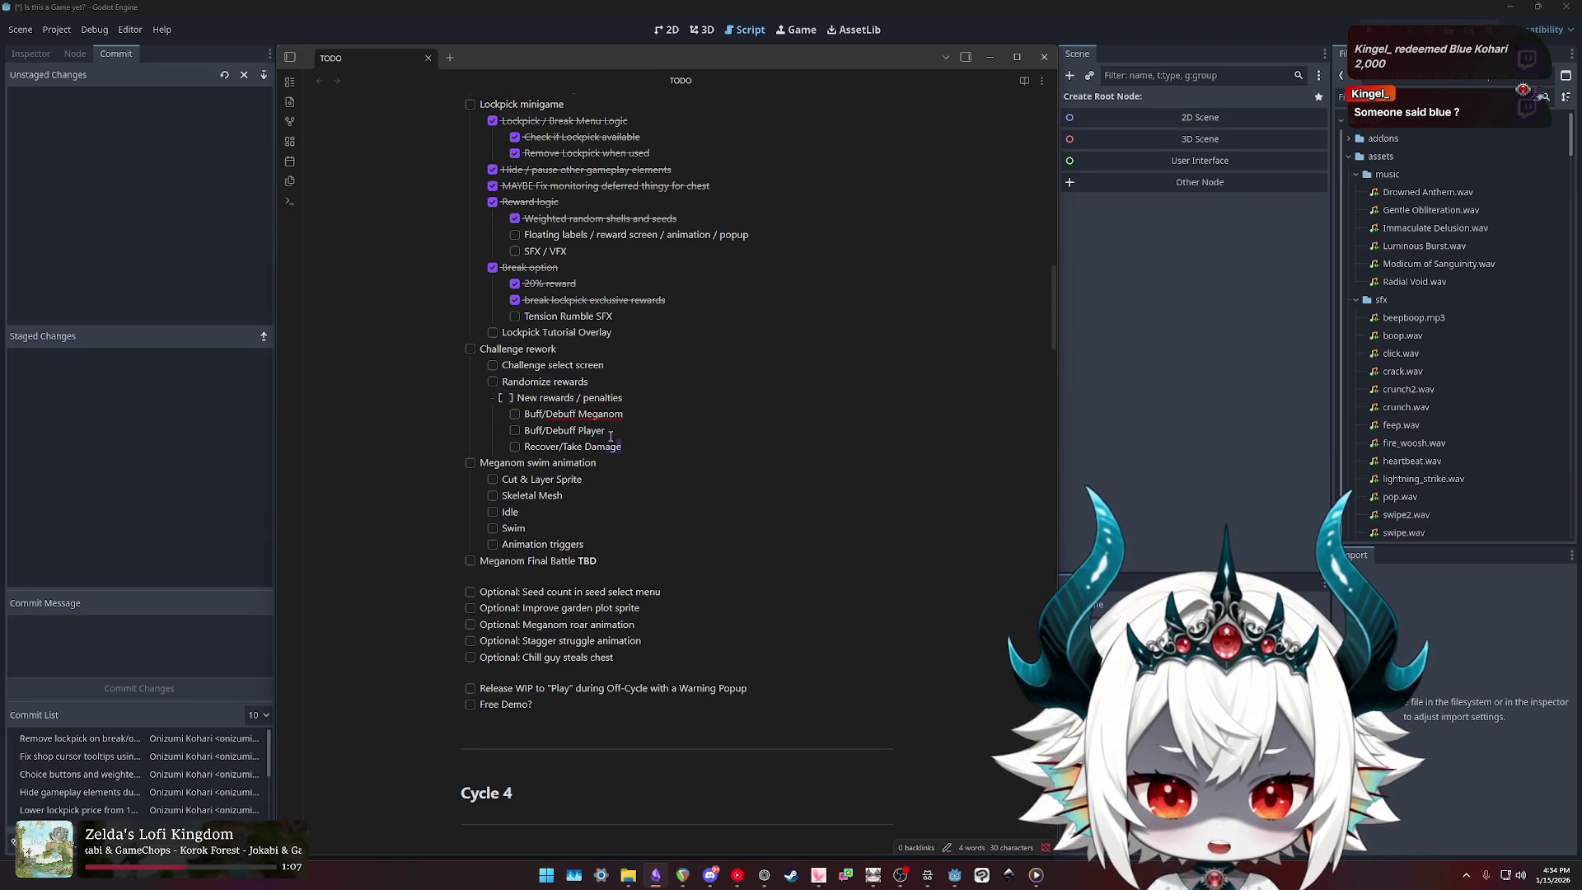
pyautogui.moveTo(637, 446)
pyautogui.mouseDown()
pyautogui.moveTo(412, 373)
pyautogui.moveTo(428, 363)
pyautogui.moveTo(643, 446)
pyautogui.moveTo(422, 354)
pyautogui.mouseUp()
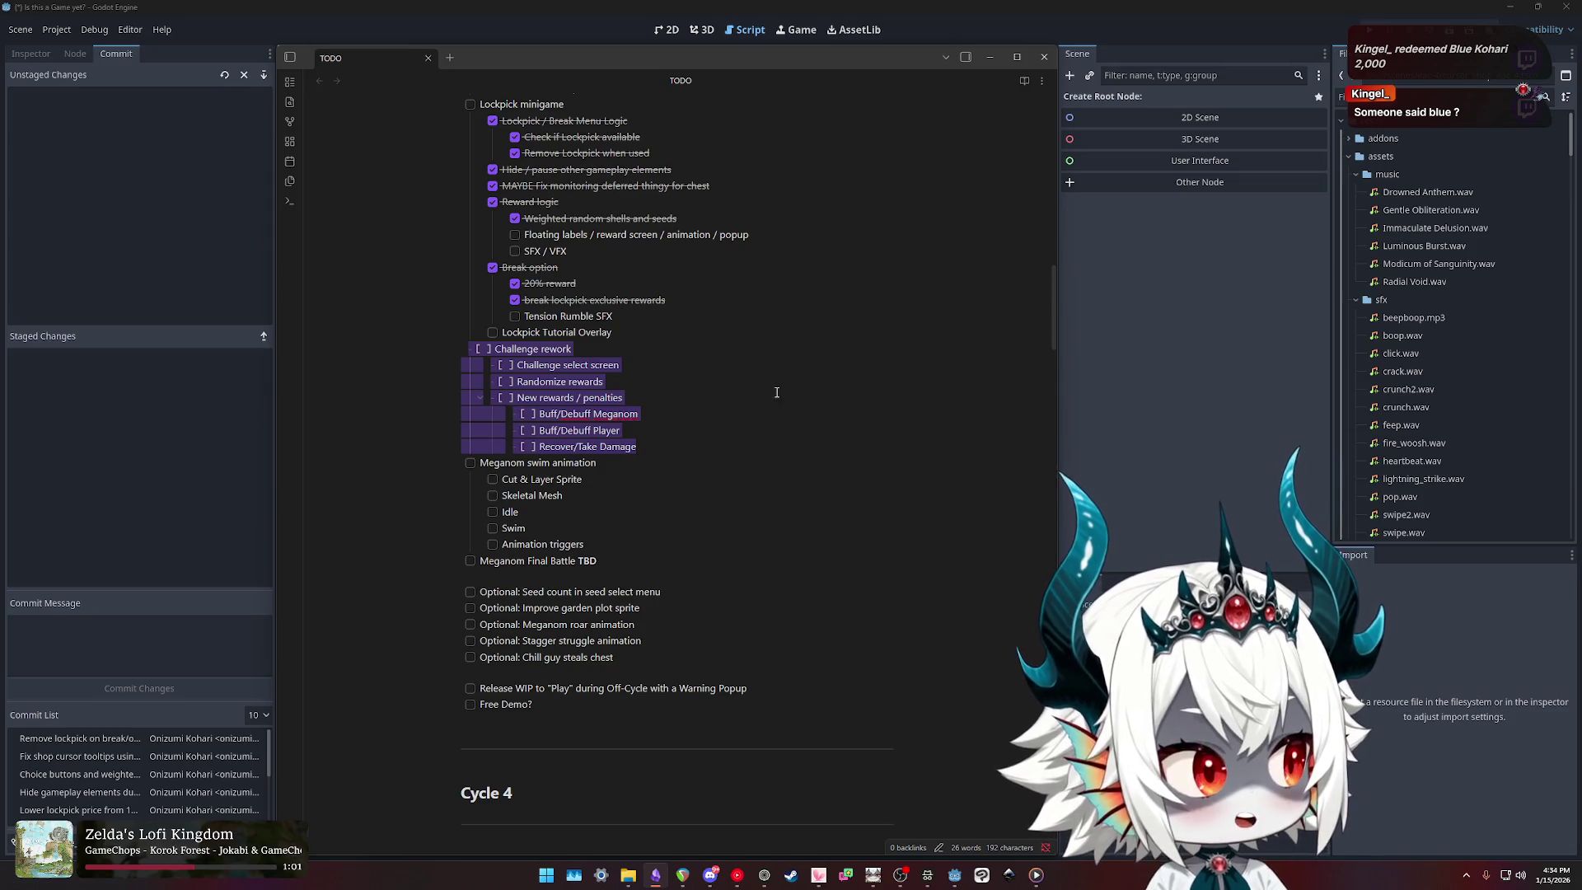
pyautogui.click(628, 349)
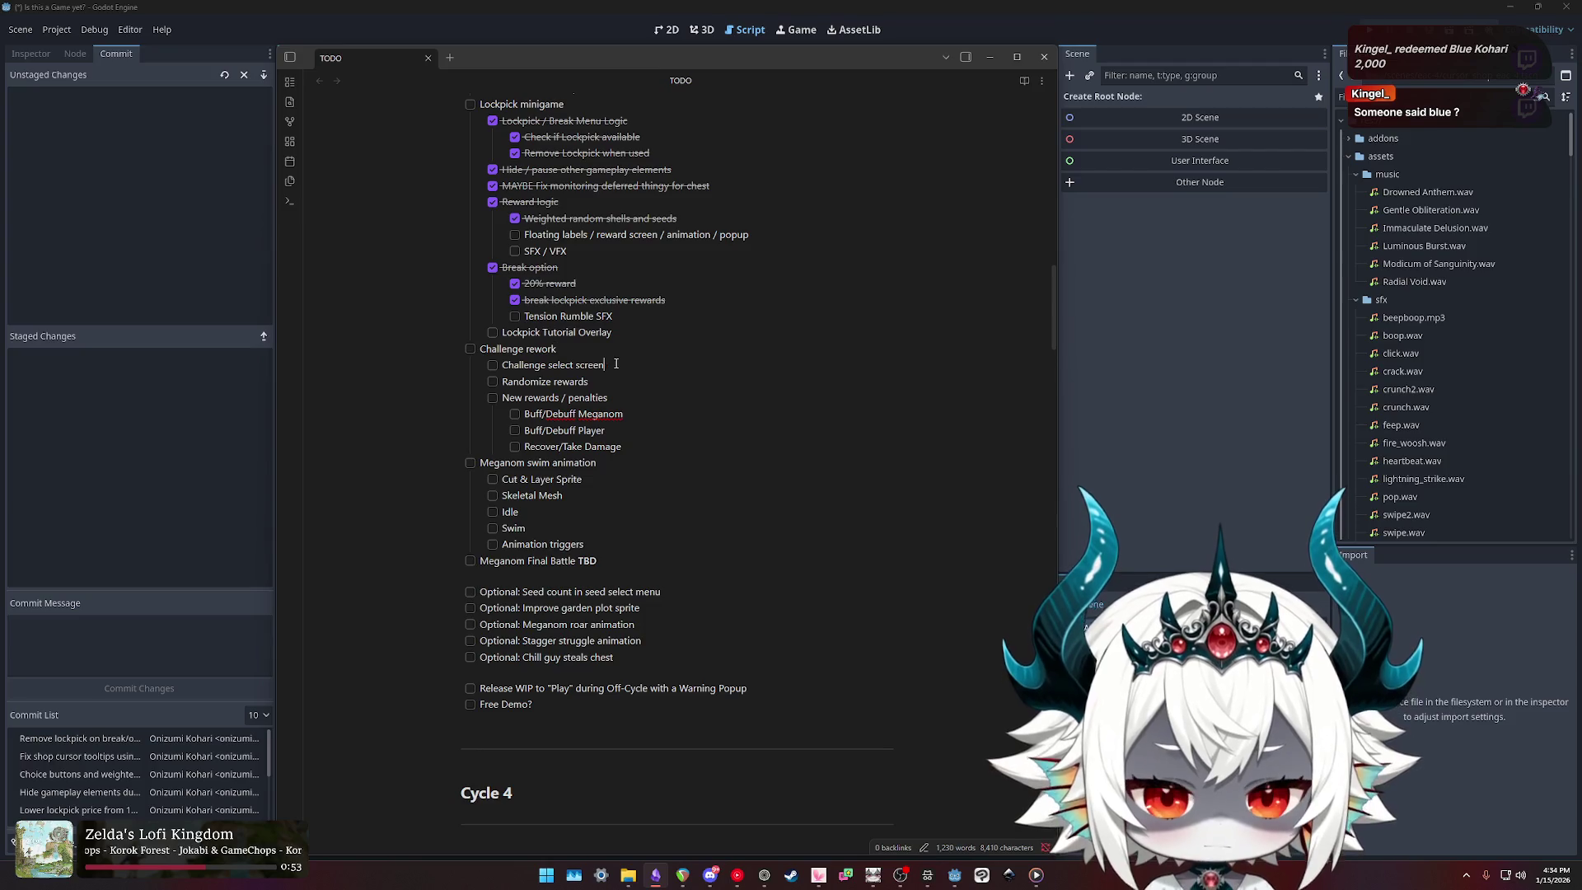
pyautogui.moveTo(617, 365); pyautogui.dragTo(479, 355)
pyautogui.scroll(-10, 647, 416)
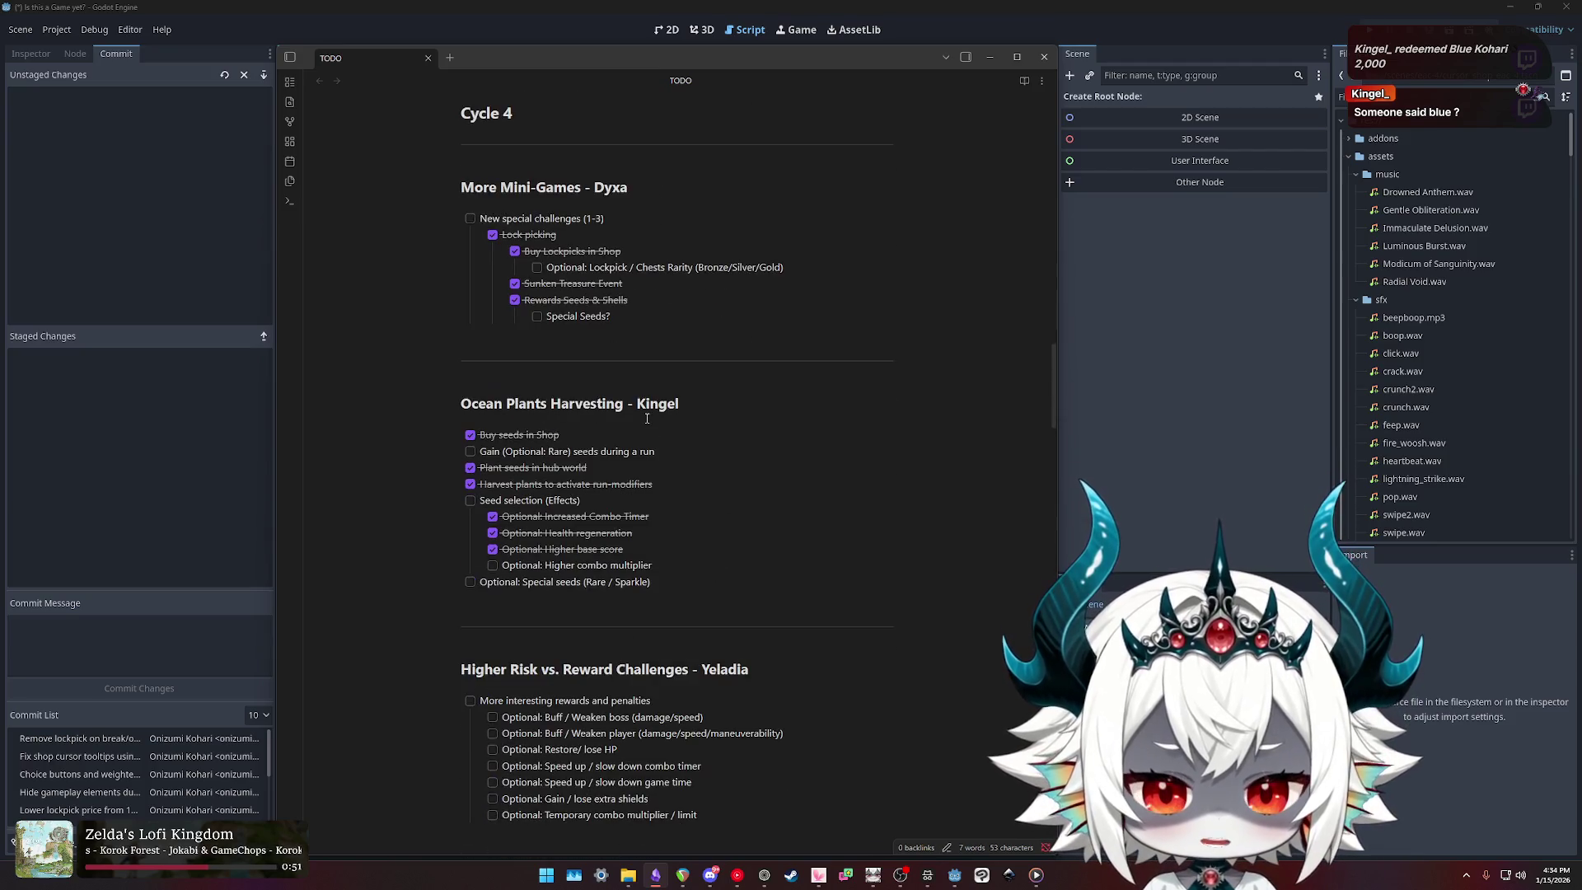
pyautogui.scroll(-1, 647, 418)
pyautogui.scroll(1, 626, 445)
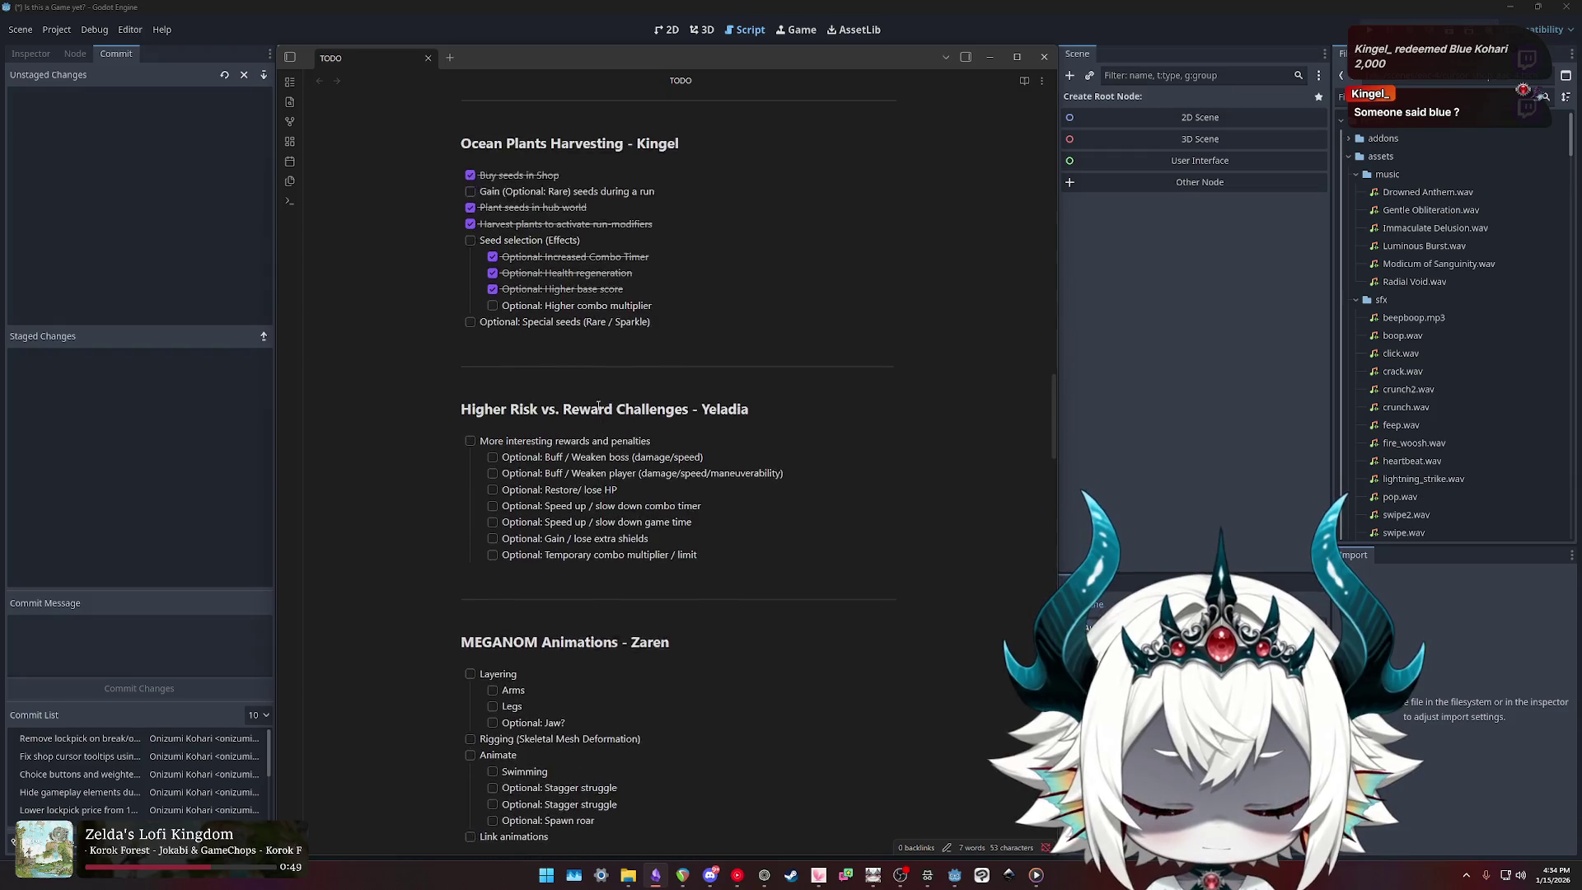
pyautogui.scroll(-1, 610, 461)
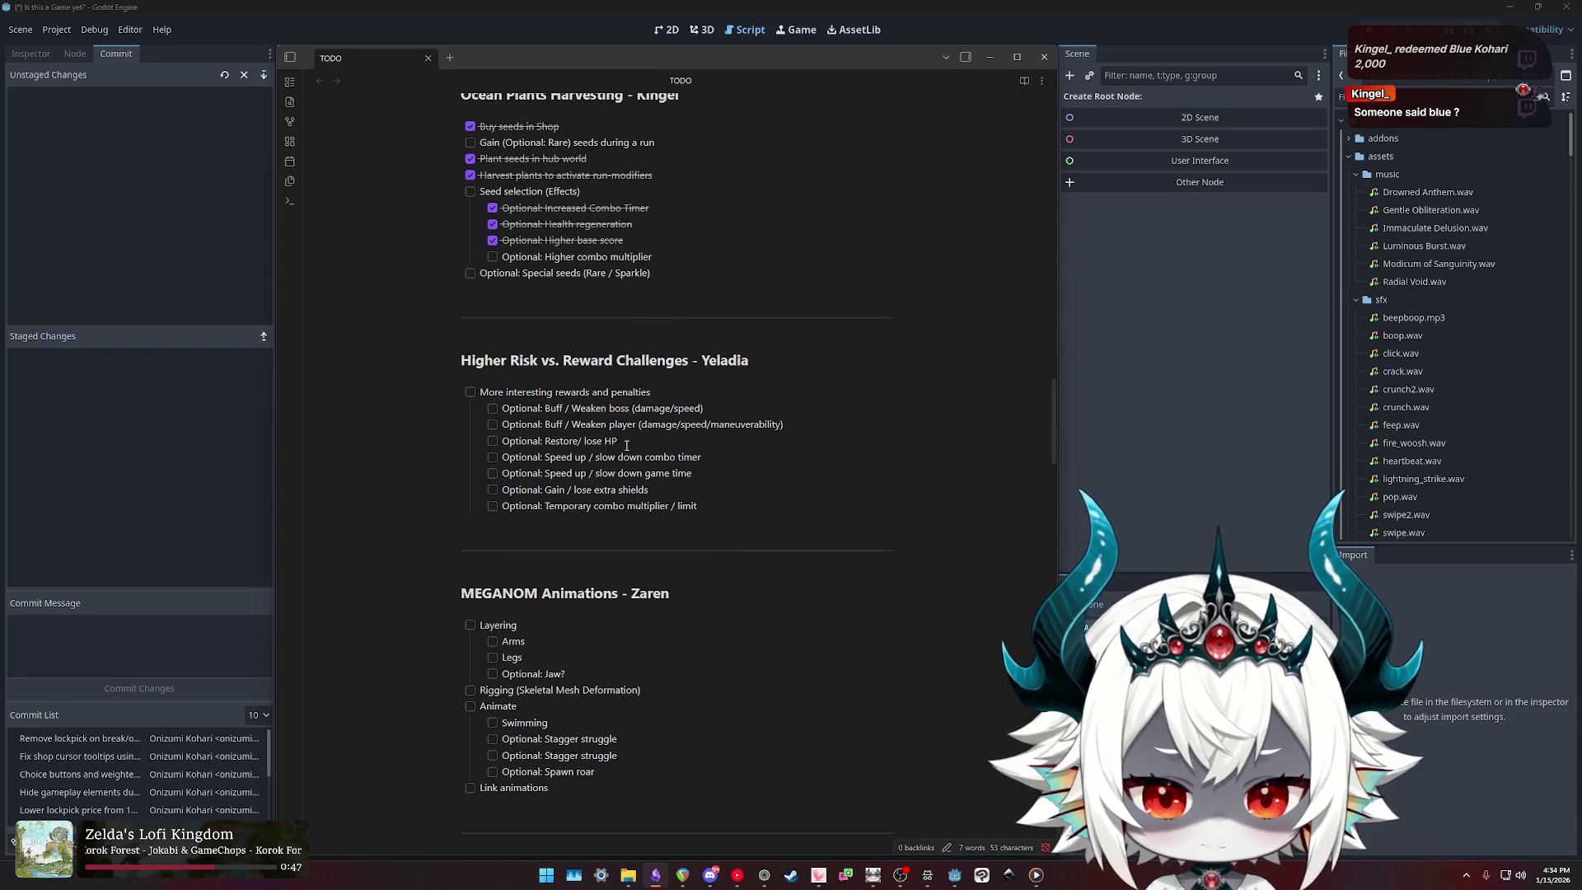
pyautogui.tripleClick(661, 391)
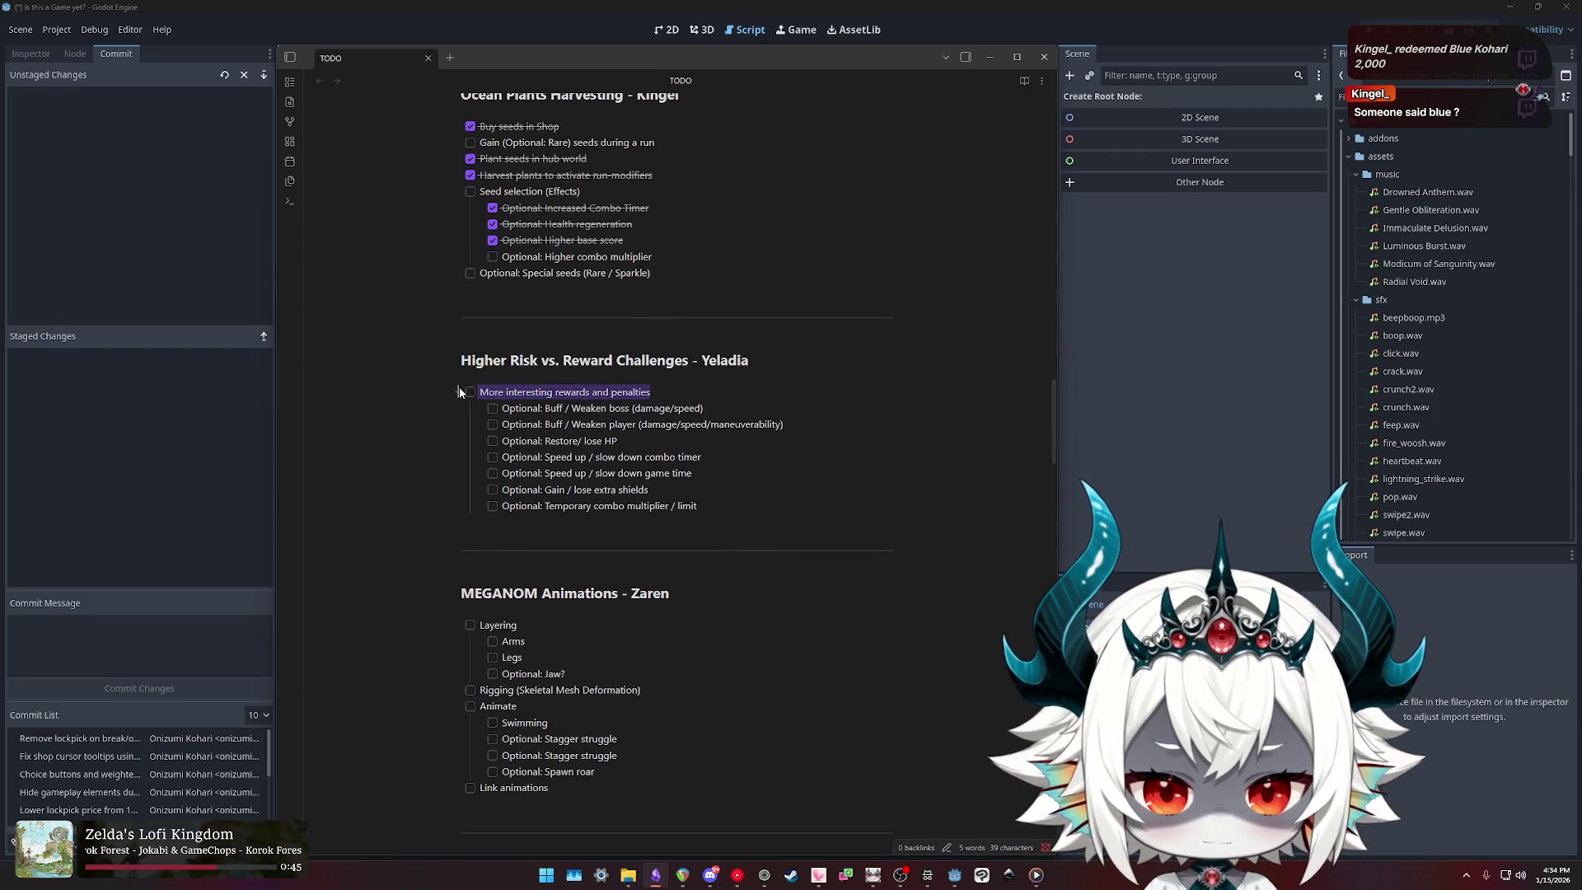
pyautogui.click(692, 392)
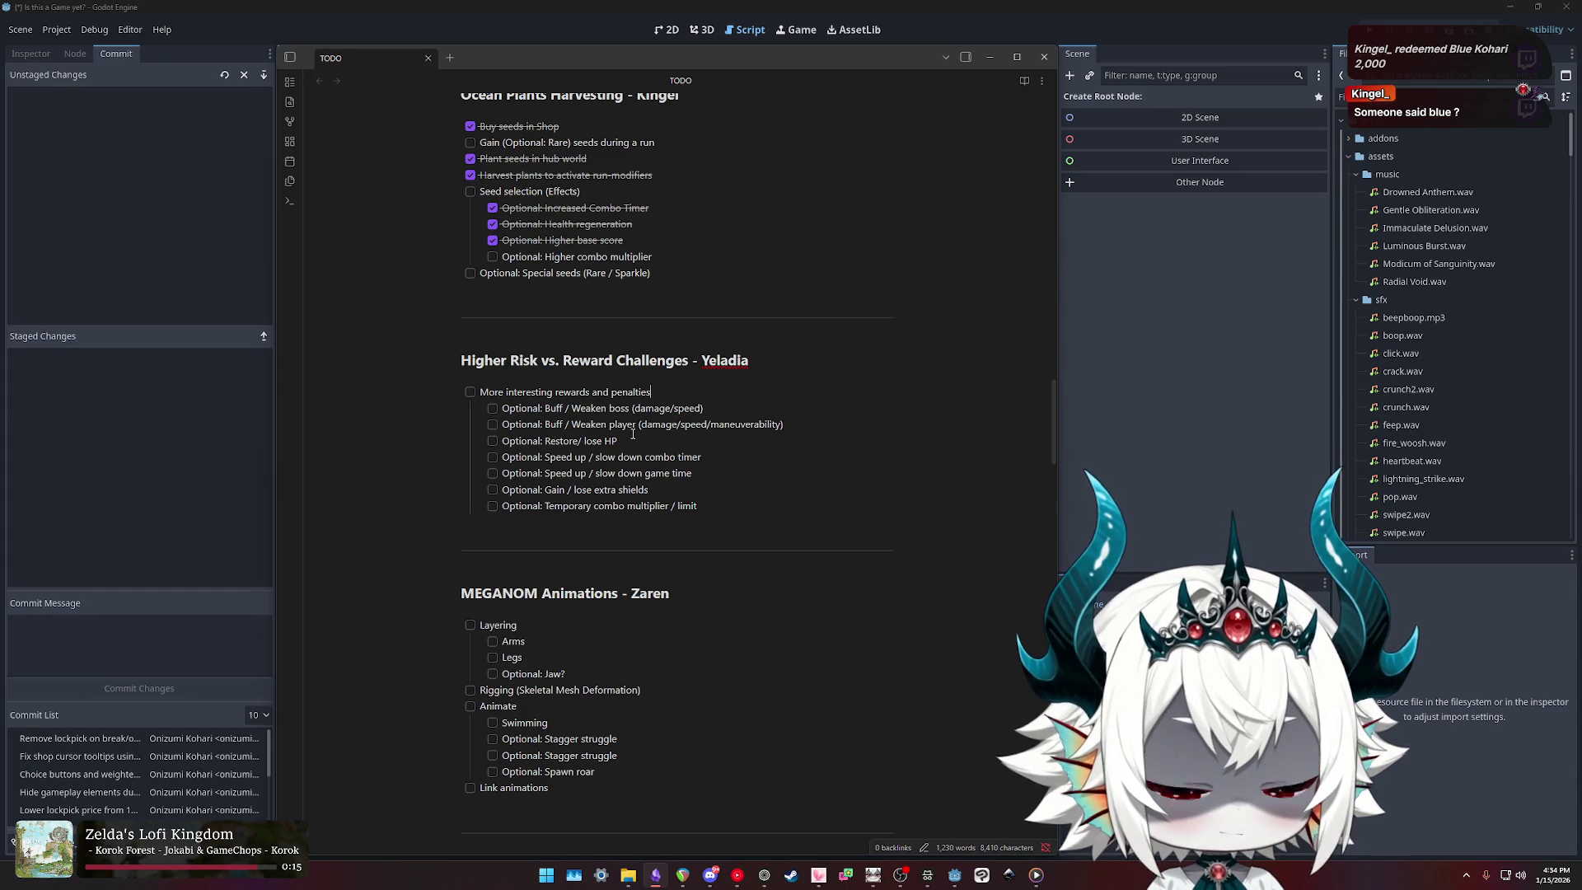
pyautogui.tripleClick(659, 394)
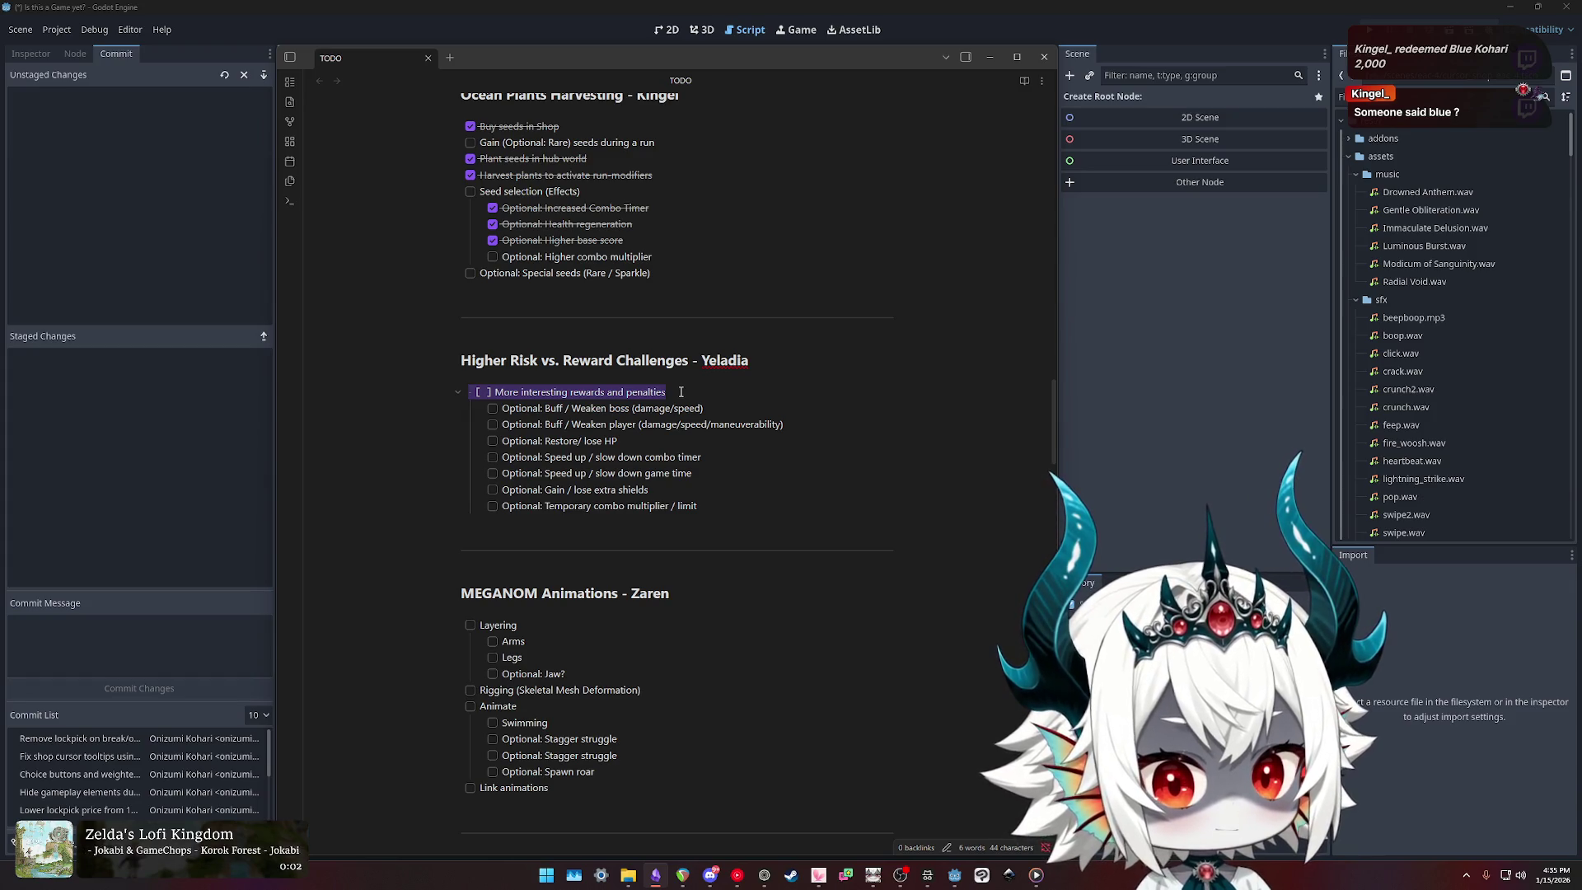
pyautogui.click(691, 391)
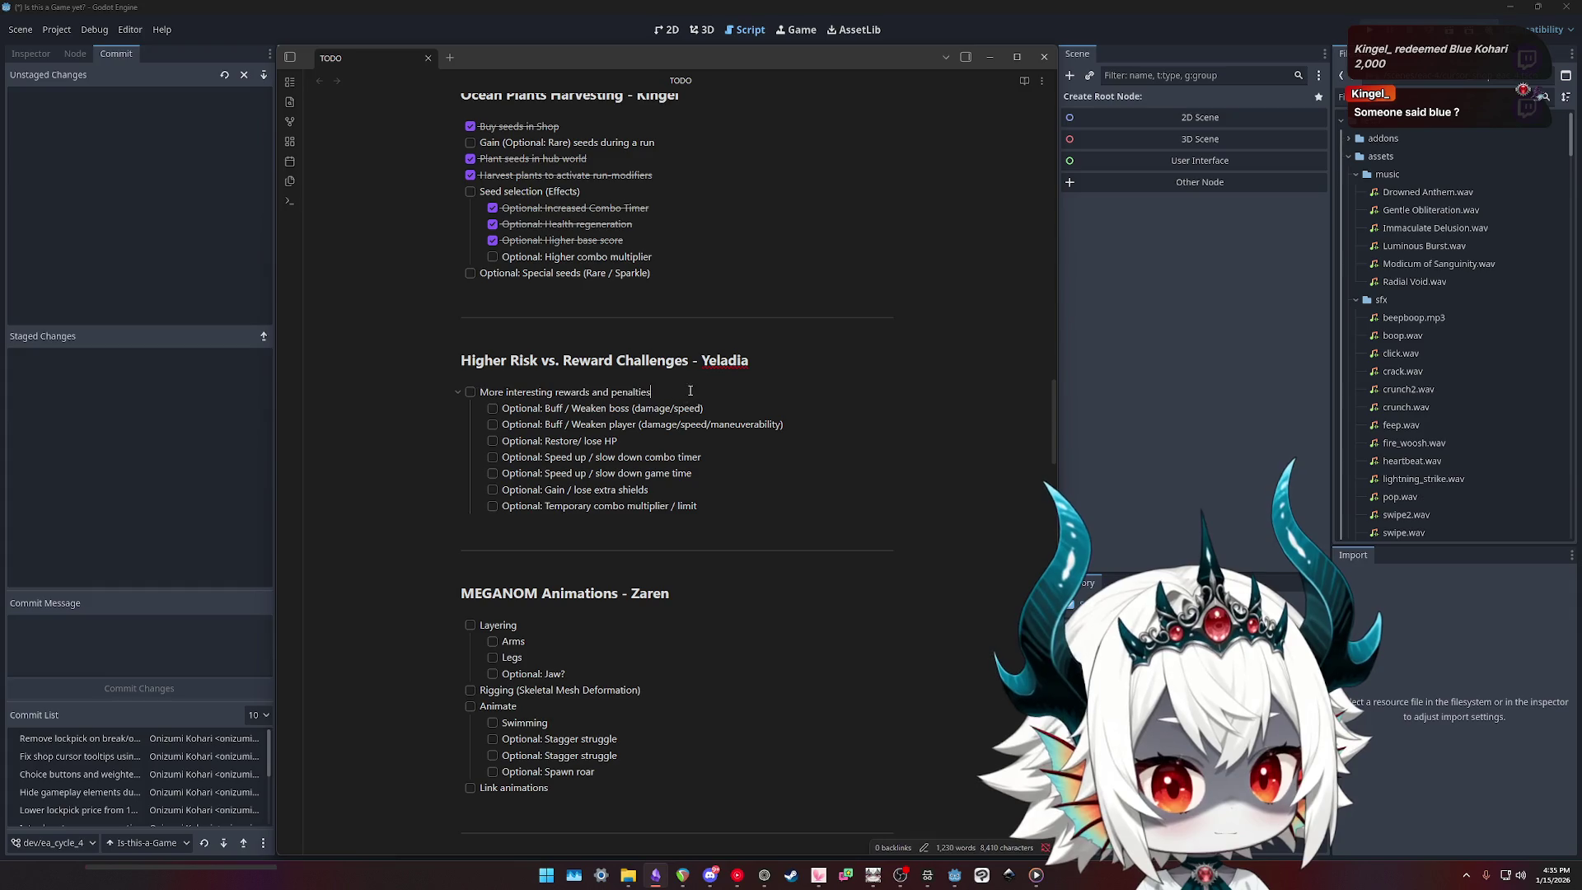
pyautogui.tripleClick(693, 391)
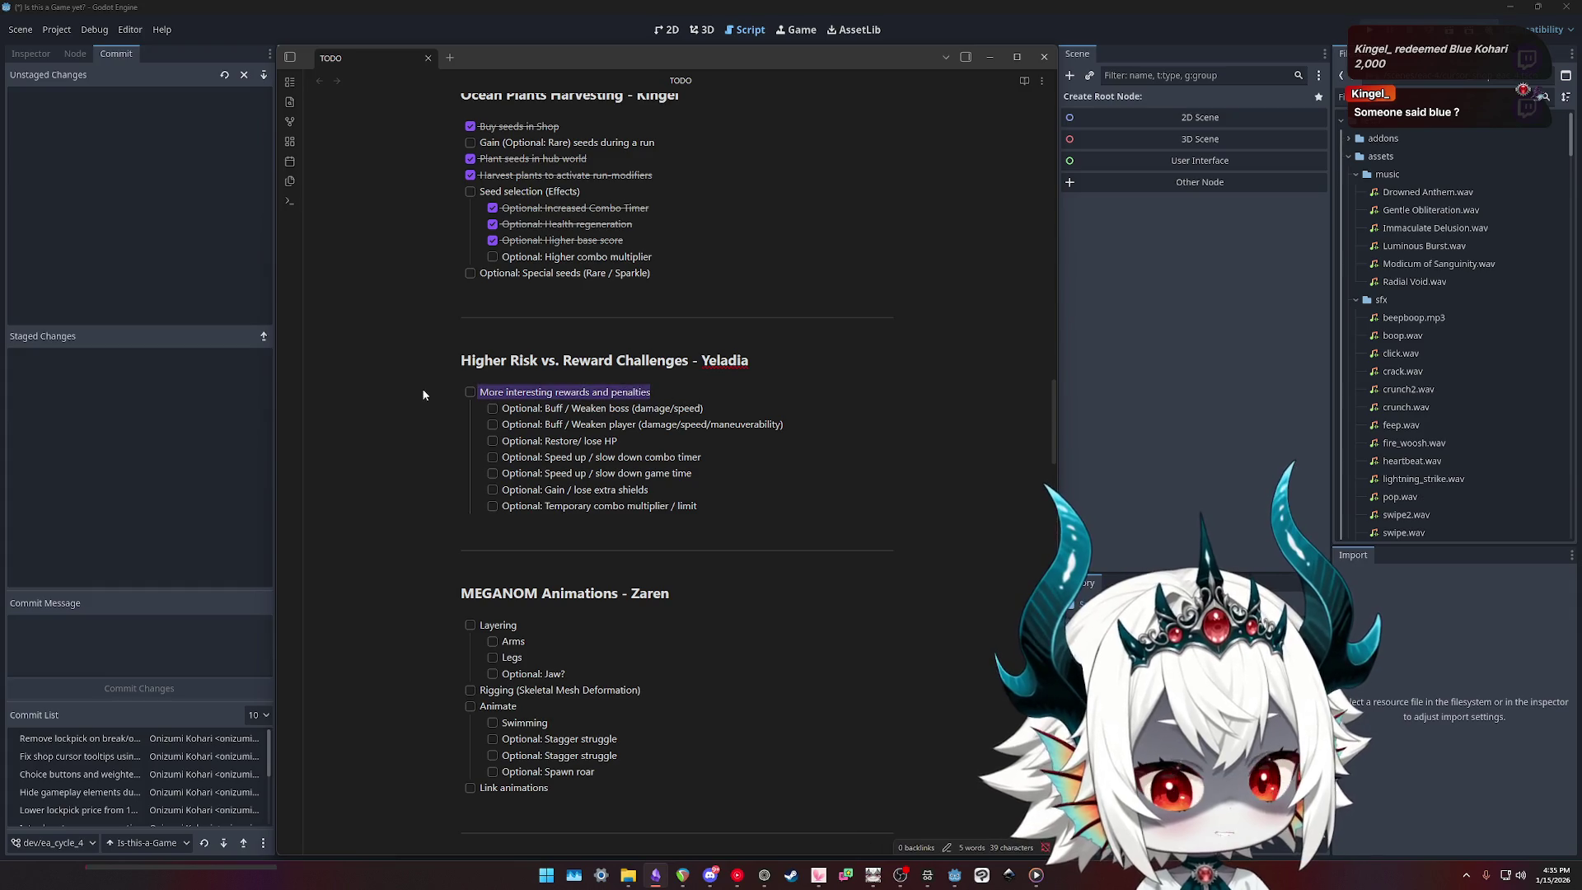
pyautogui.click(685, 392)
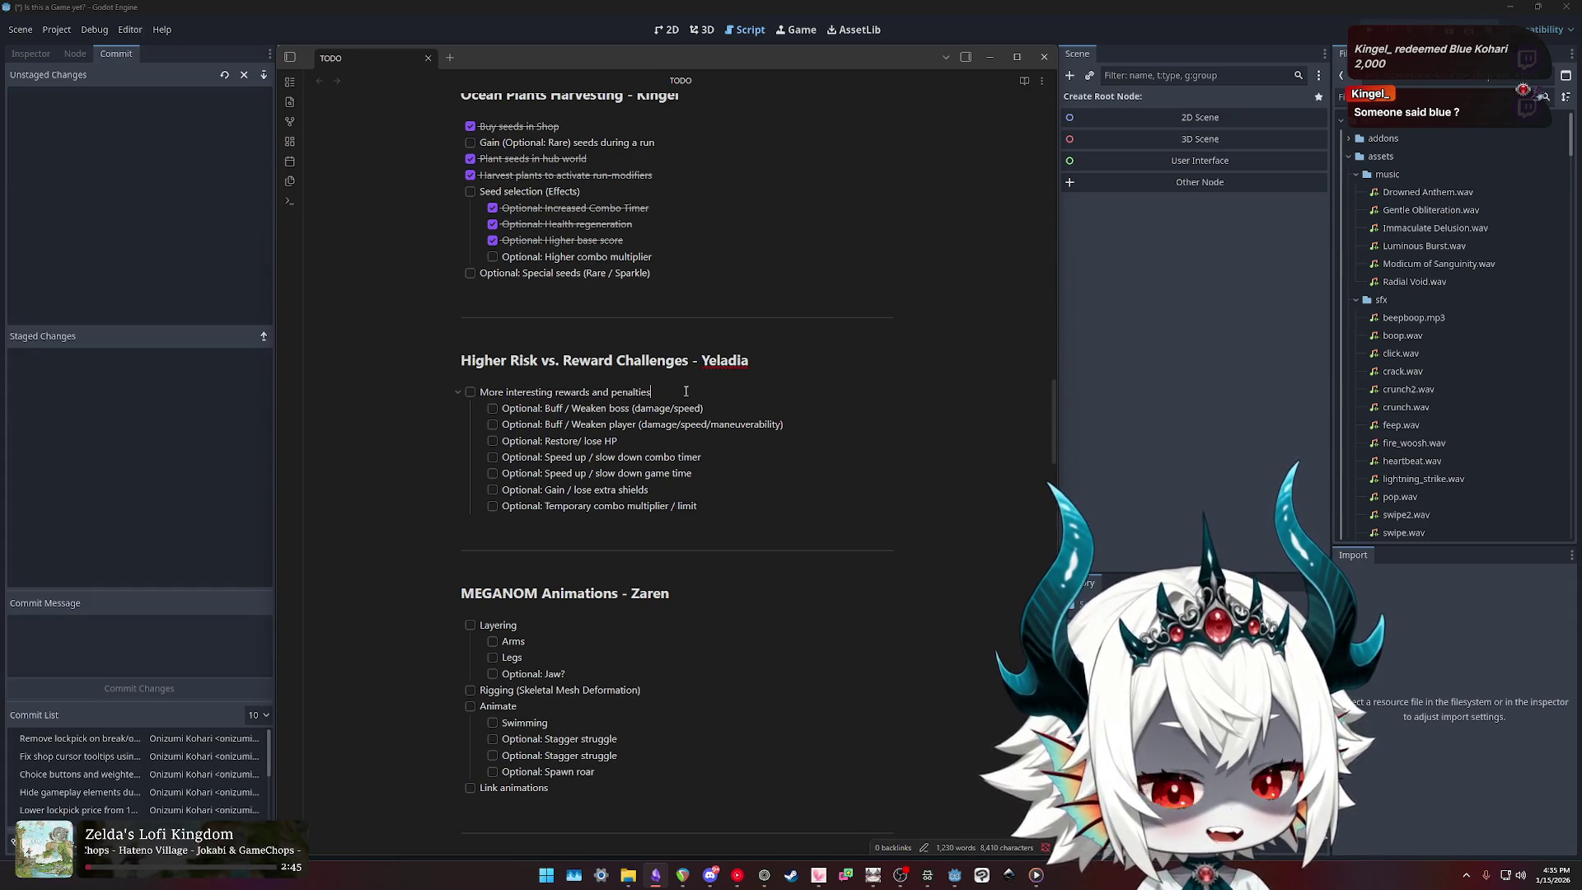
pyautogui.tripleClick(685, 391)
pyautogui.click(728, 402)
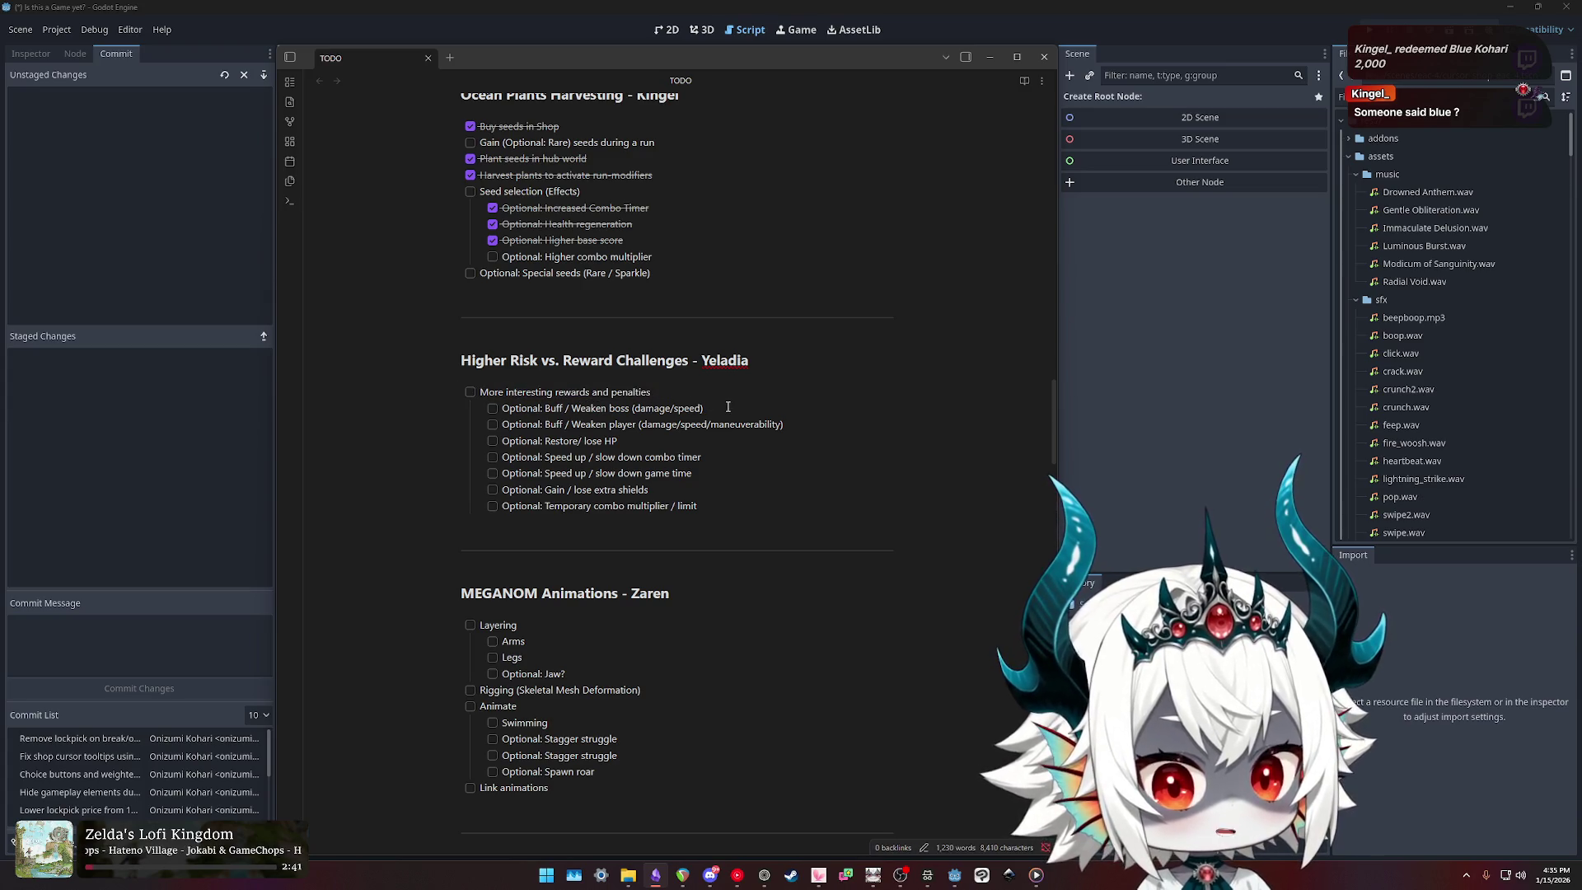
pyautogui.tripleClick(666, 393)
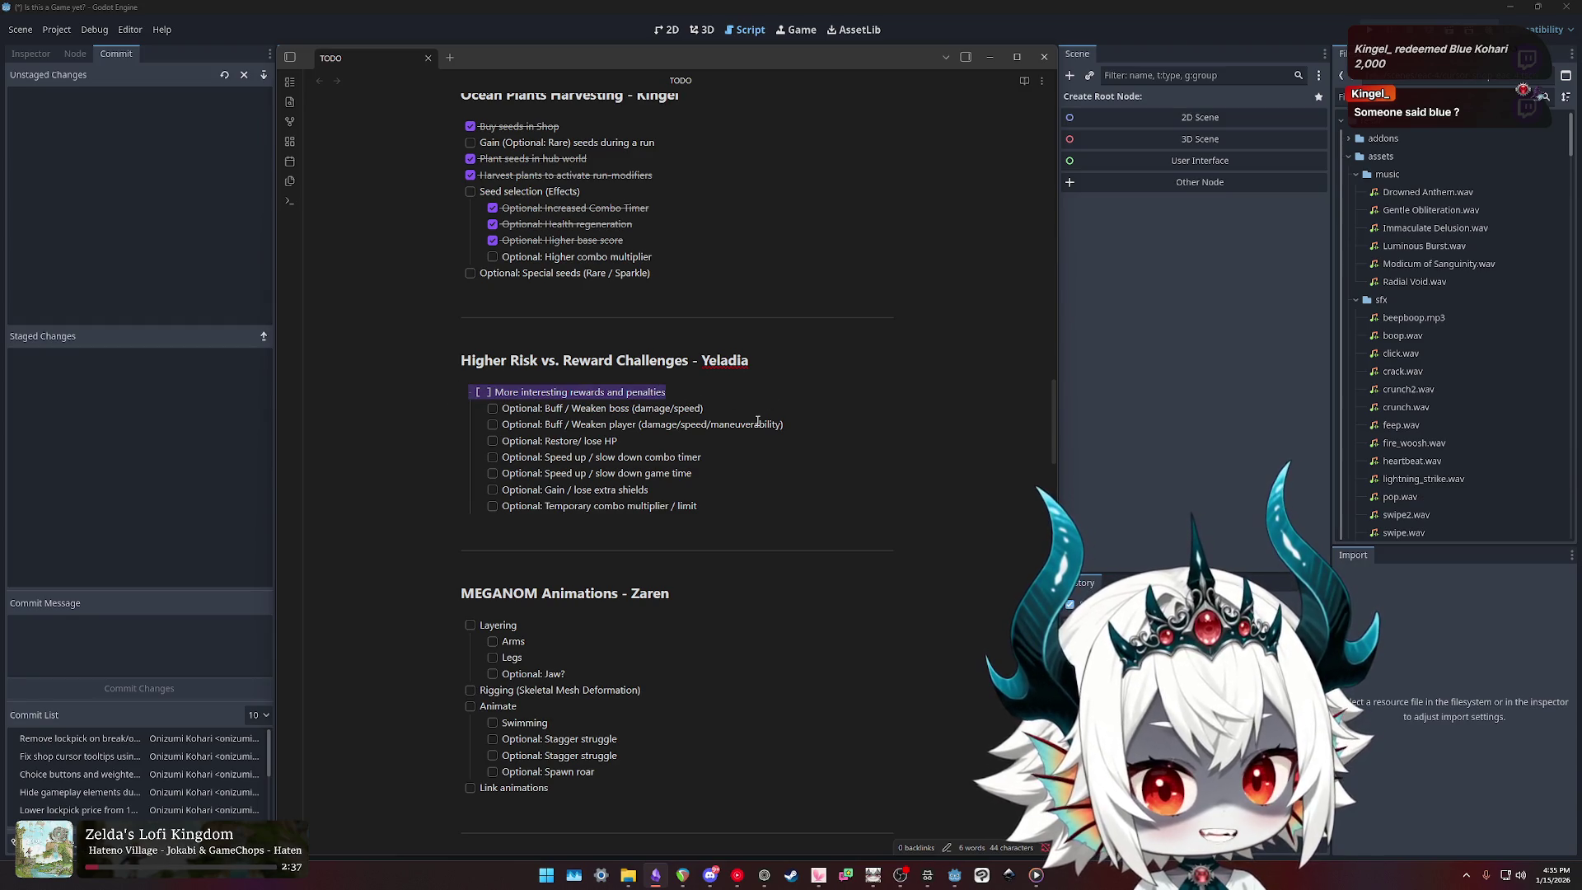
pyautogui.click(462, 363)
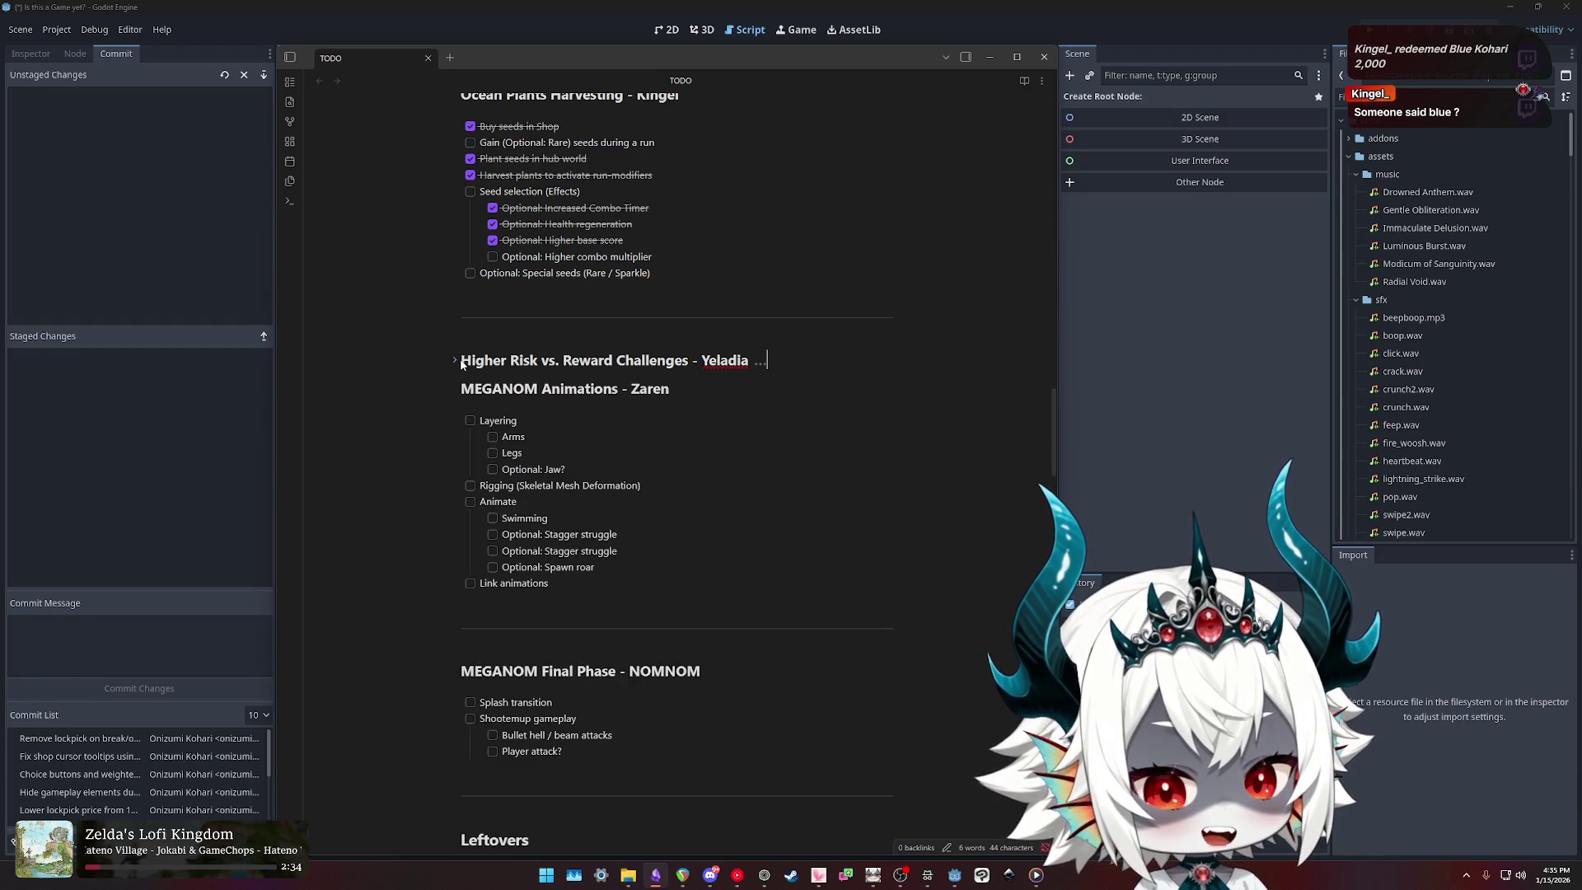
pyautogui.click(461, 362)
pyautogui.click(463, 363)
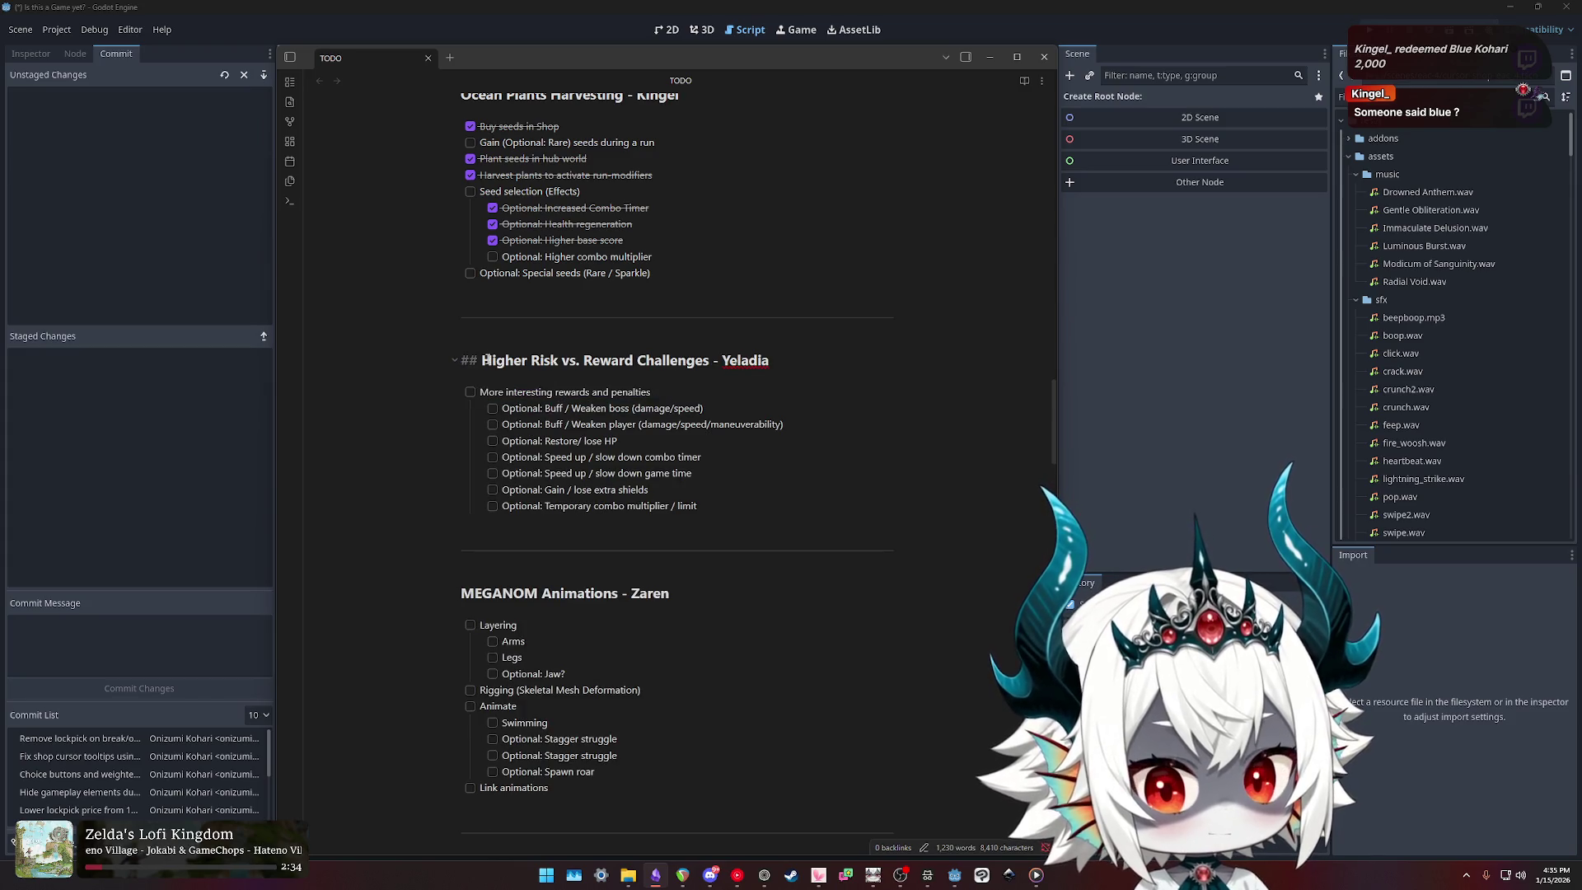
pyautogui.moveTo(486, 360); pyautogui.dragTo(710, 360)
pyautogui.scroll(10, 631, 405)
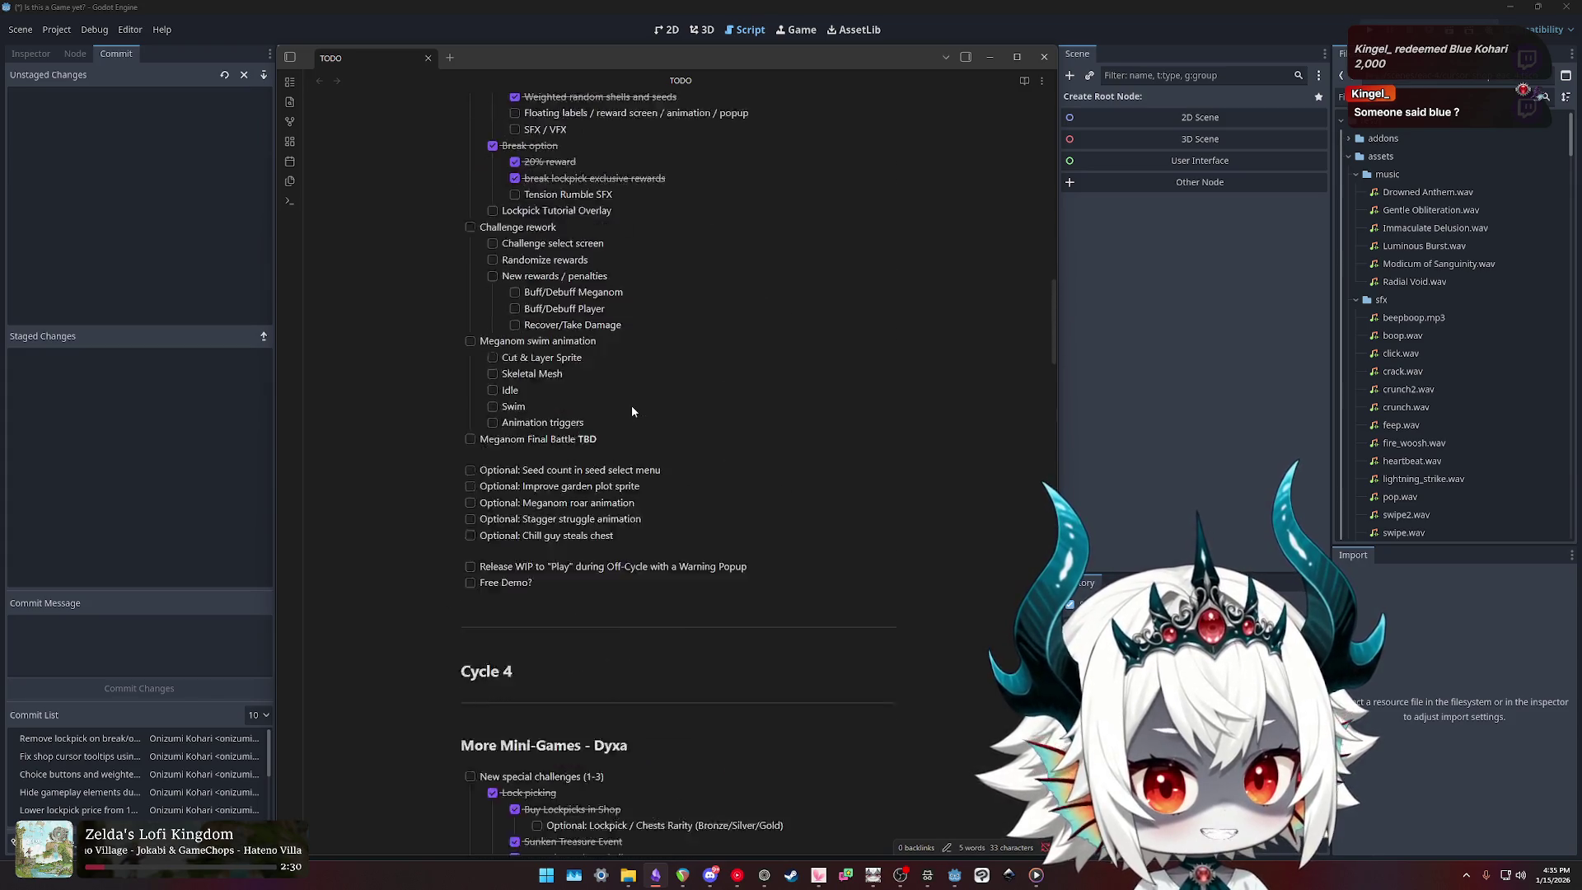
# Step: Add the indented sub-task 'Present 3, Choose 1' under Challenge select screen
pyautogui.scroll(3, 631, 406)
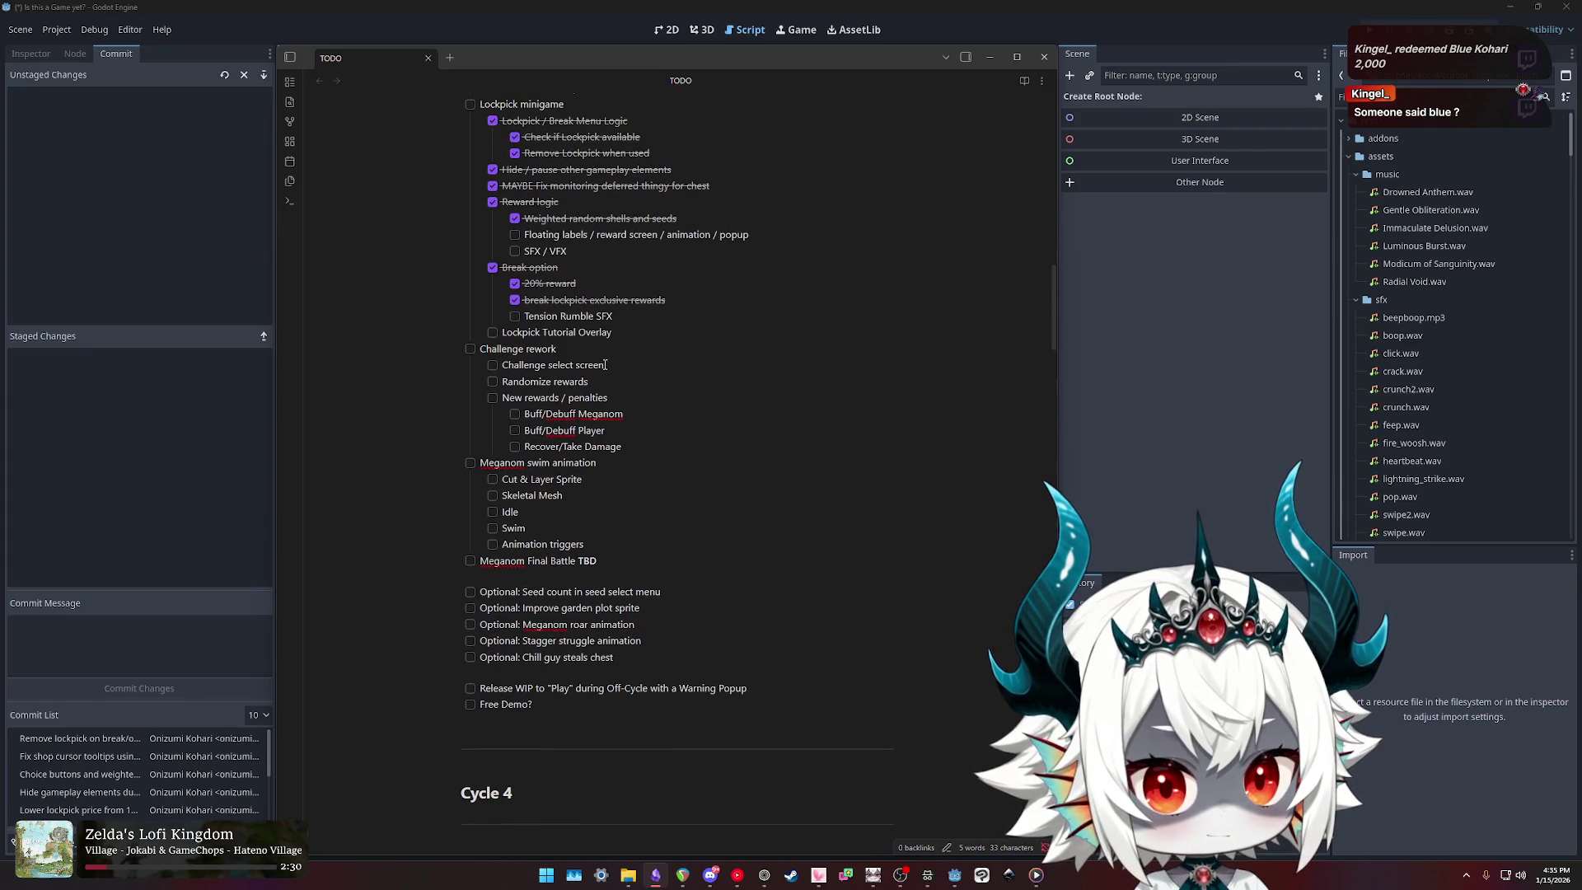
pyautogui.moveTo(604, 381); pyautogui.dragTo(466, 350)
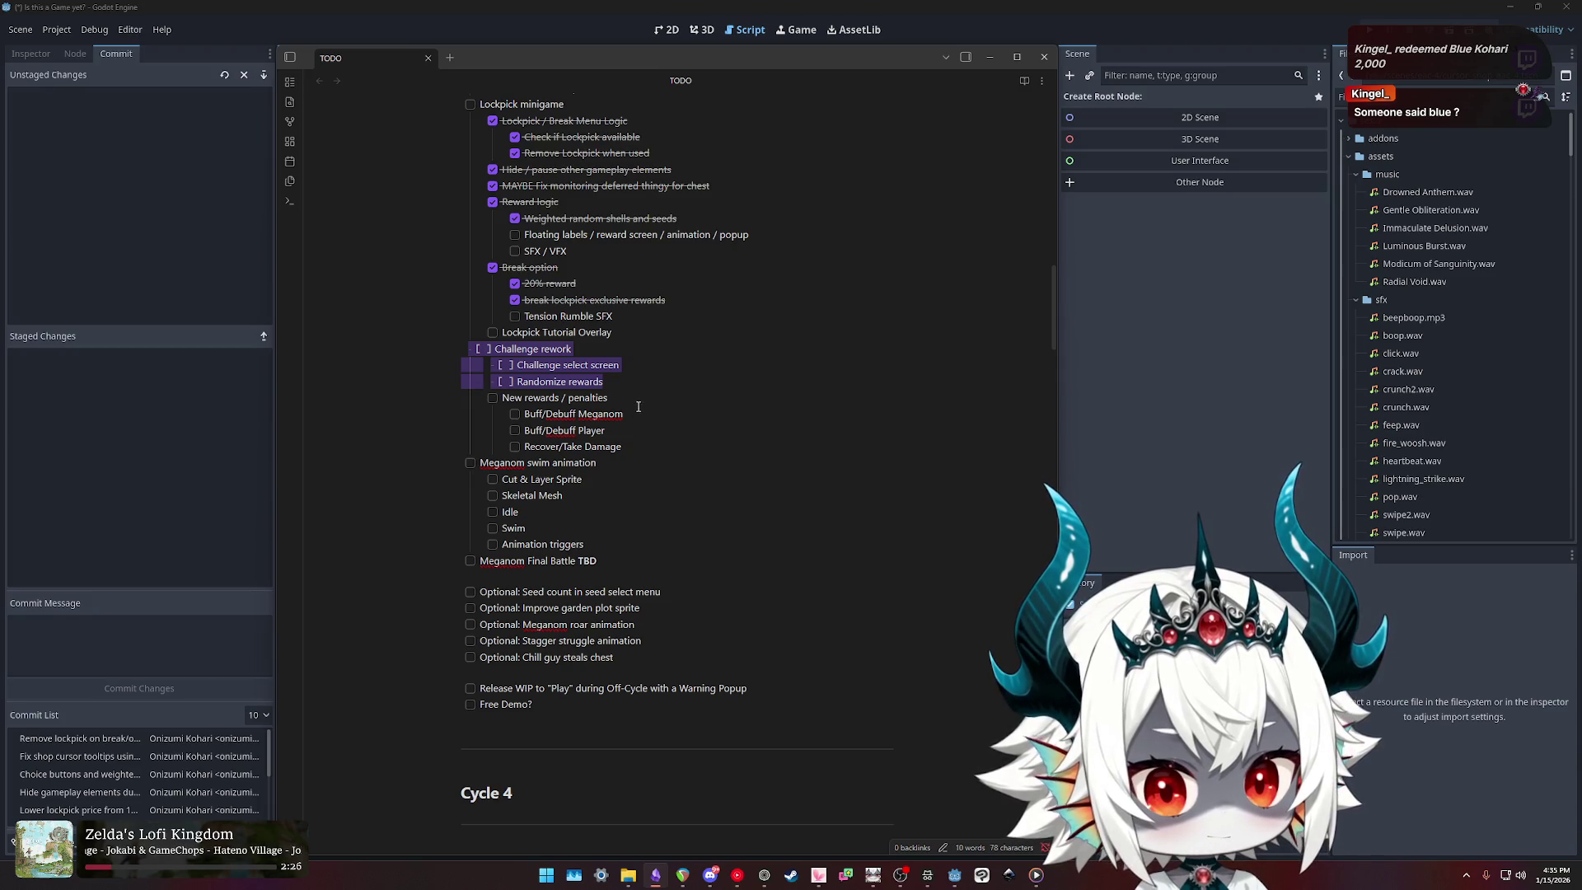
pyautogui.click(625, 383)
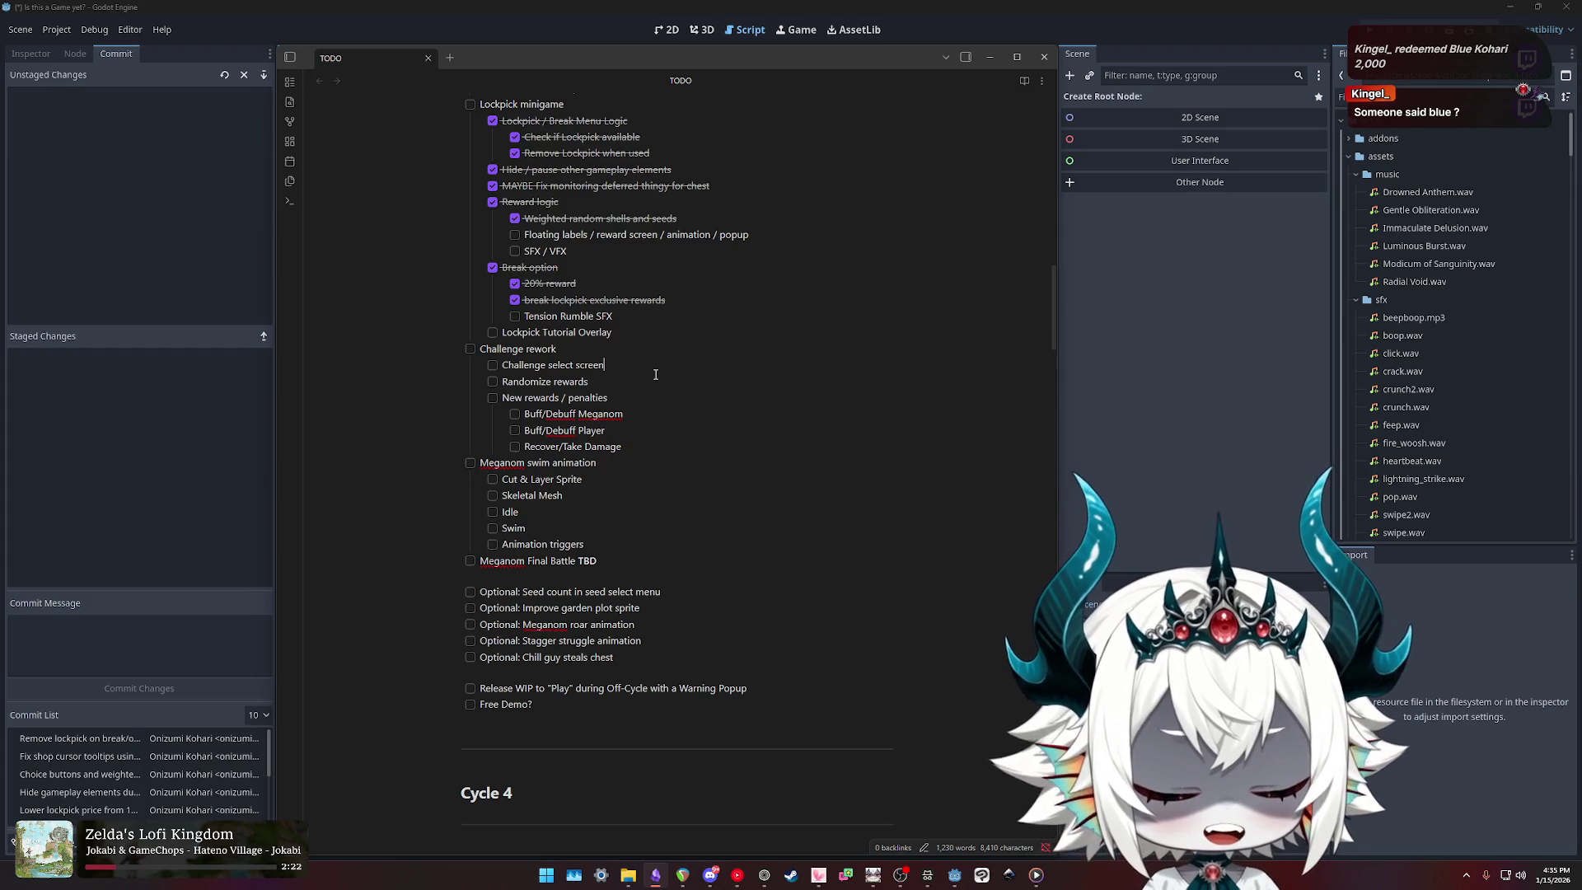
pyautogui.press('Return')
pyautogui.press('Tab')
pyautogui.write('Pres')
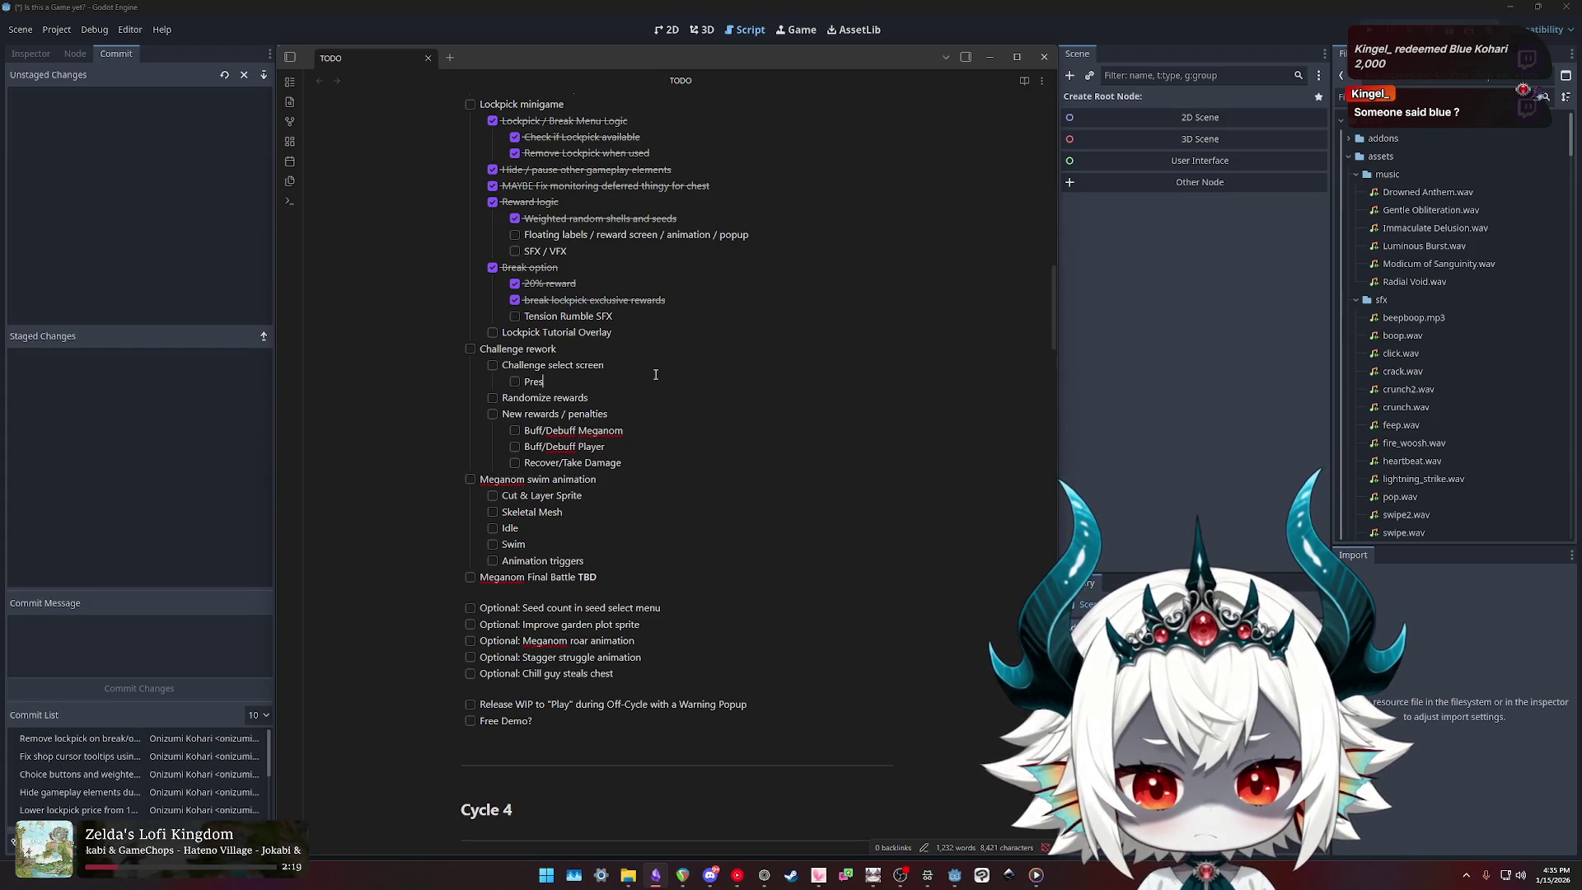
pyautogui.write('ent 3')
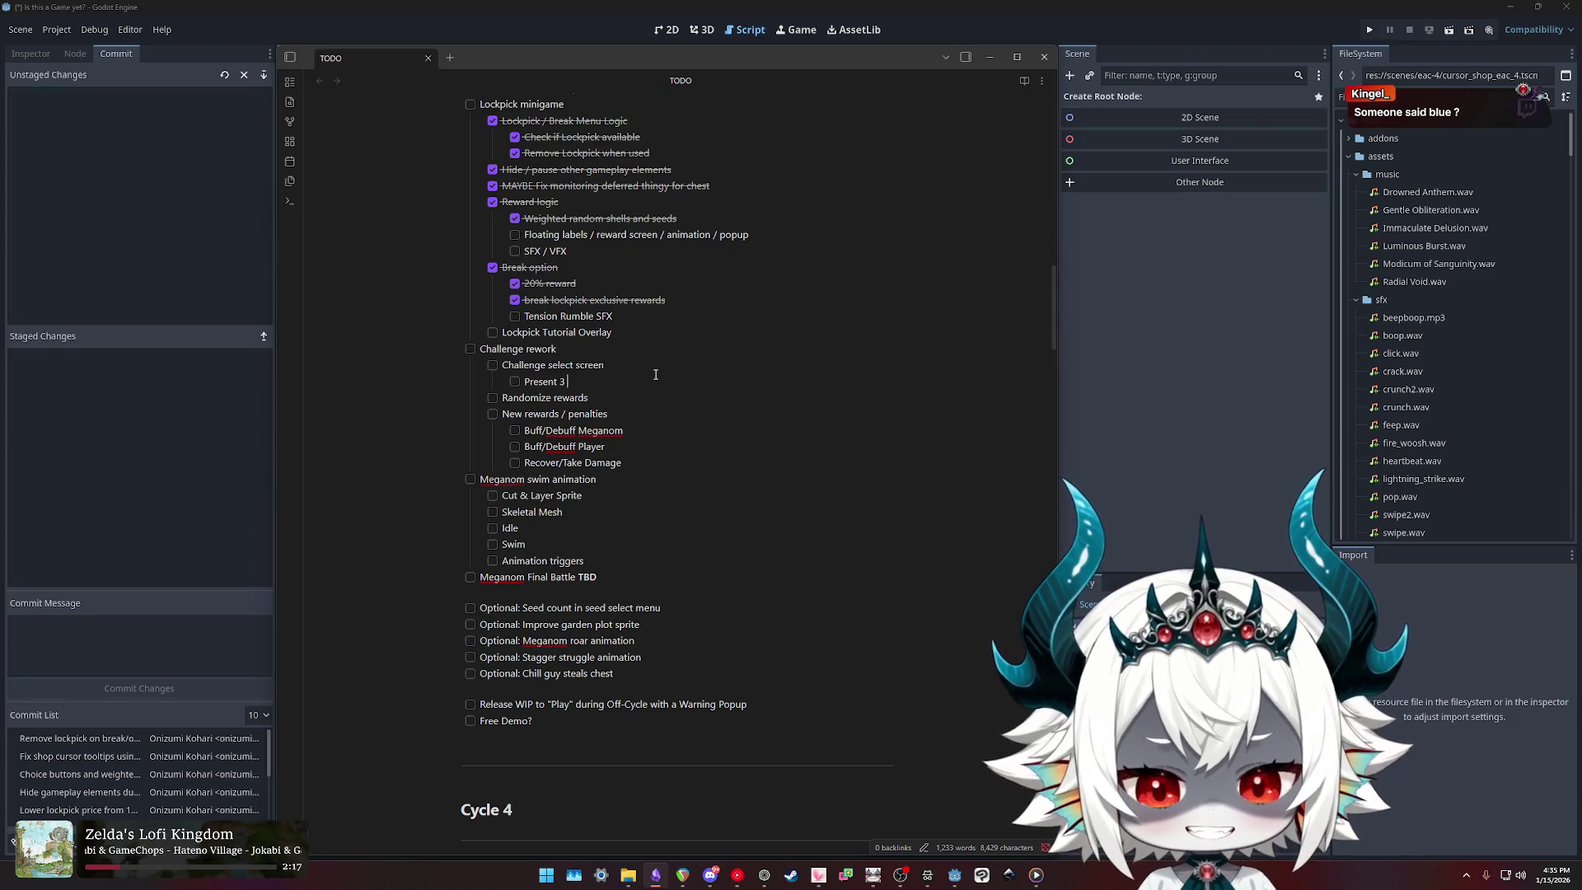
pyautogui.write(', choose 1')
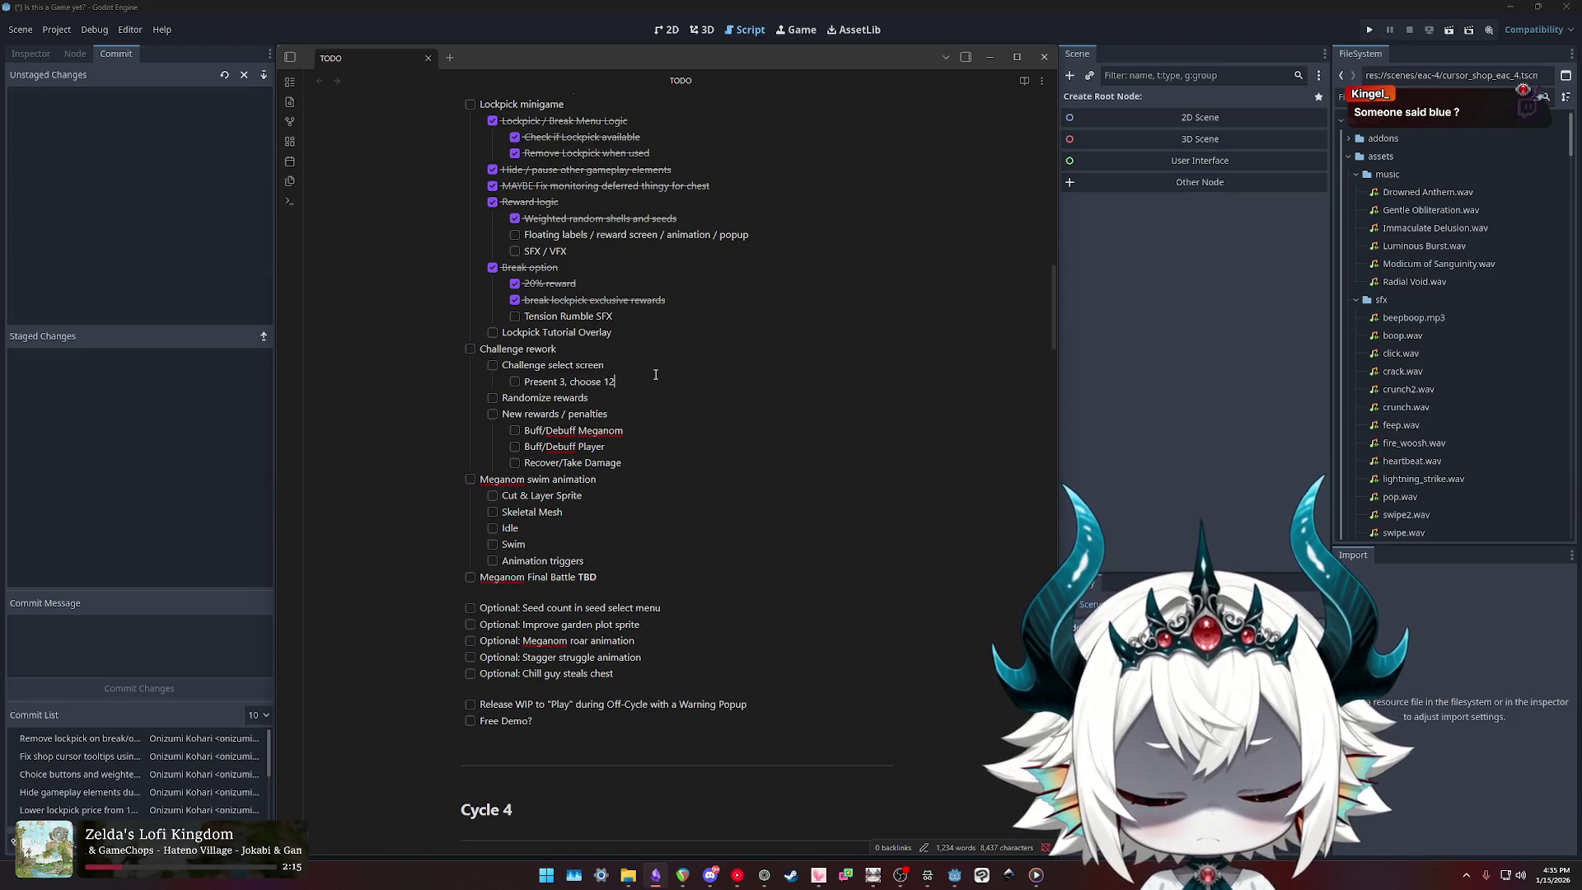
pyautogui.hotkey('shift', 'Right')
pyautogui.write('C')
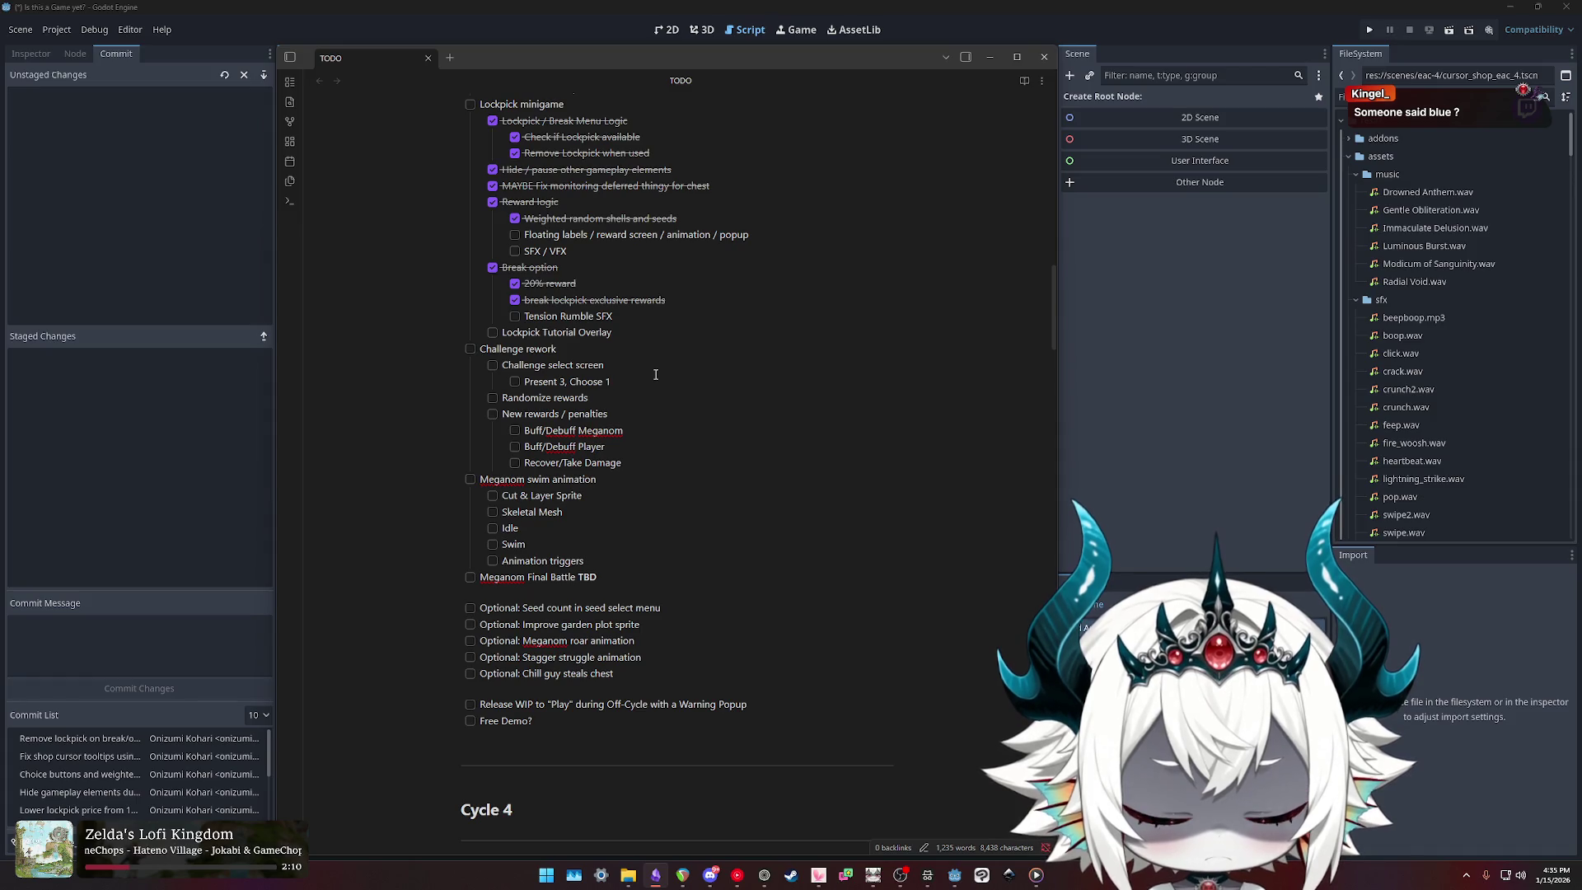
# Step: Add the indented sub-task 'Weighted random out of list' under Randomize rewards
pyautogui.press('Down')
pyautogui.press('End')
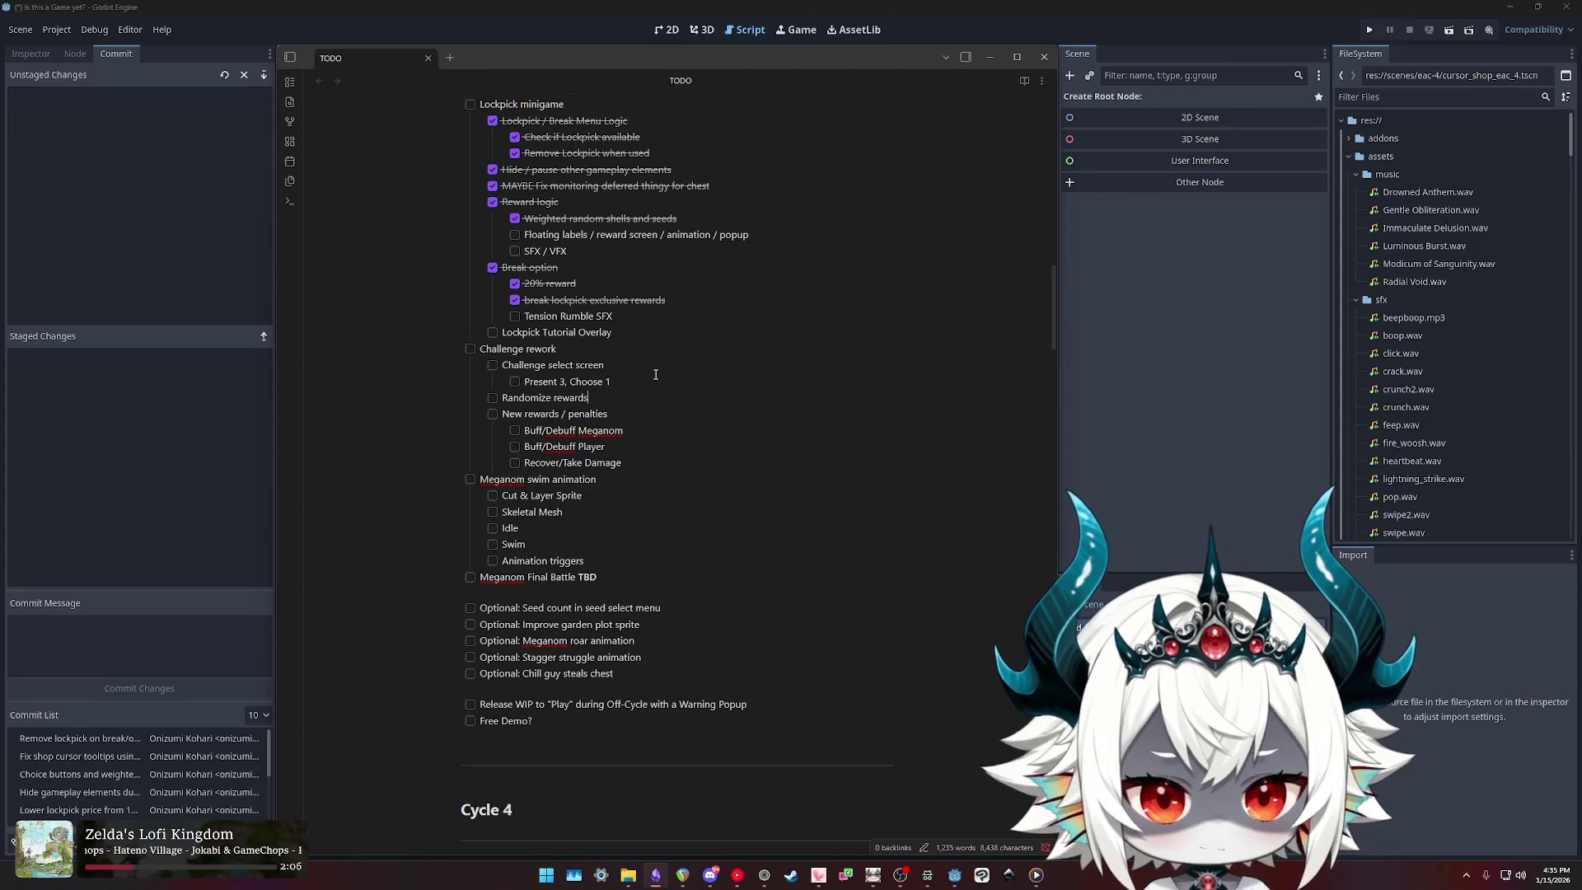
pyautogui.press('Return')
pyautogui.press('Tab')
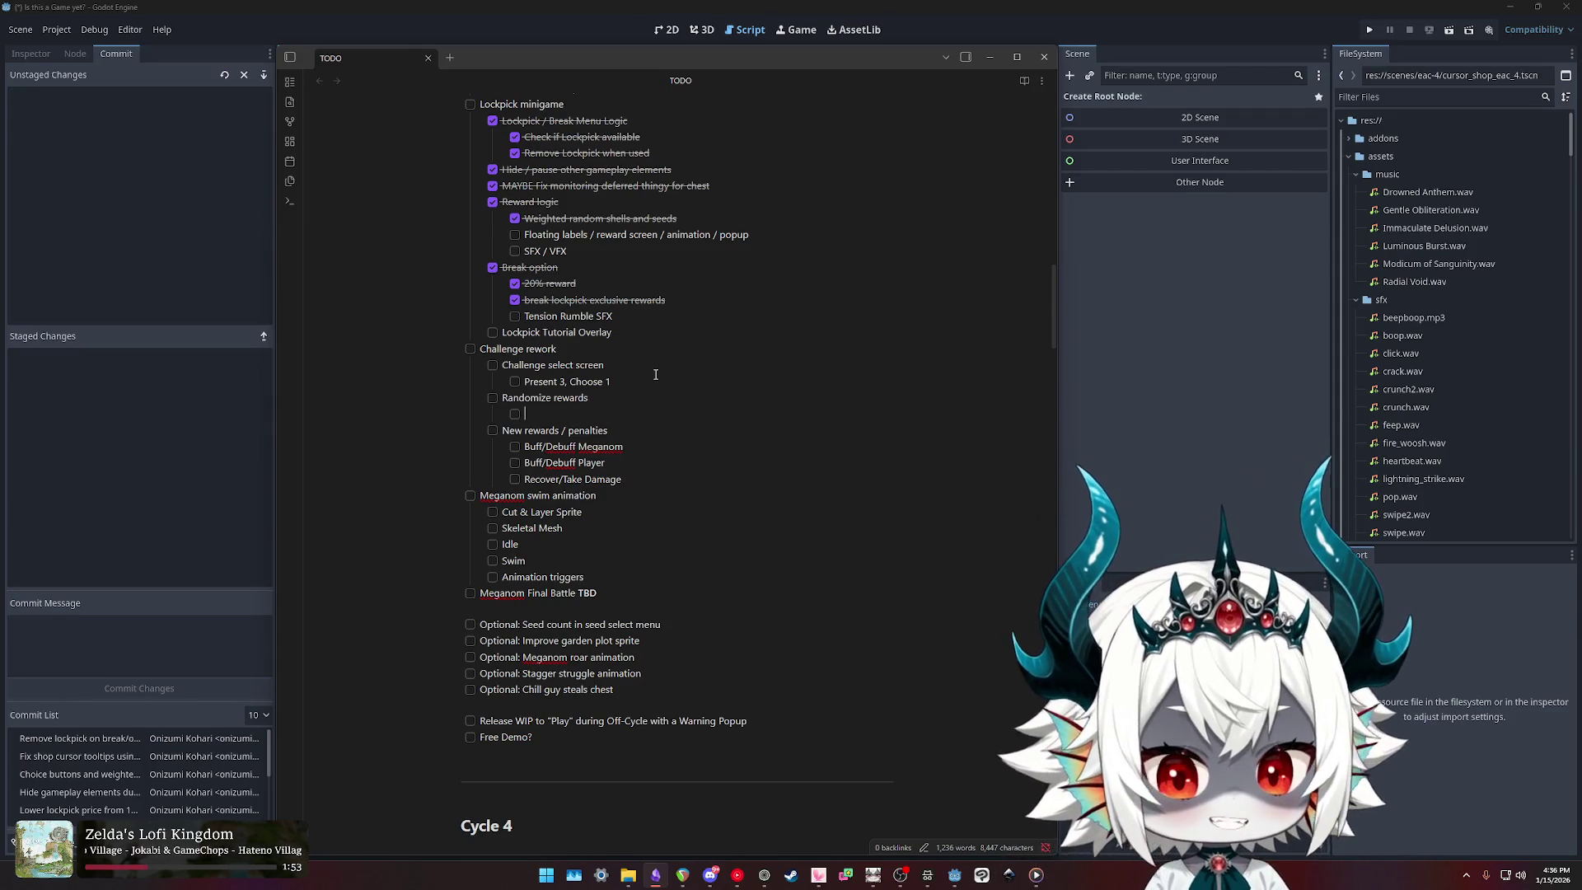
pyautogui.write('Weig')
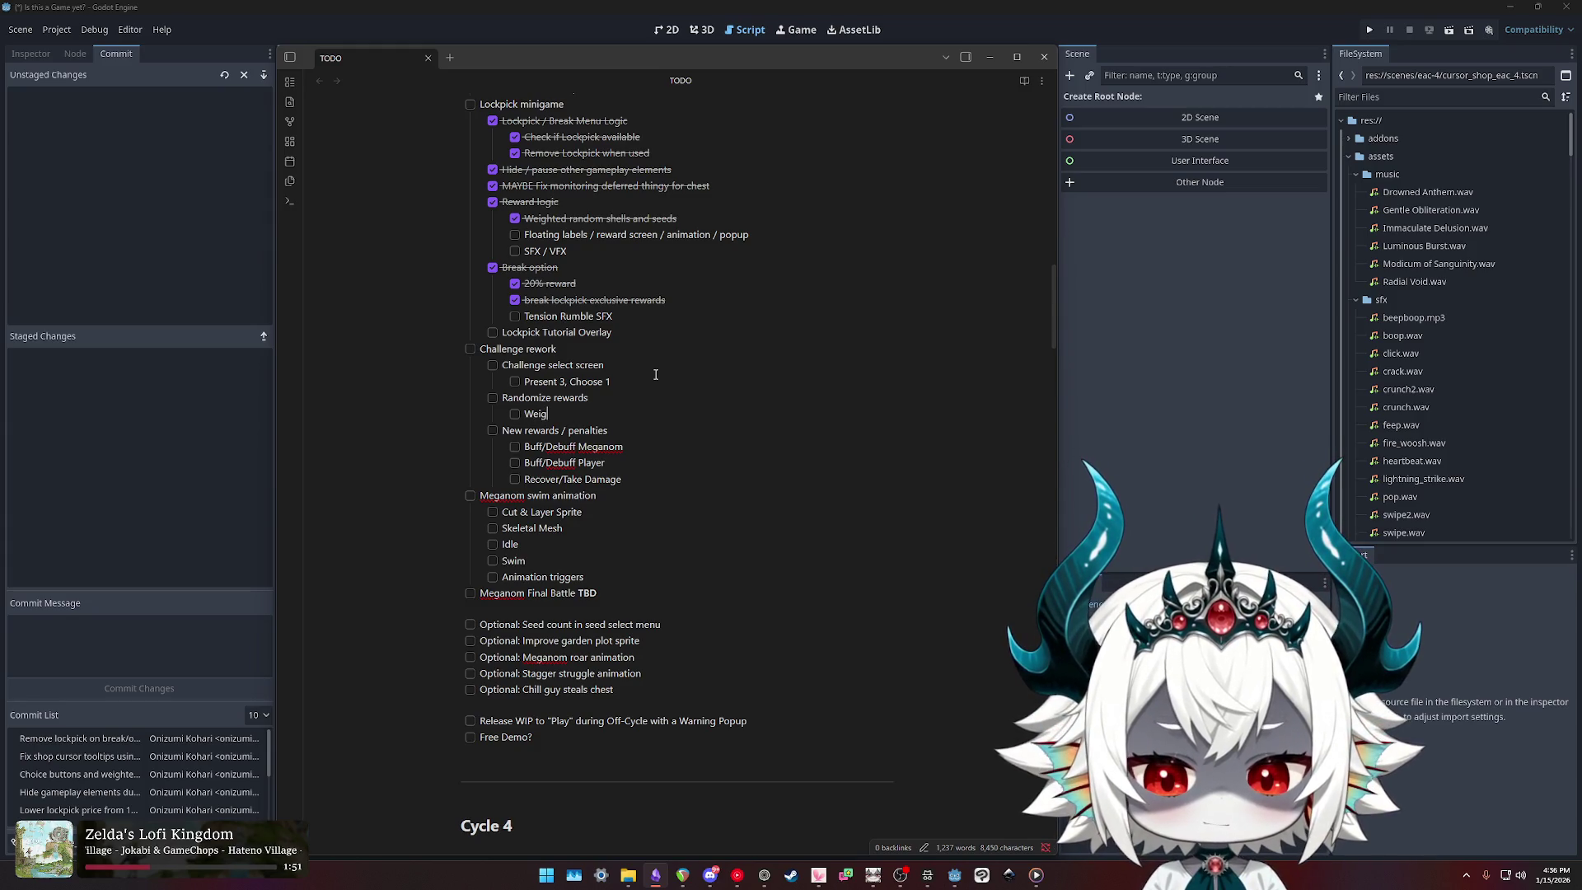
pyautogui.write('hted random')
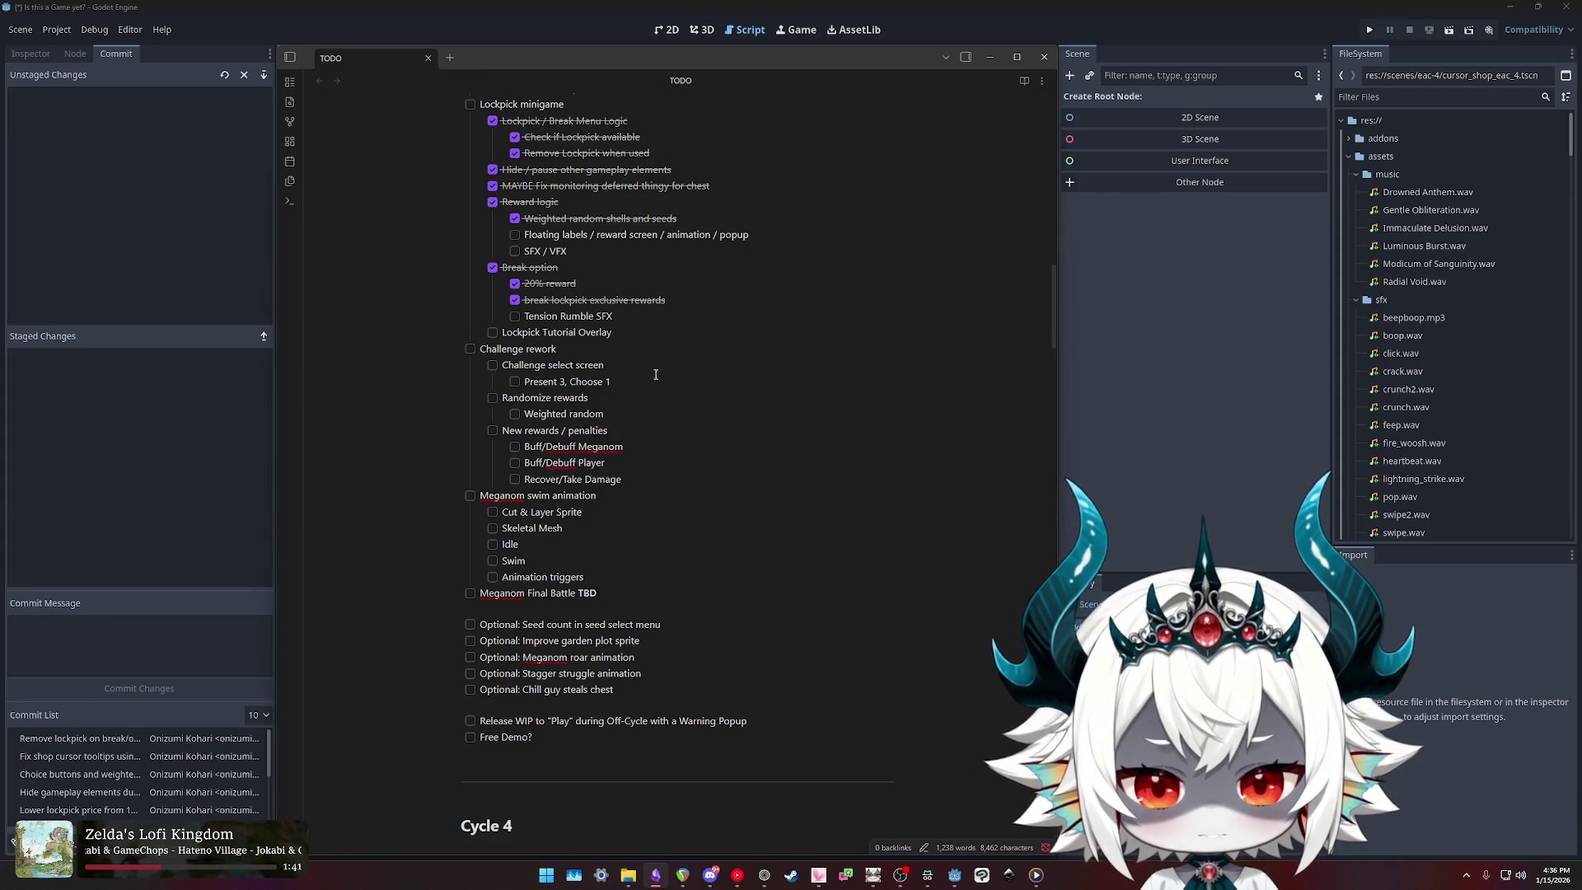
pyautogui.write('selection')
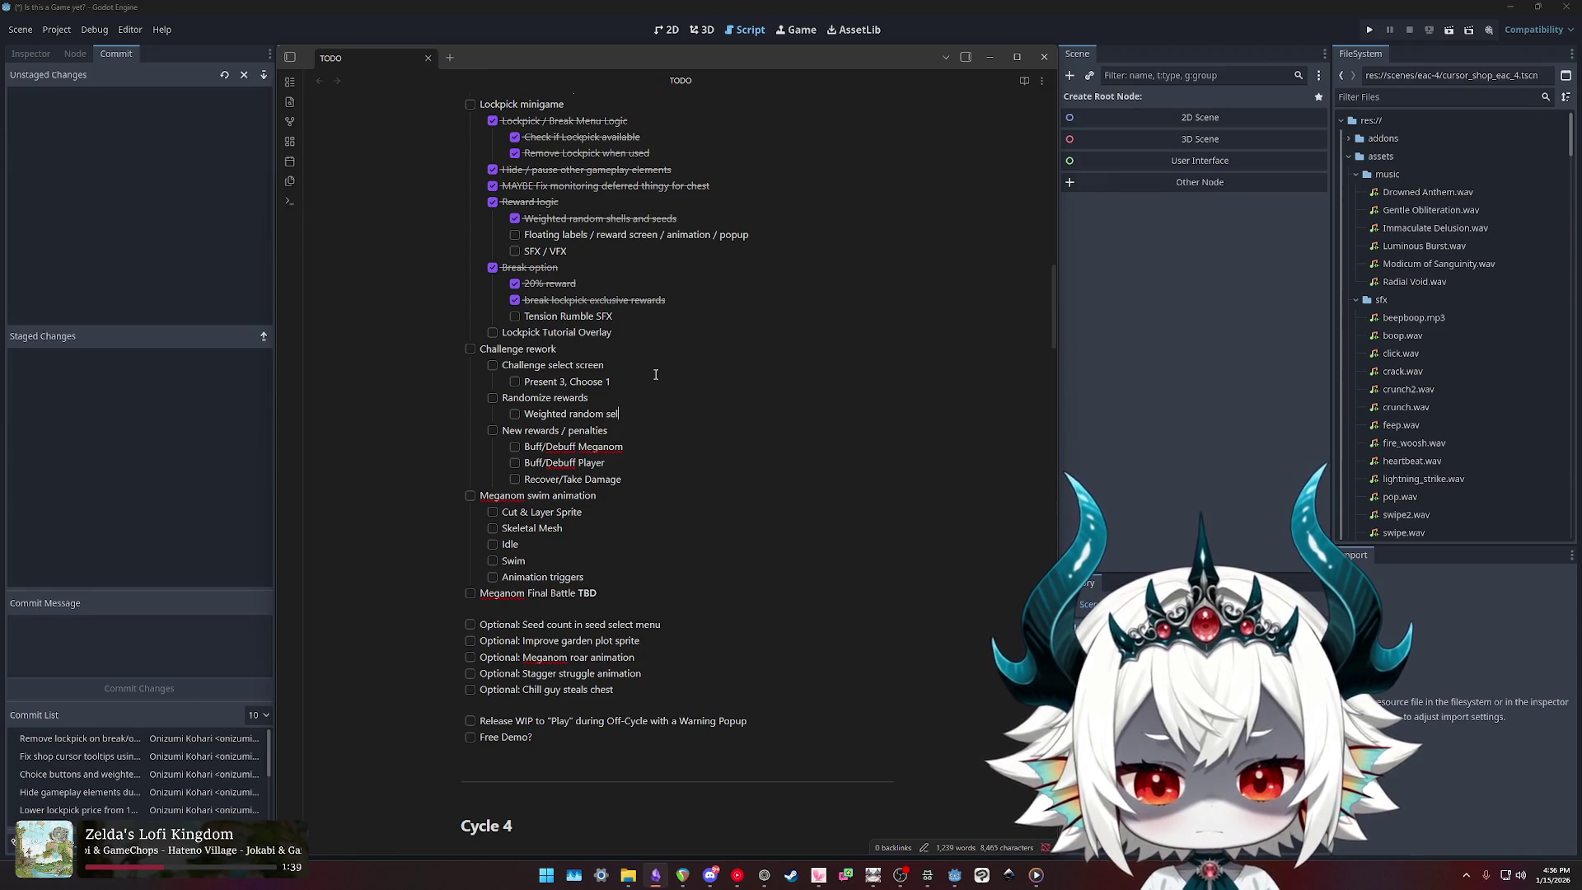
pyautogui.hotkey('ctrl', 'shift', 'Left')
pyautogui.write('dictiona')
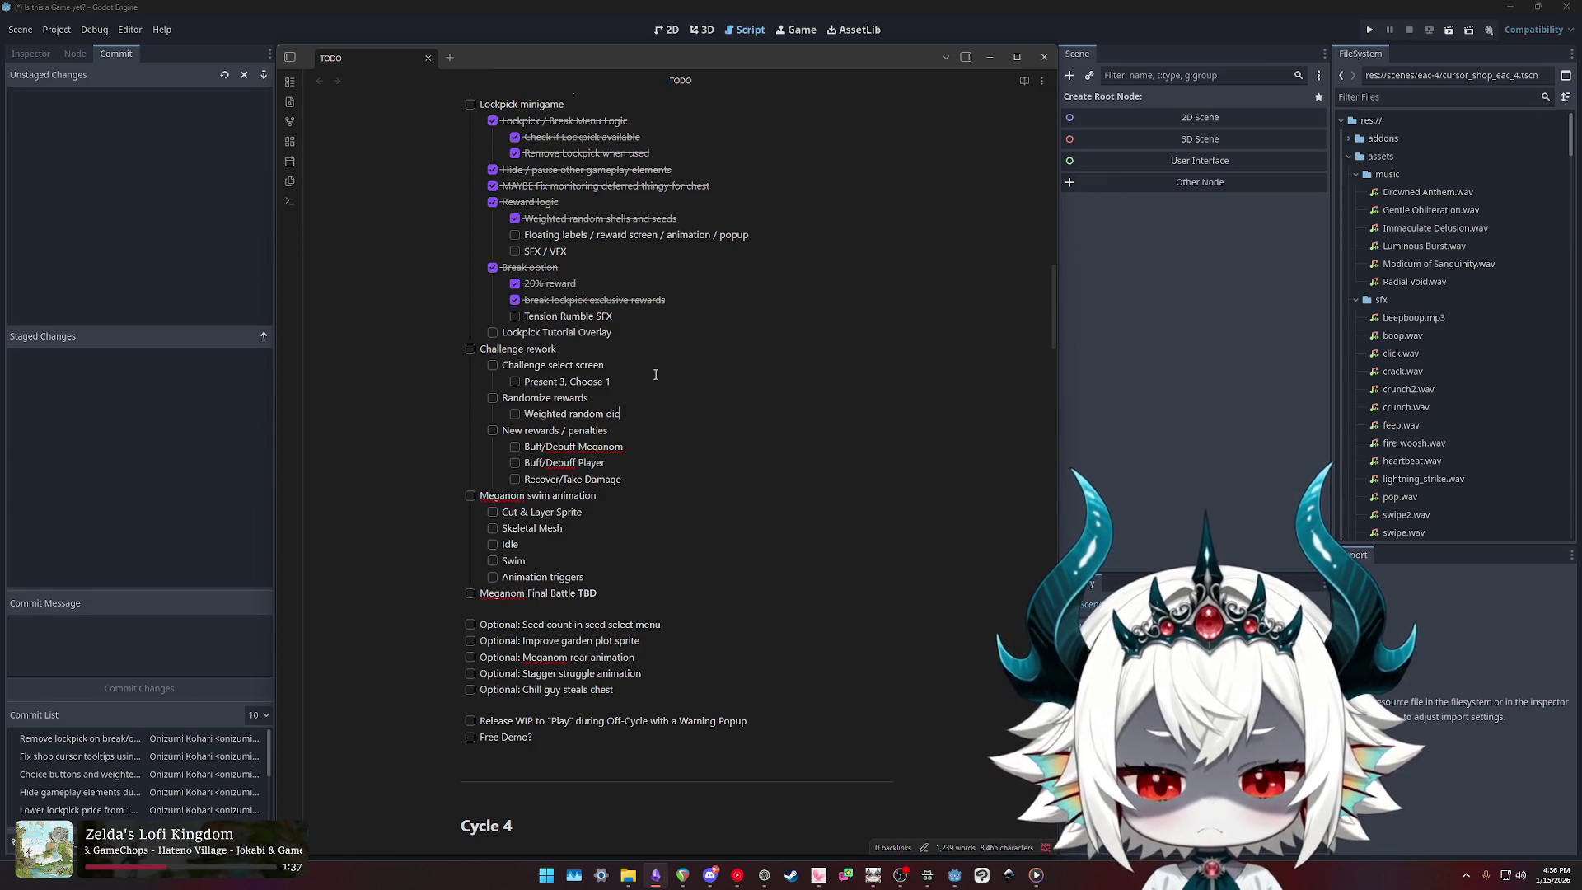
pyautogui.hotkey('ctrl', 'shift', 'Left')
pyautogui.hotkey('ctrl', 'shift', 'Left')
pyautogui.hotkey('ctrl', 'shift', 'Right')
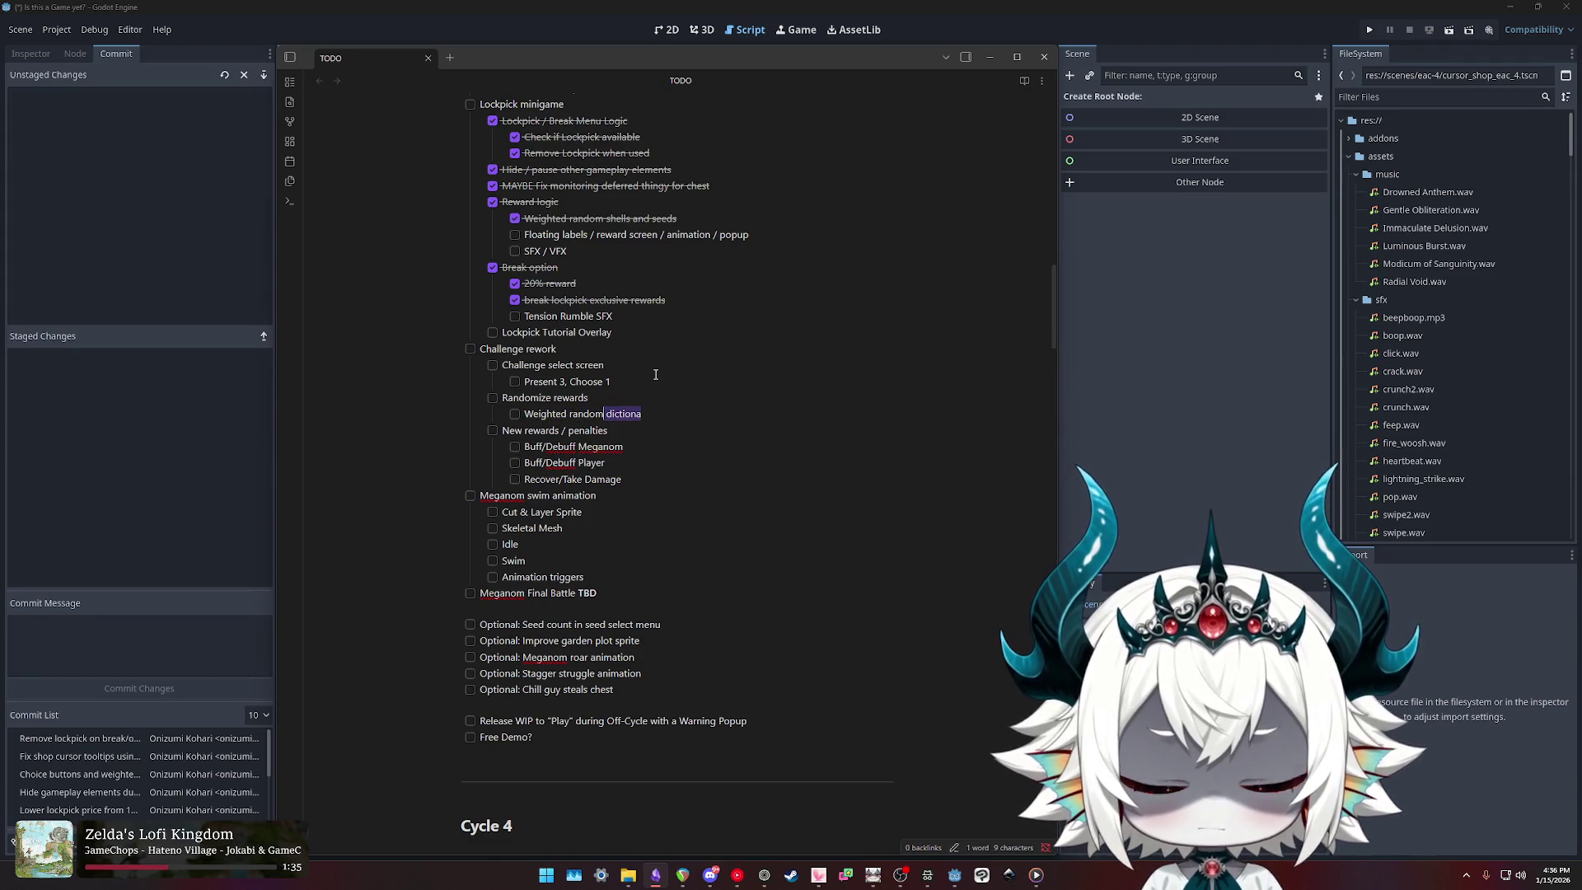
pyautogui.write('out of list')
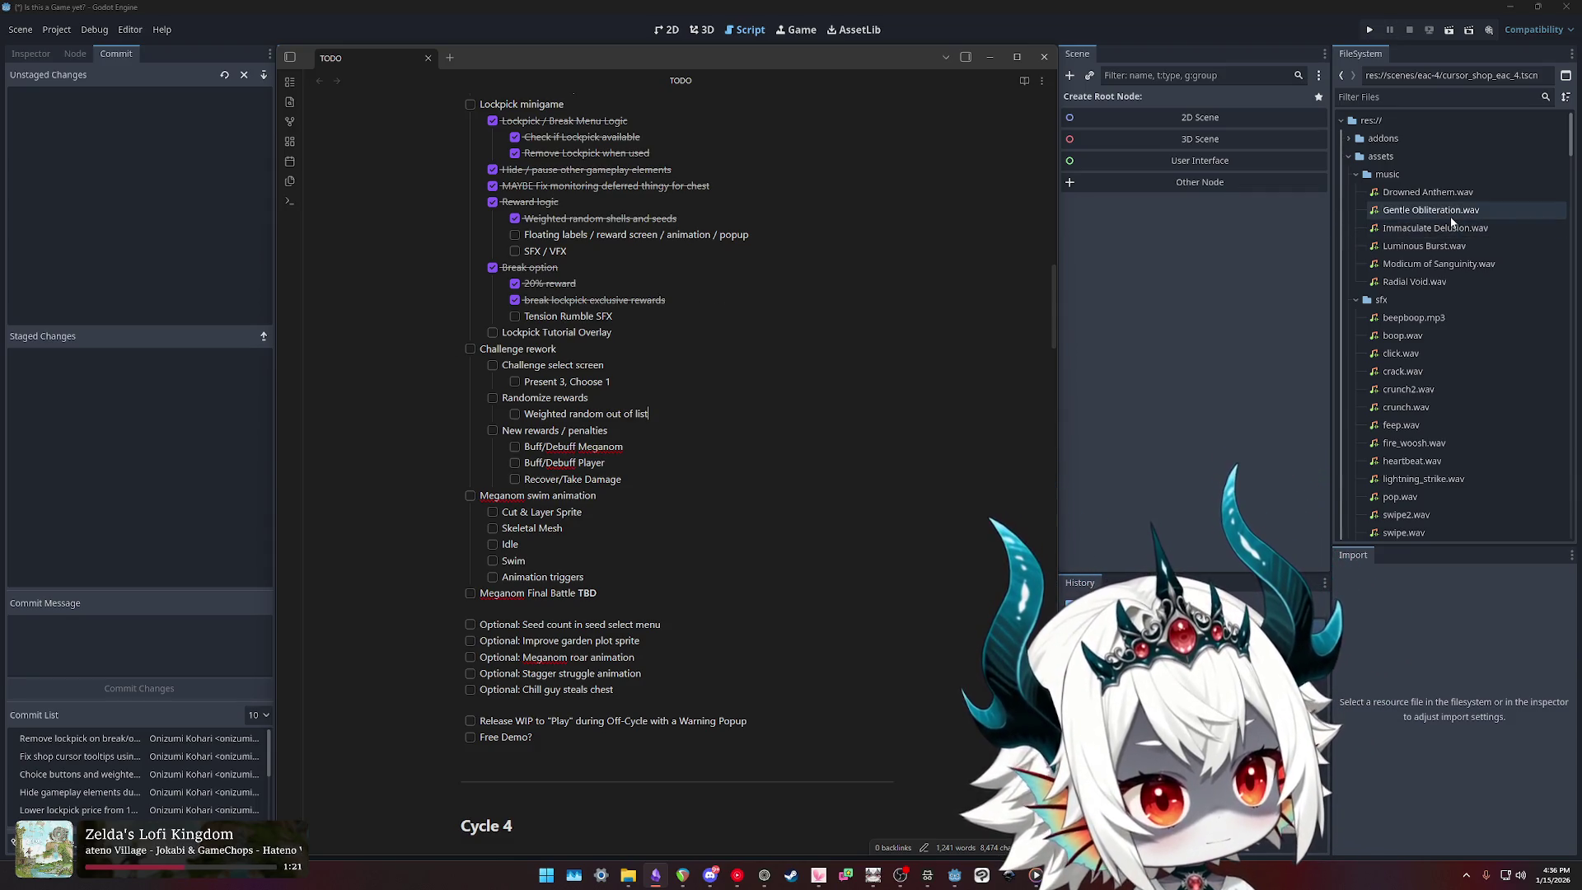
pyautogui.moveTo(1450, 216)
pyautogui.click(1414, 98)
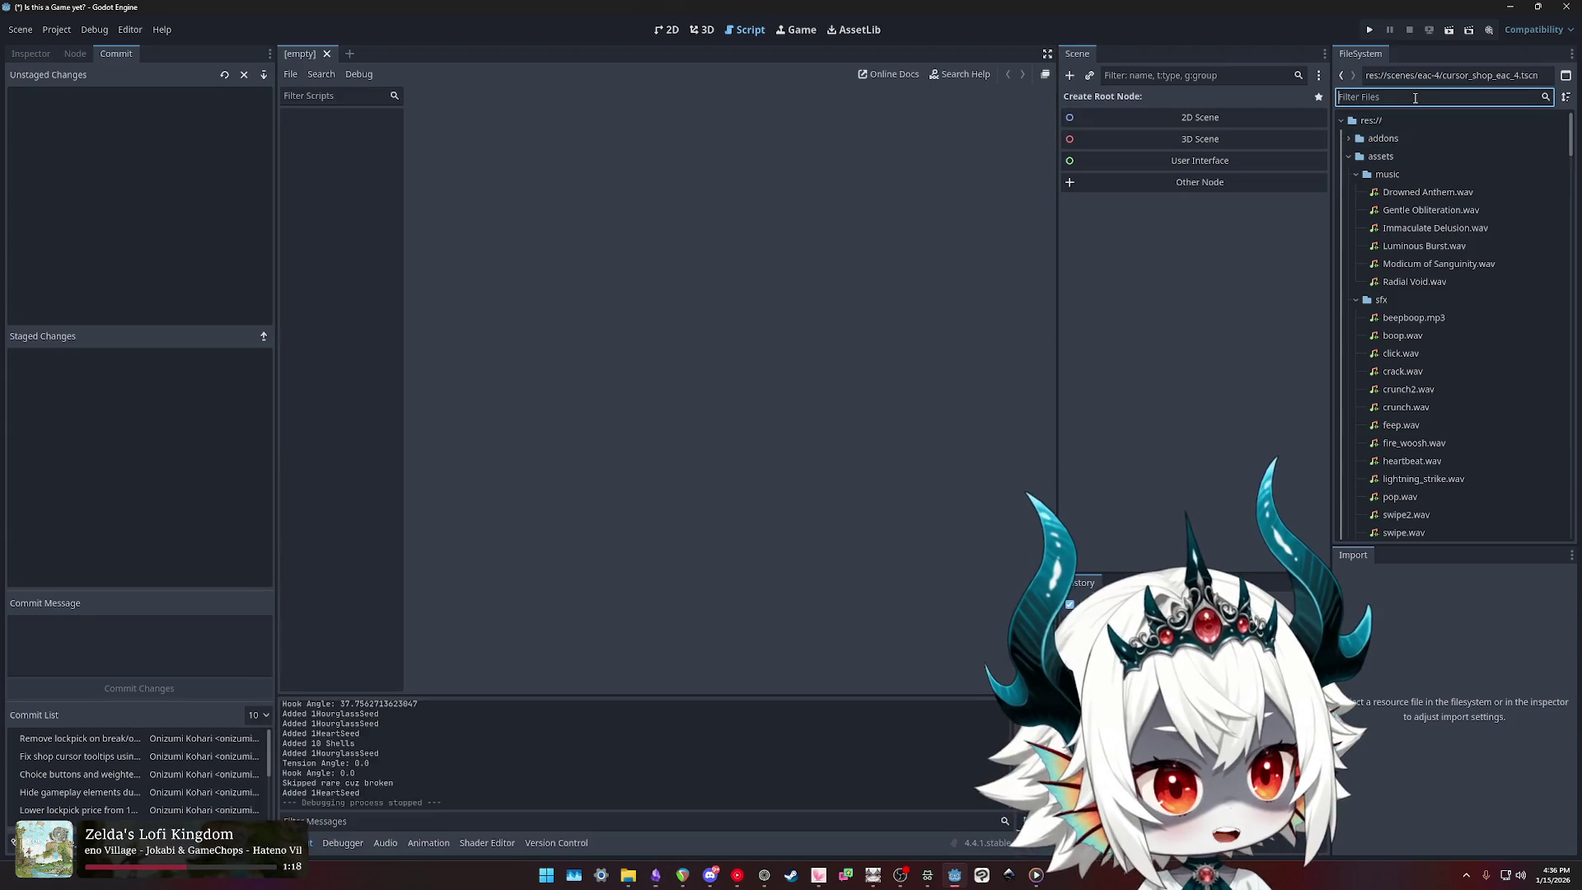
# Step: Filter the FileSystem on 'challen' and select the score_challenge_eac_1 scene
pyautogui.write('challen')
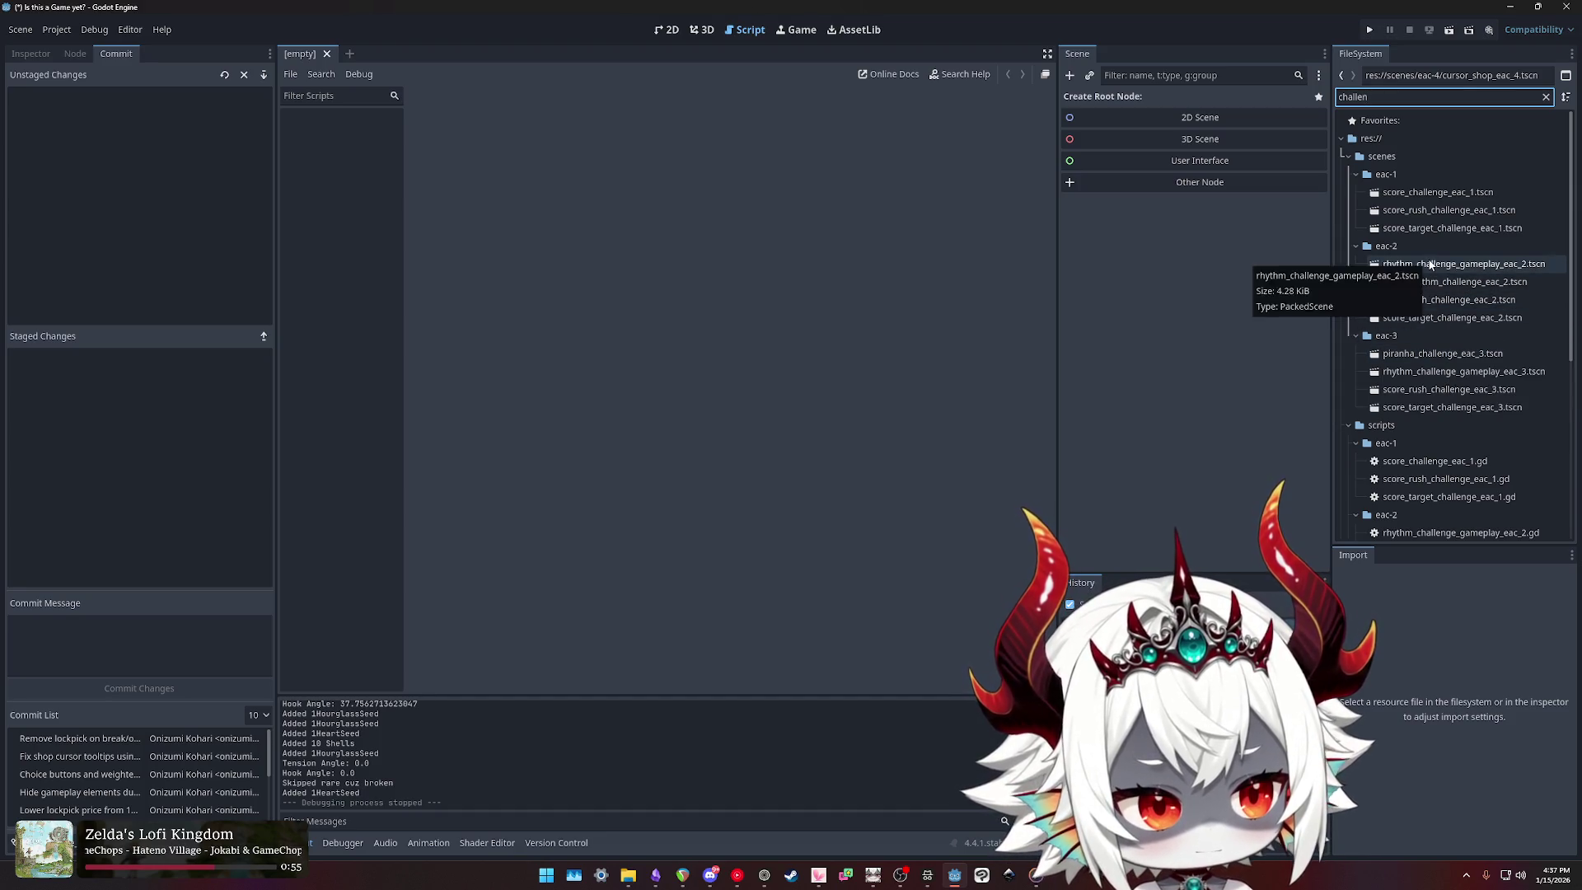
pyautogui.click(1428, 196)
pyautogui.click(1428, 213)
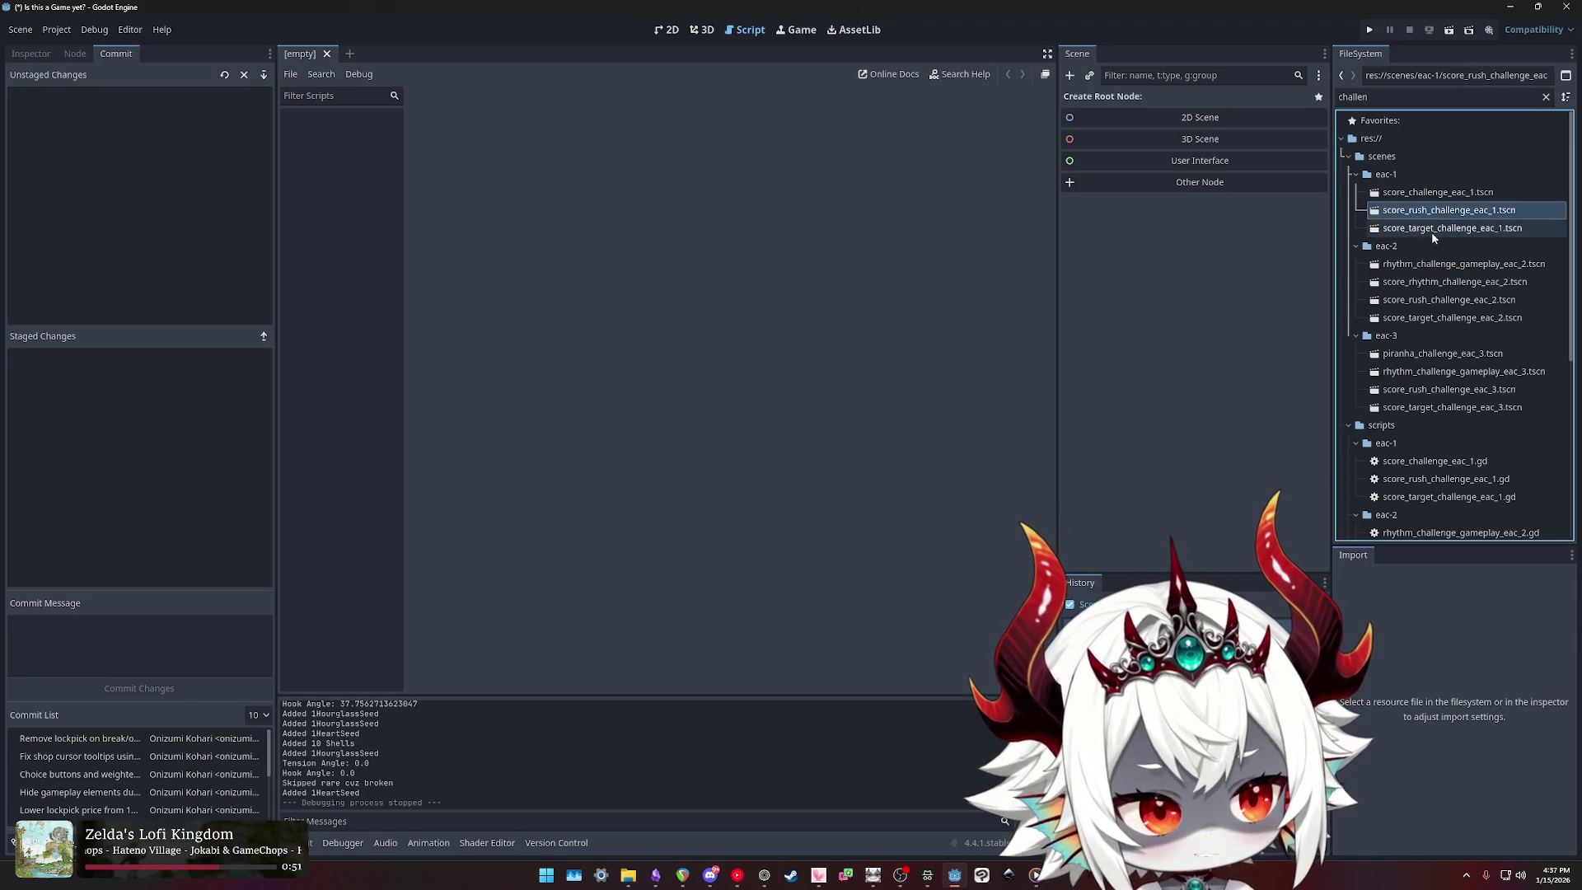
pyautogui.click(1438, 228)
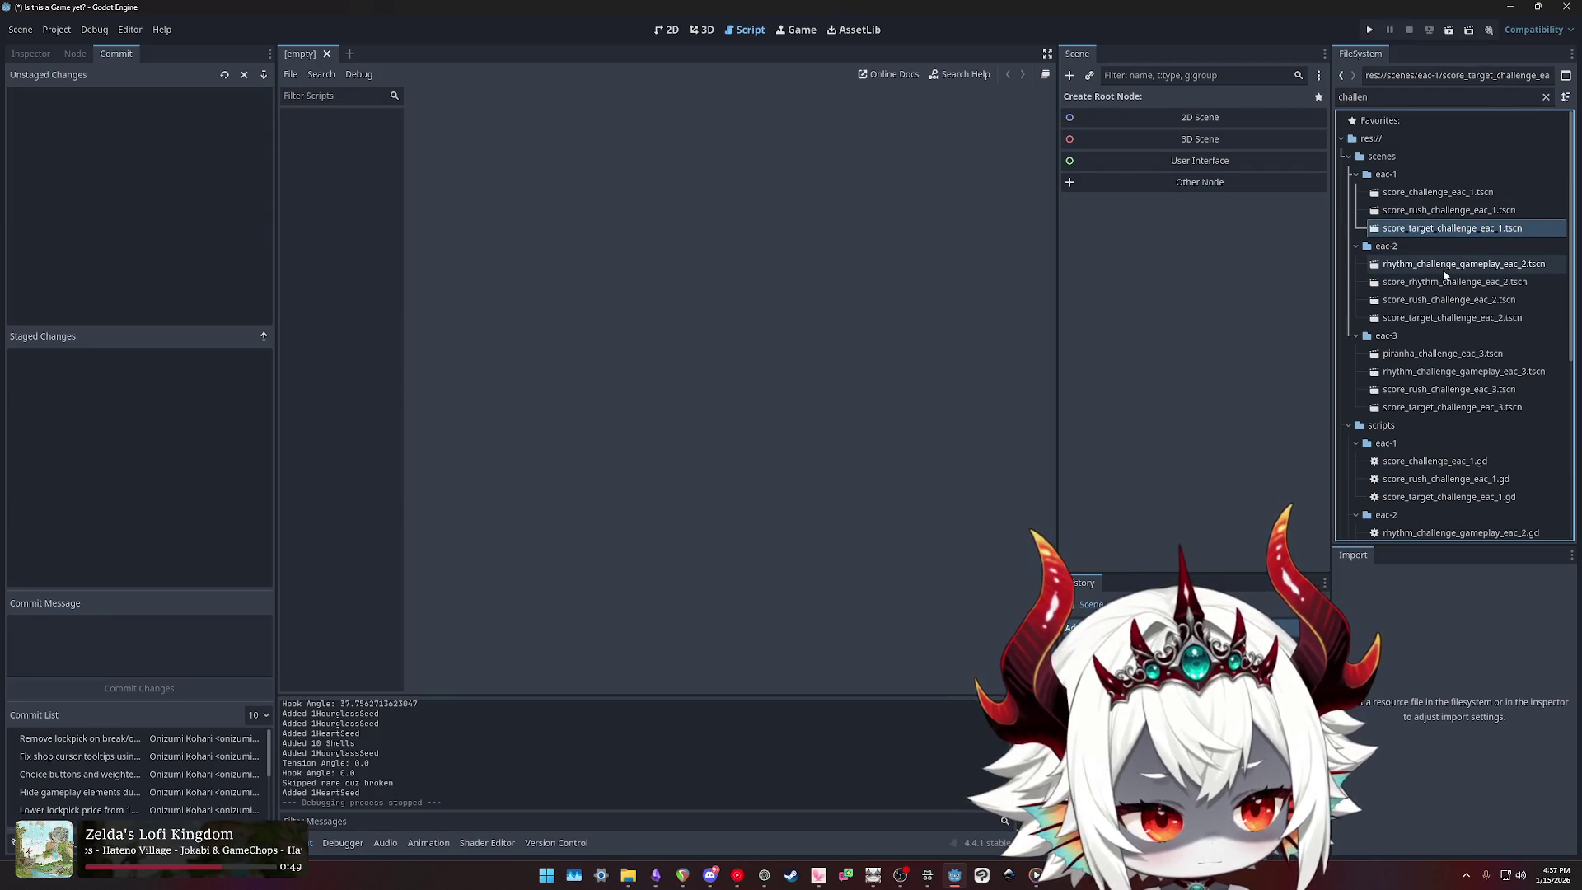
pyautogui.click(1442, 263)
pyautogui.click(1433, 354)
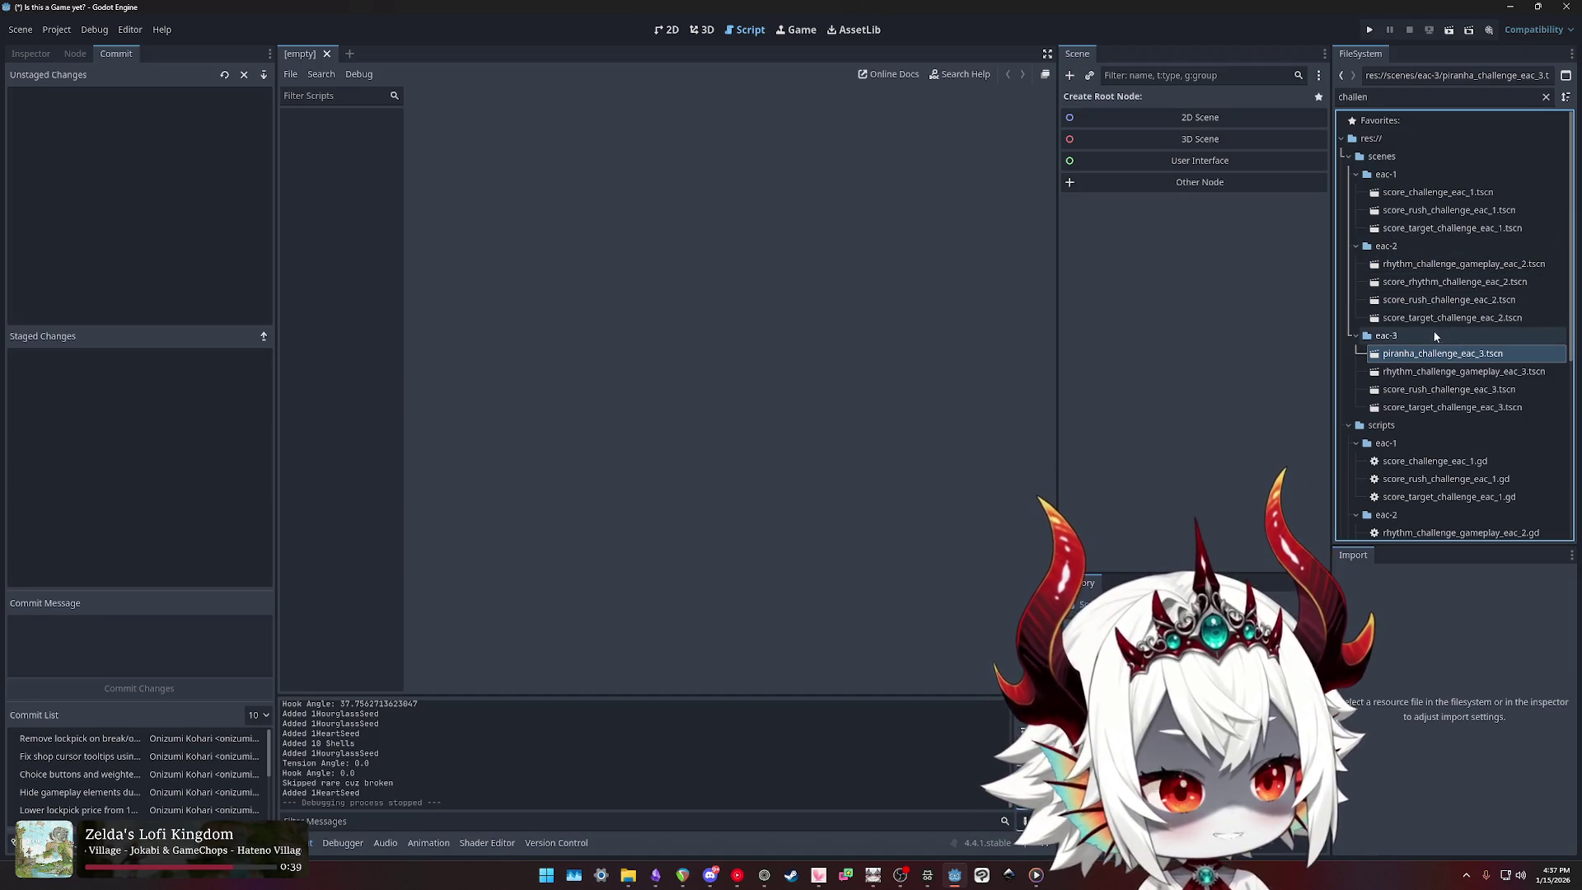
pyautogui.click(1442, 224)
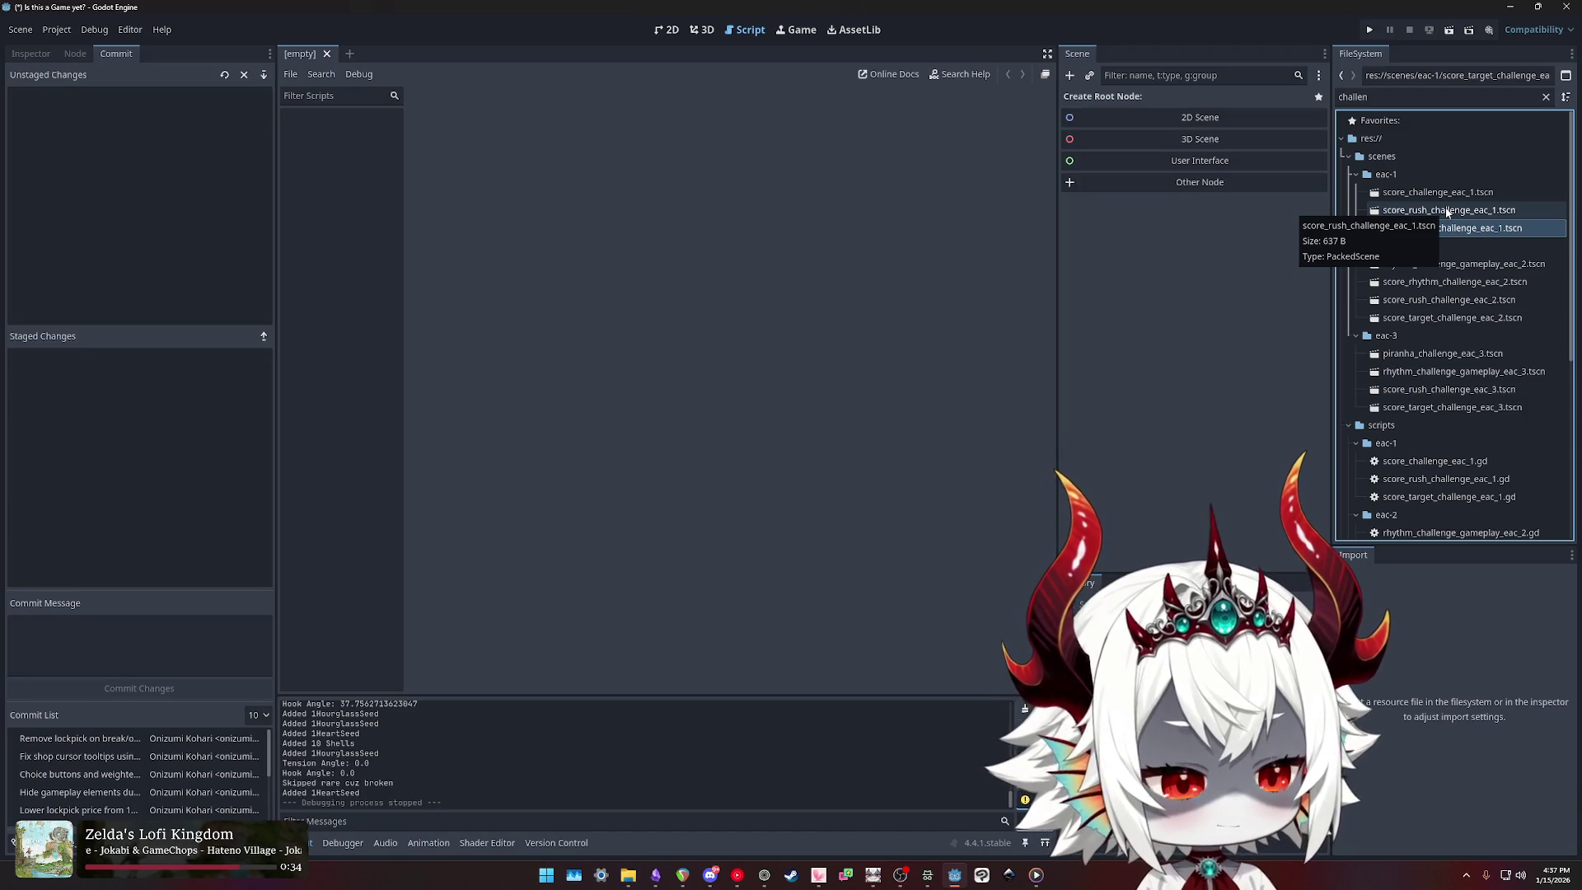
pyautogui.click(1447, 211)
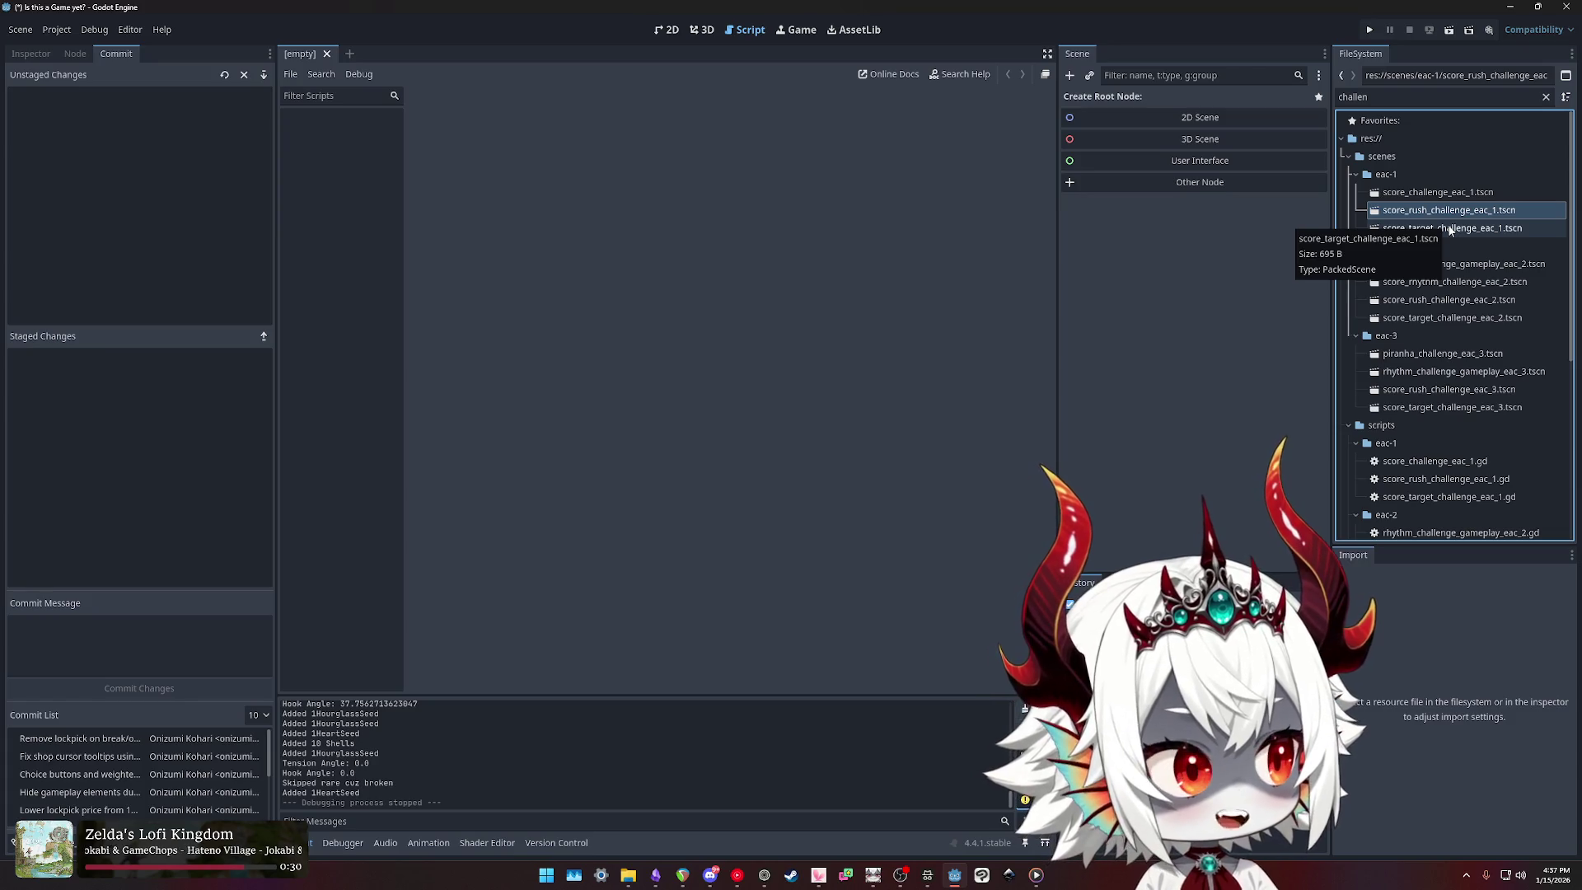
pyautogui.press('Down')
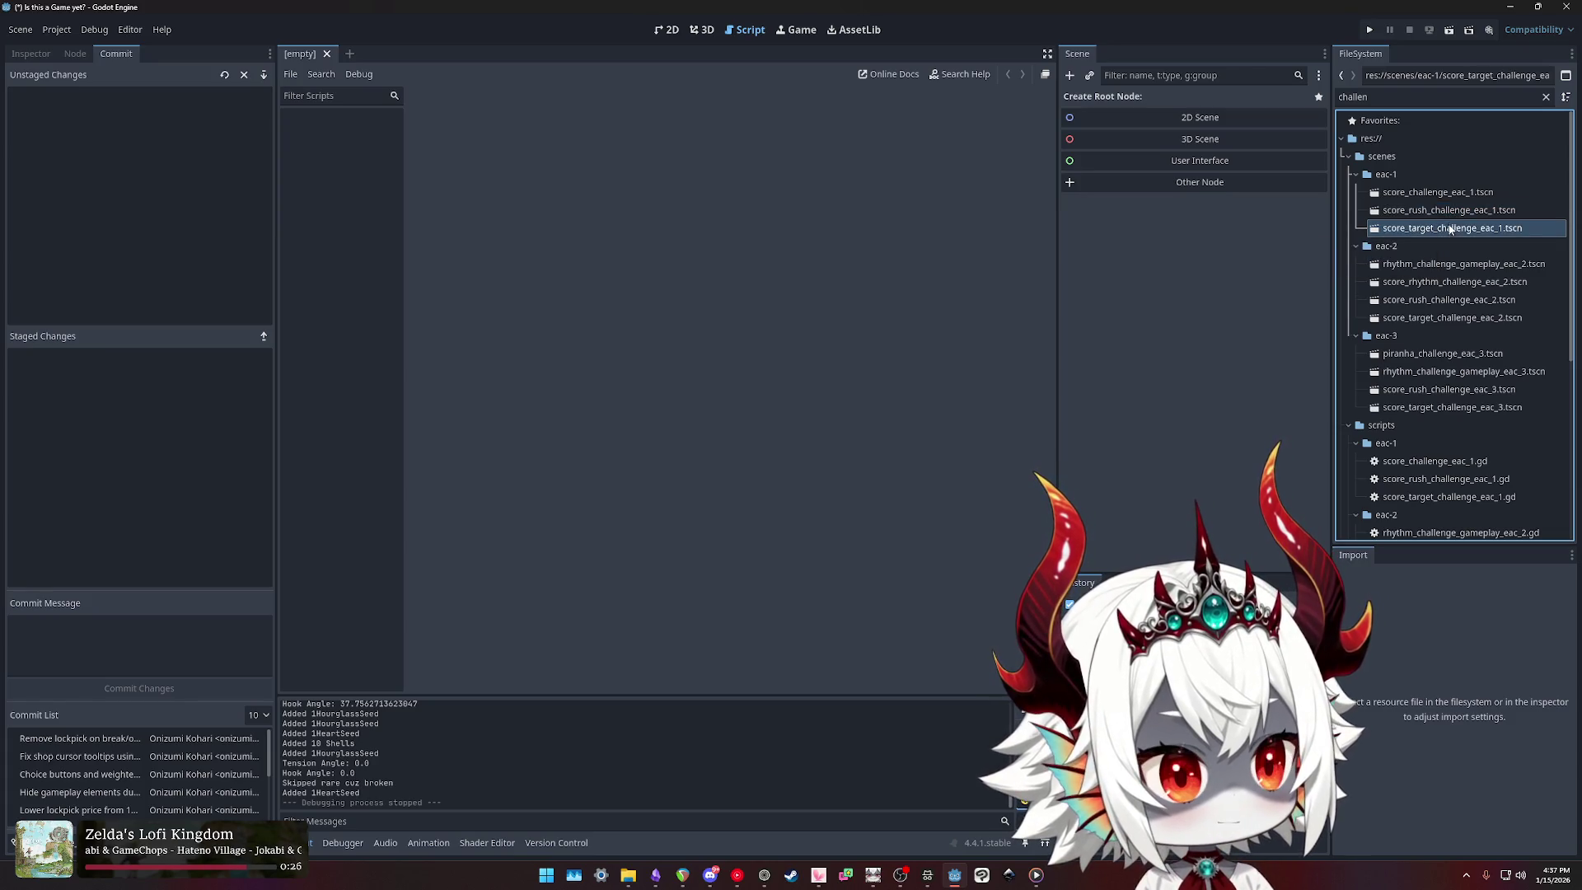
pyautogui.press('Up')
pyautogui.press('Down')
pyautogui.press('Up')
pyautogui.press('Down')
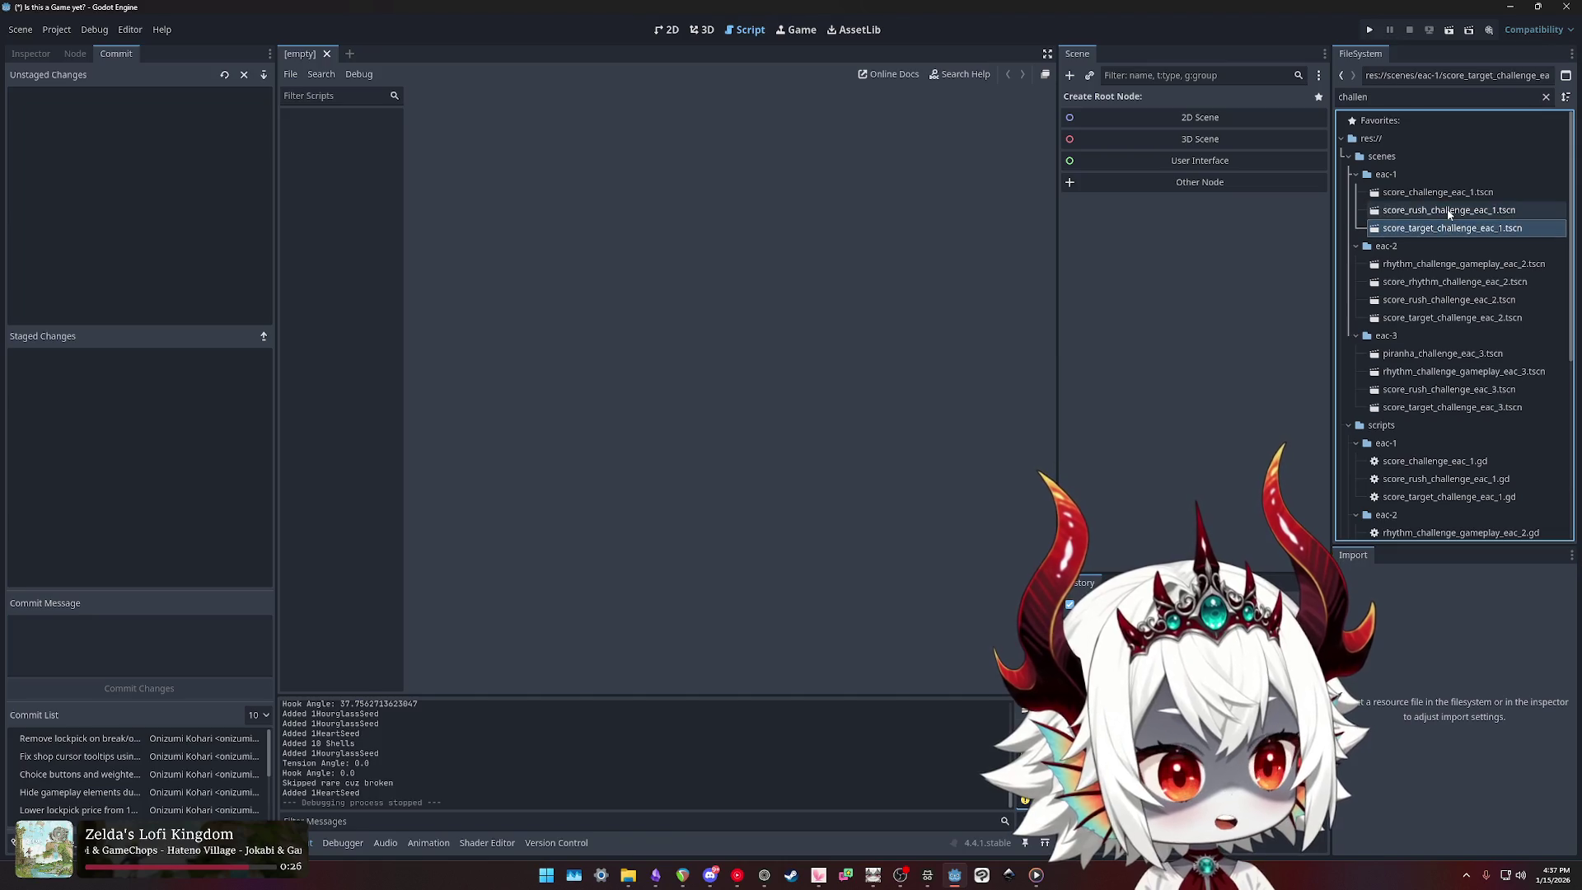
pyautogui.press('Up')
pyautogui.press('Down')
pyautogui.press('Up')
pyautogui.press('Down')
pyautogui.press('Up')
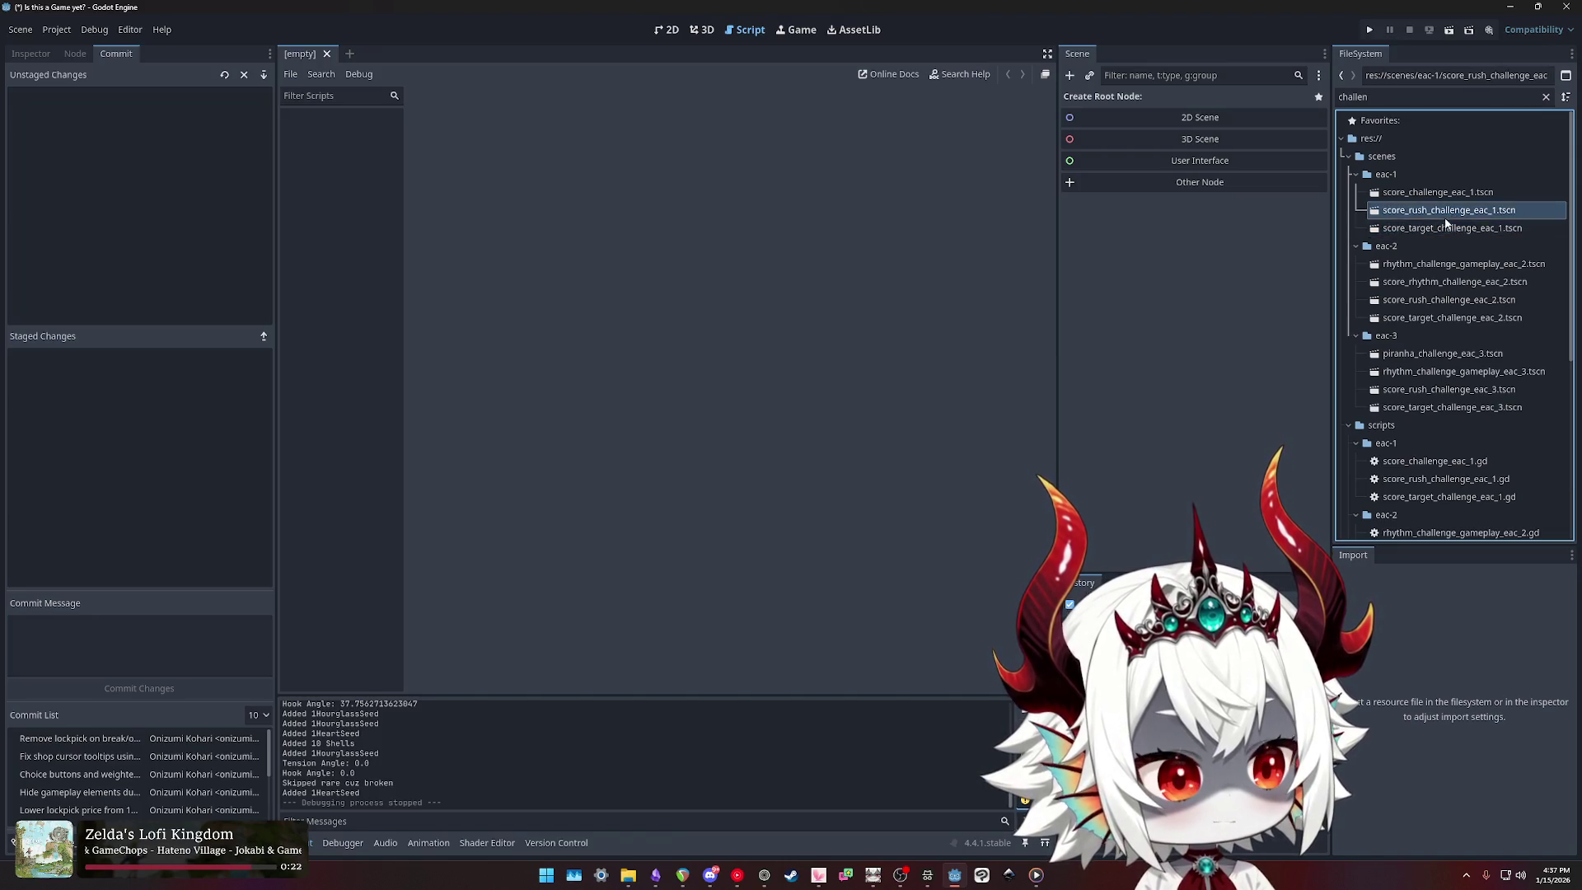
pyautogui.press('Down')
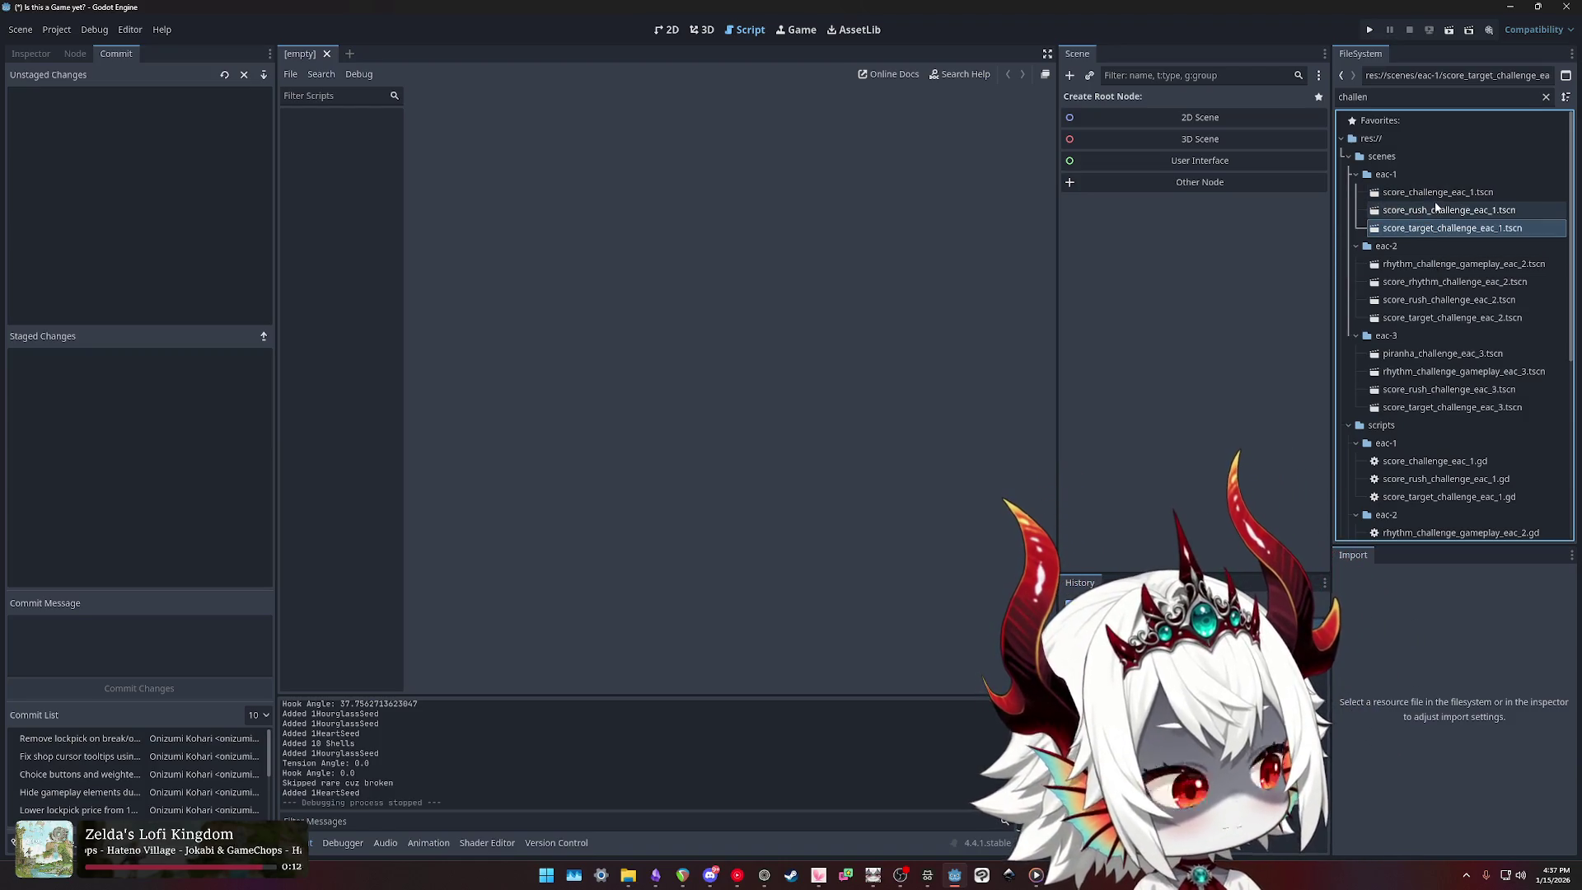
pyautogui.click(1441, 212)
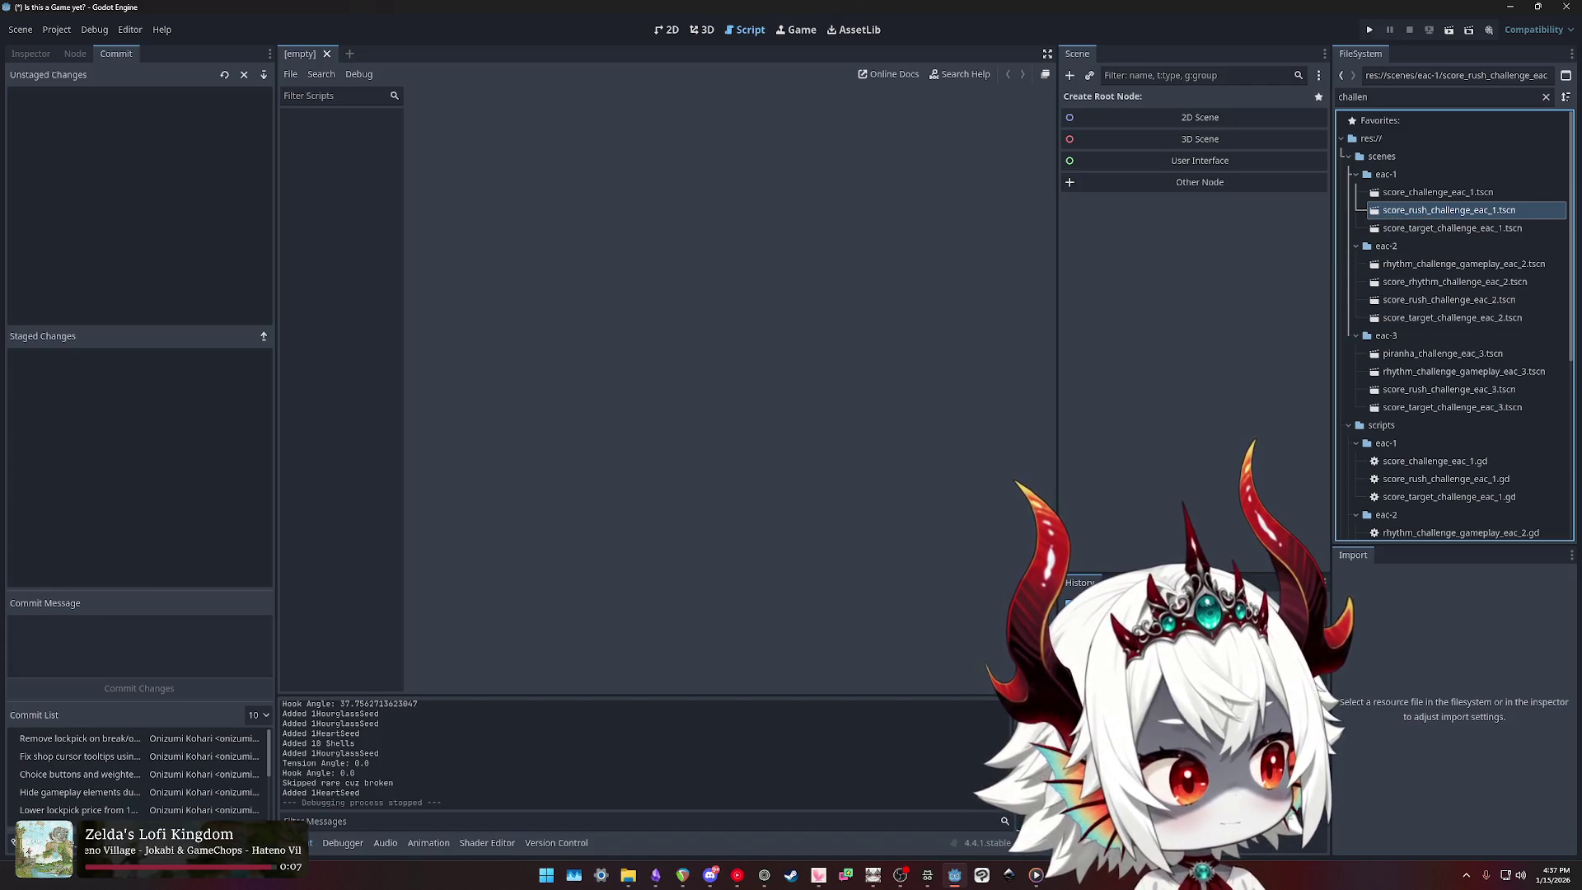
# Step: Switch away to Discord, then back to the TODO notes window
pyautogui.hotkey('alt', 'Tab')
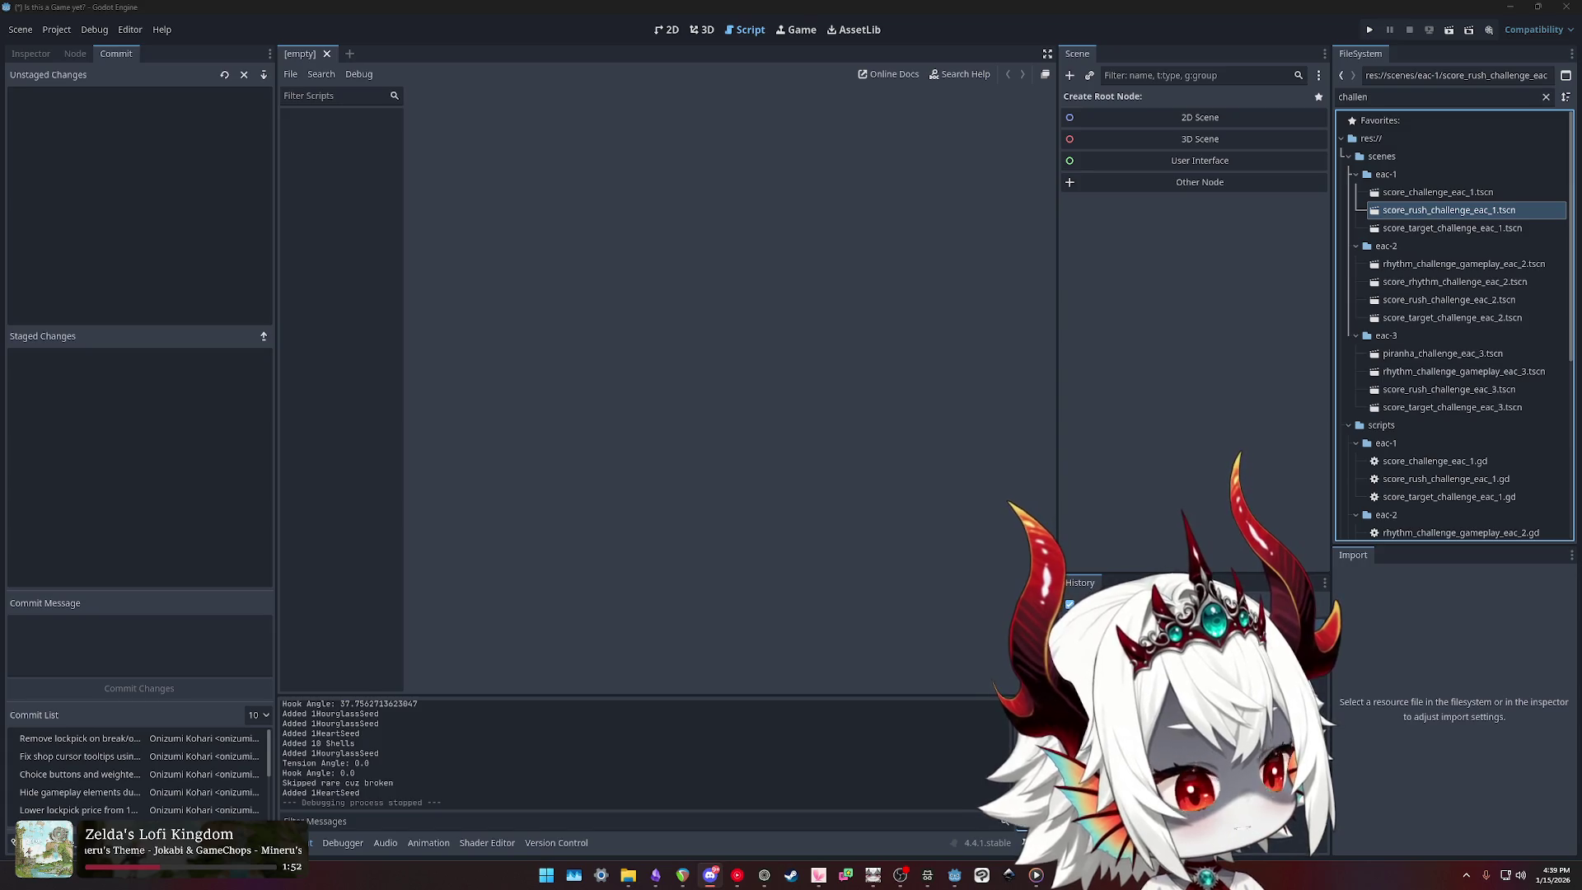
pyautogui.hotkey('alt', 'Tab')
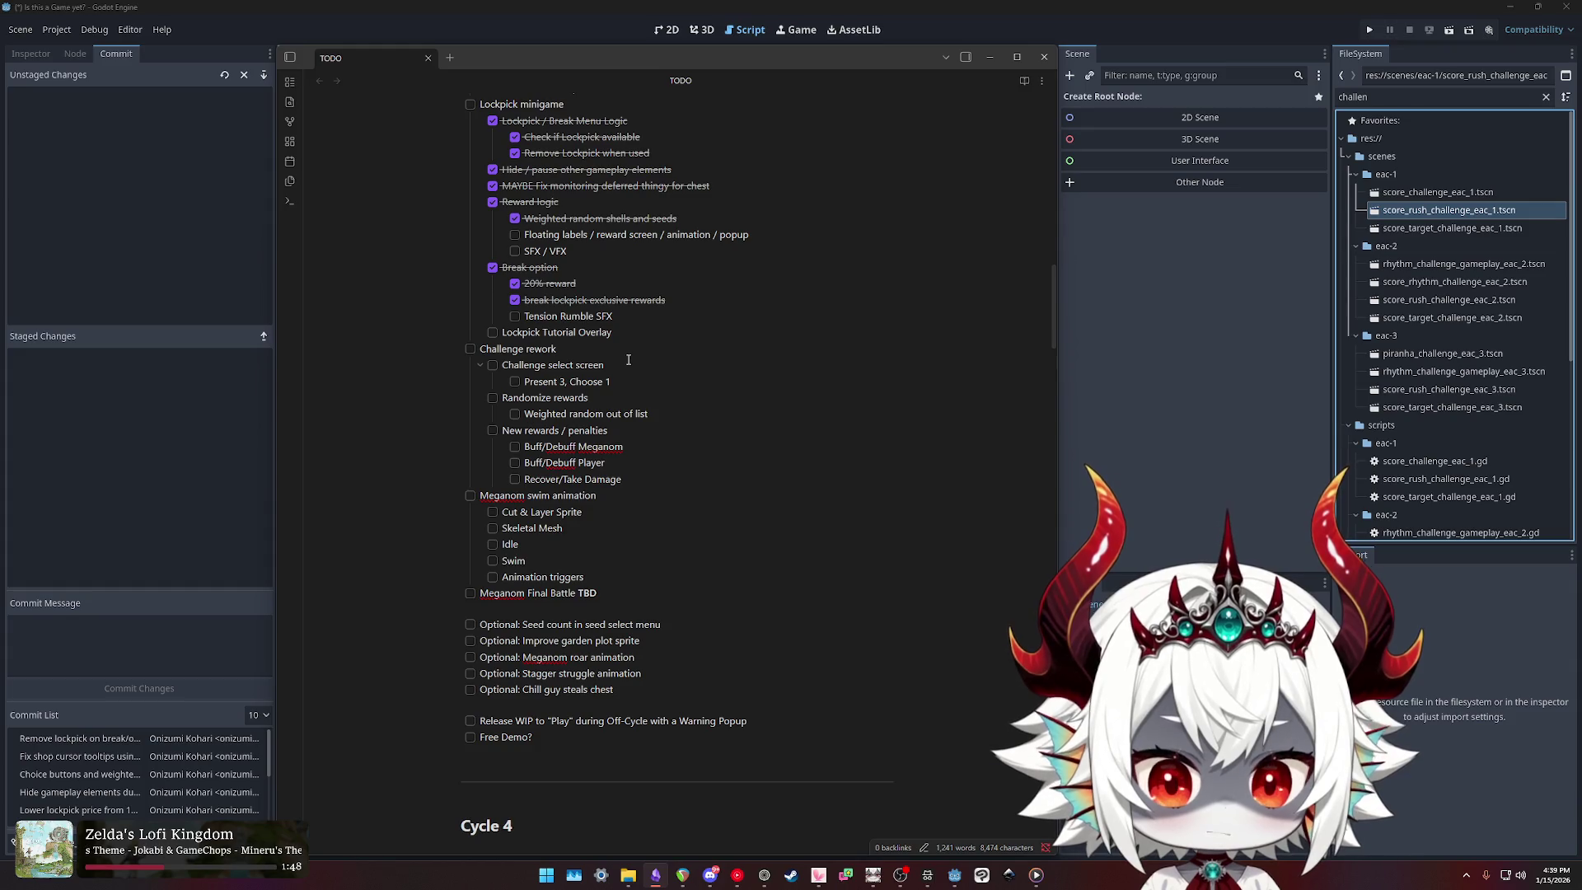
pyautogui.moveTo(605, 366); pyautogui.dragTo(501, 366)
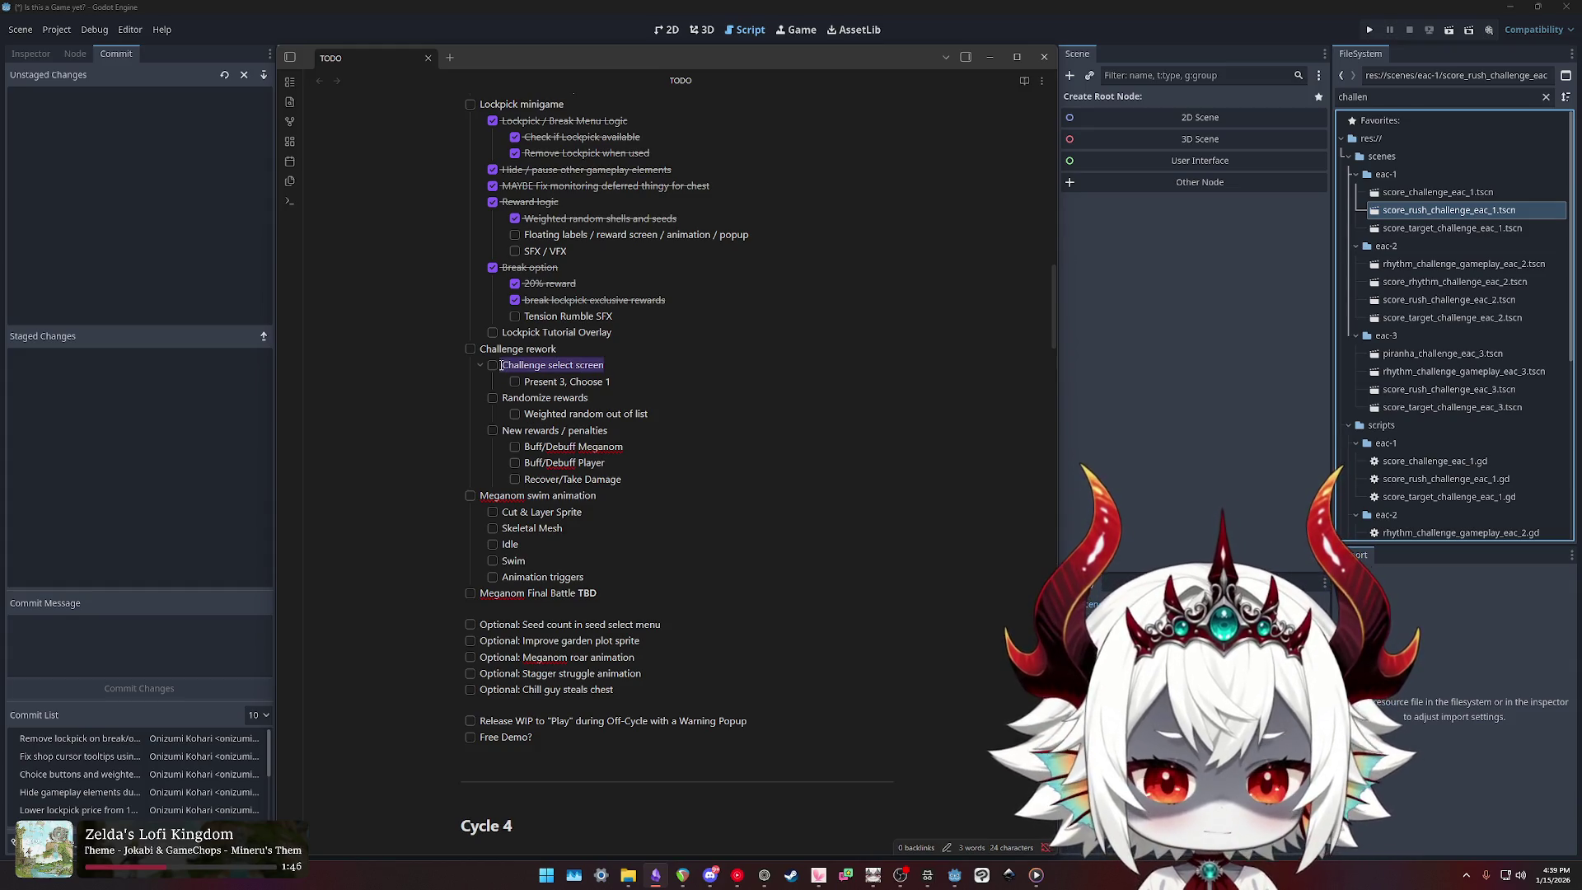
pyautogui.hotkey('alt', 'Tab')
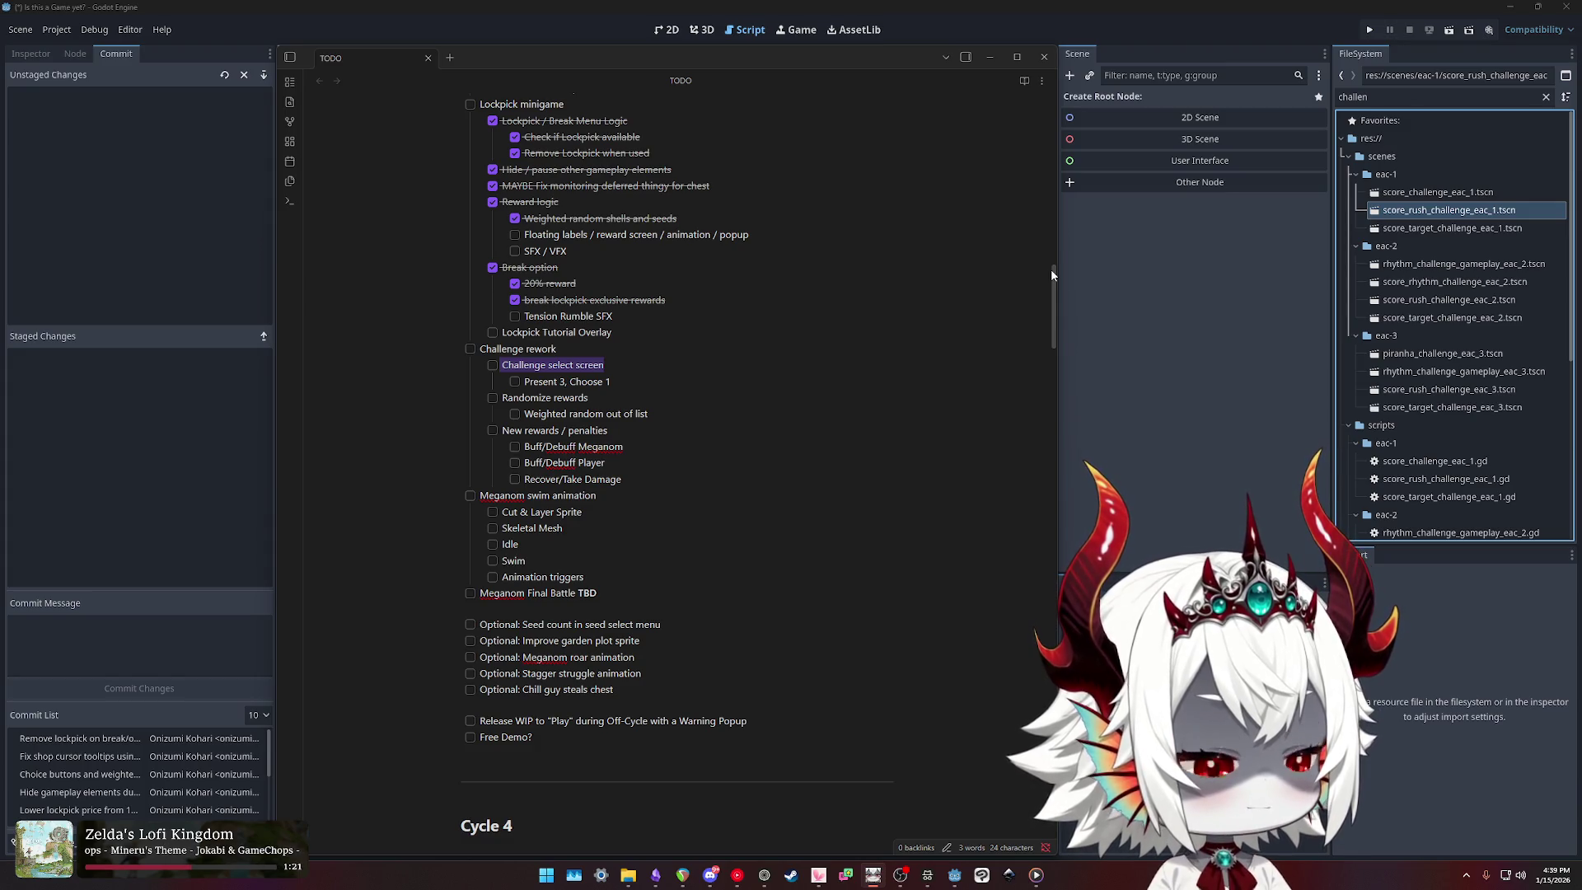
pyautogui.click(1448, 216)
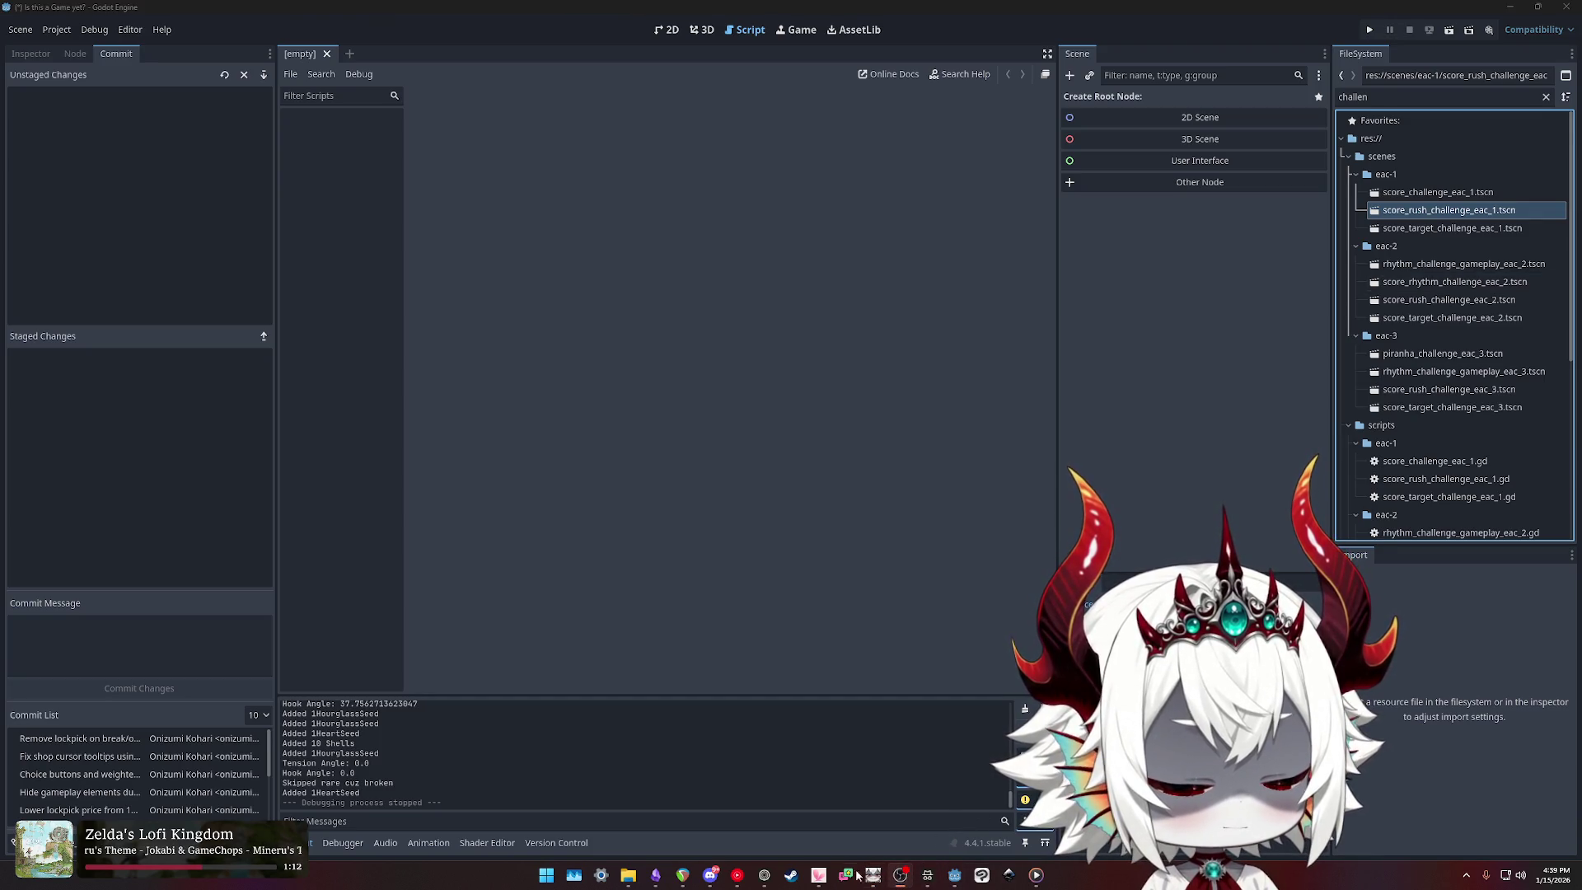
pyautogui.hotkey('alt', 'Tab')
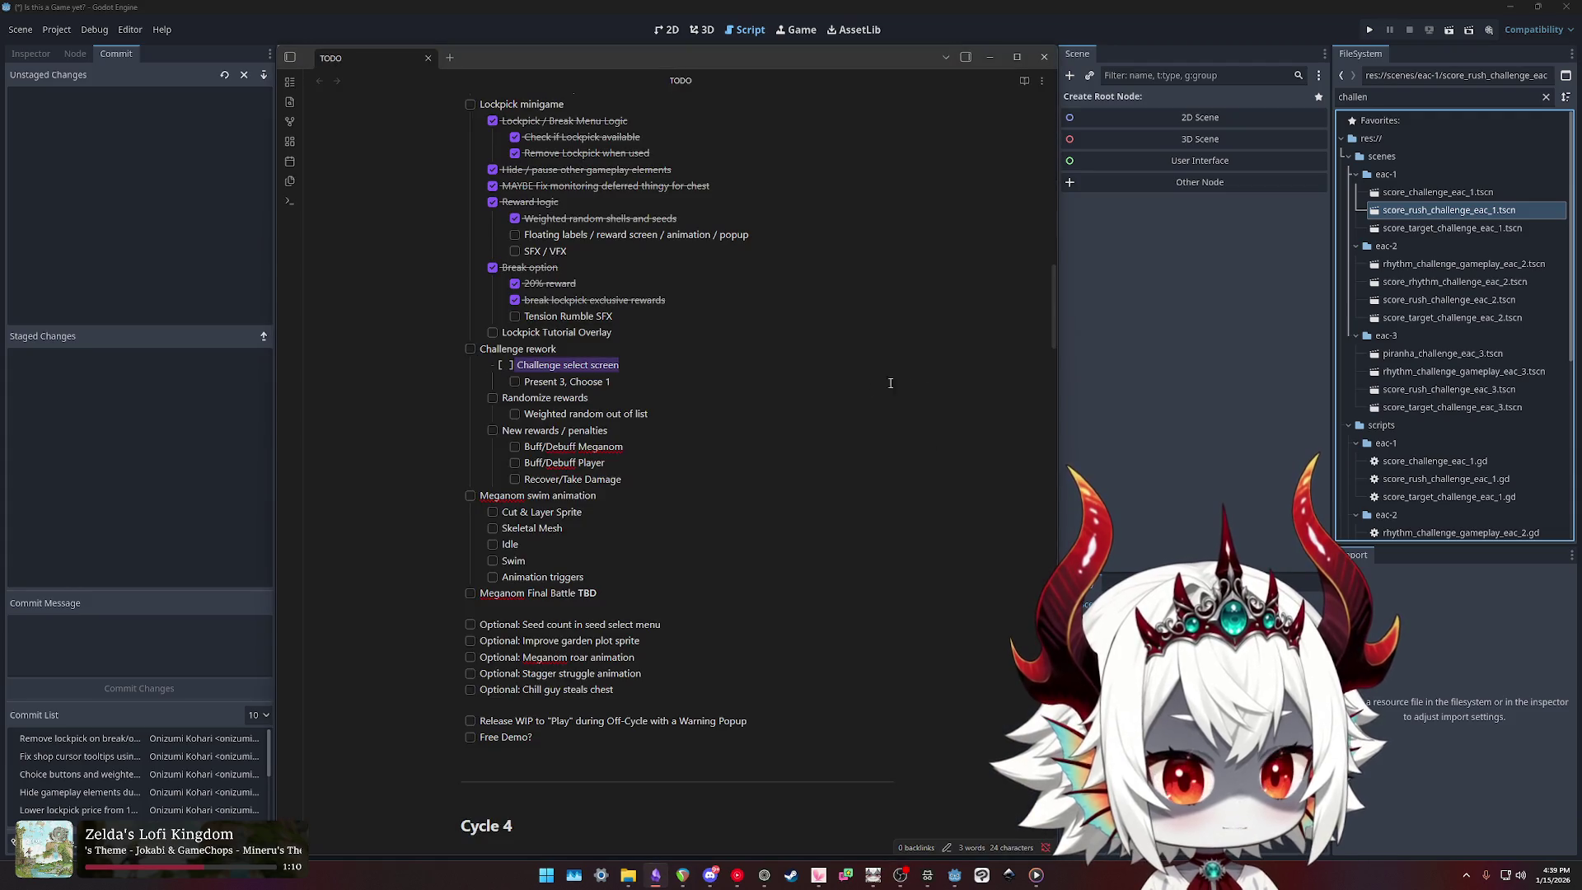
pyautogui.click(890, 382)
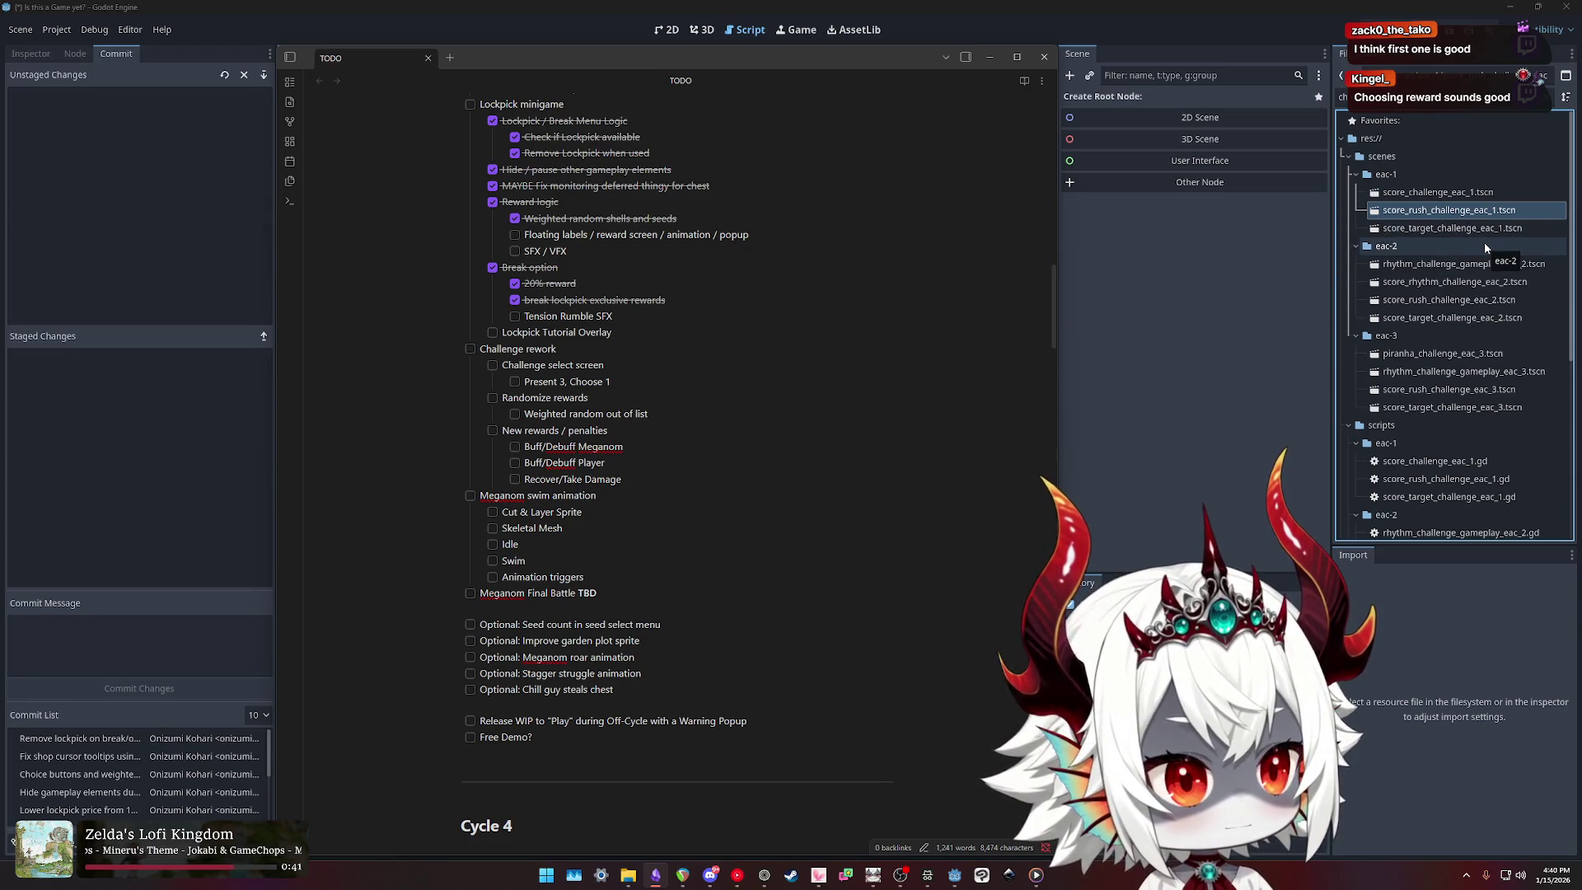
pyautogui.click(1448, 195)
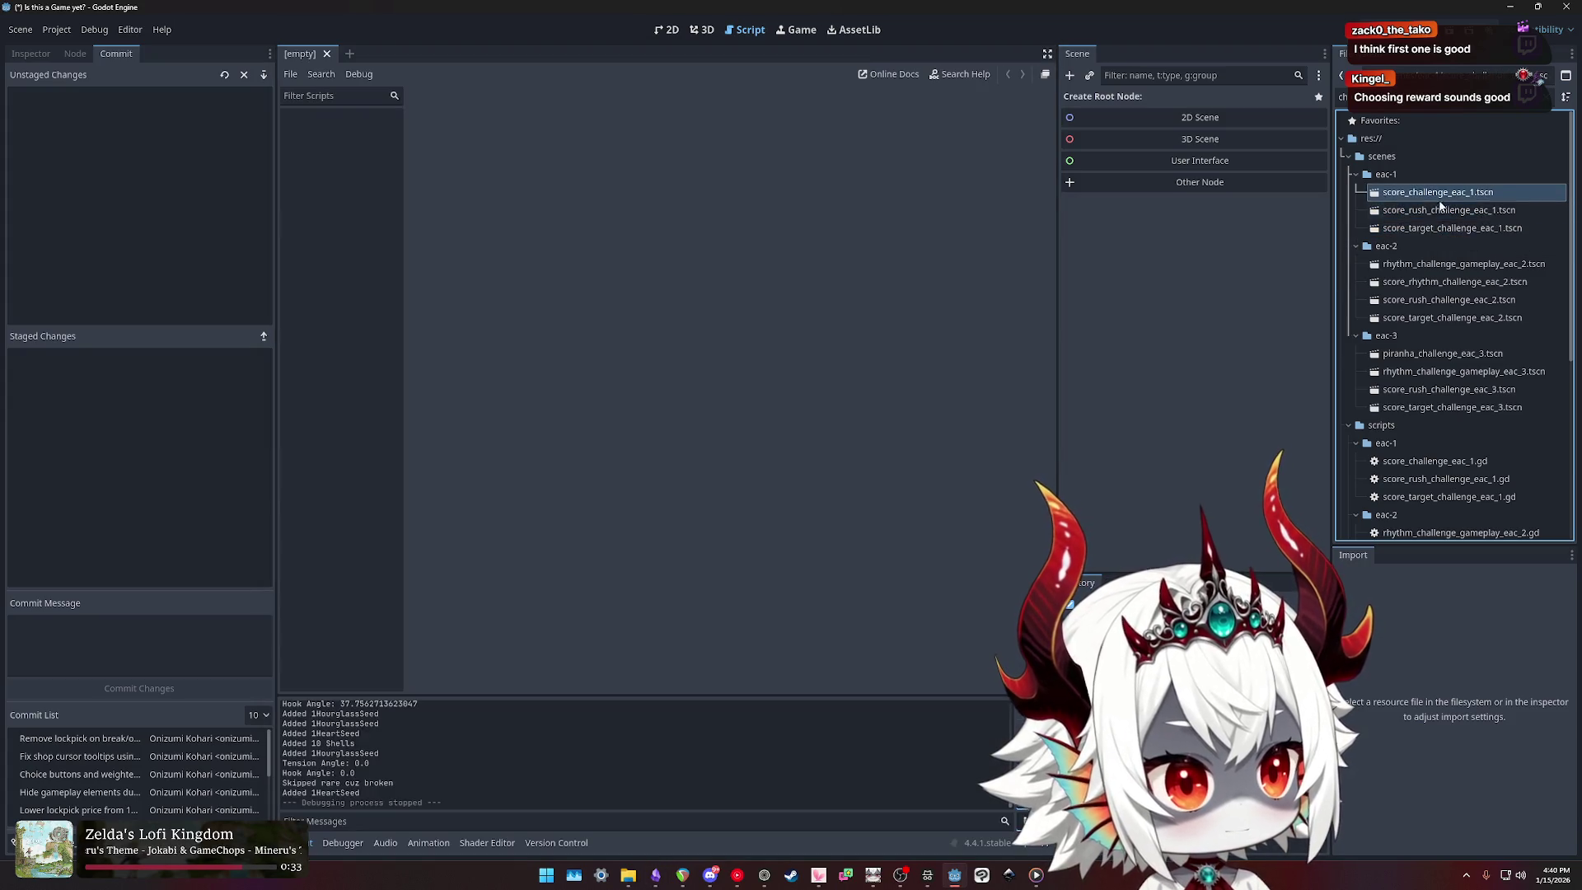
pyautogui.click(1450, 228)
pyautogui.hotkey('alt', 'Tab')
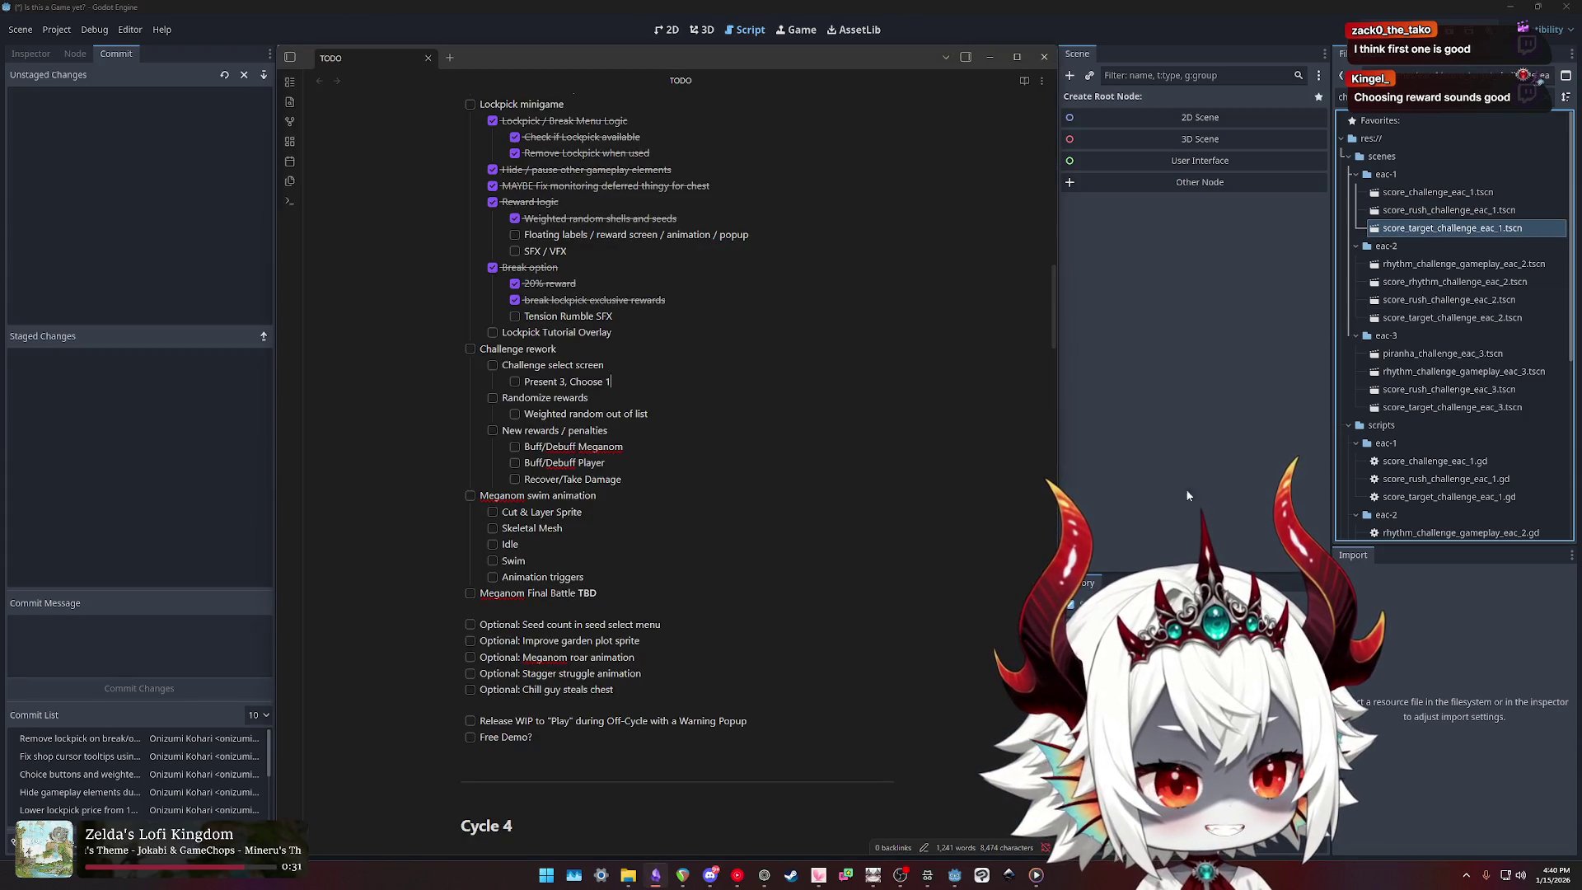
pyautogui.click(1448, 212)
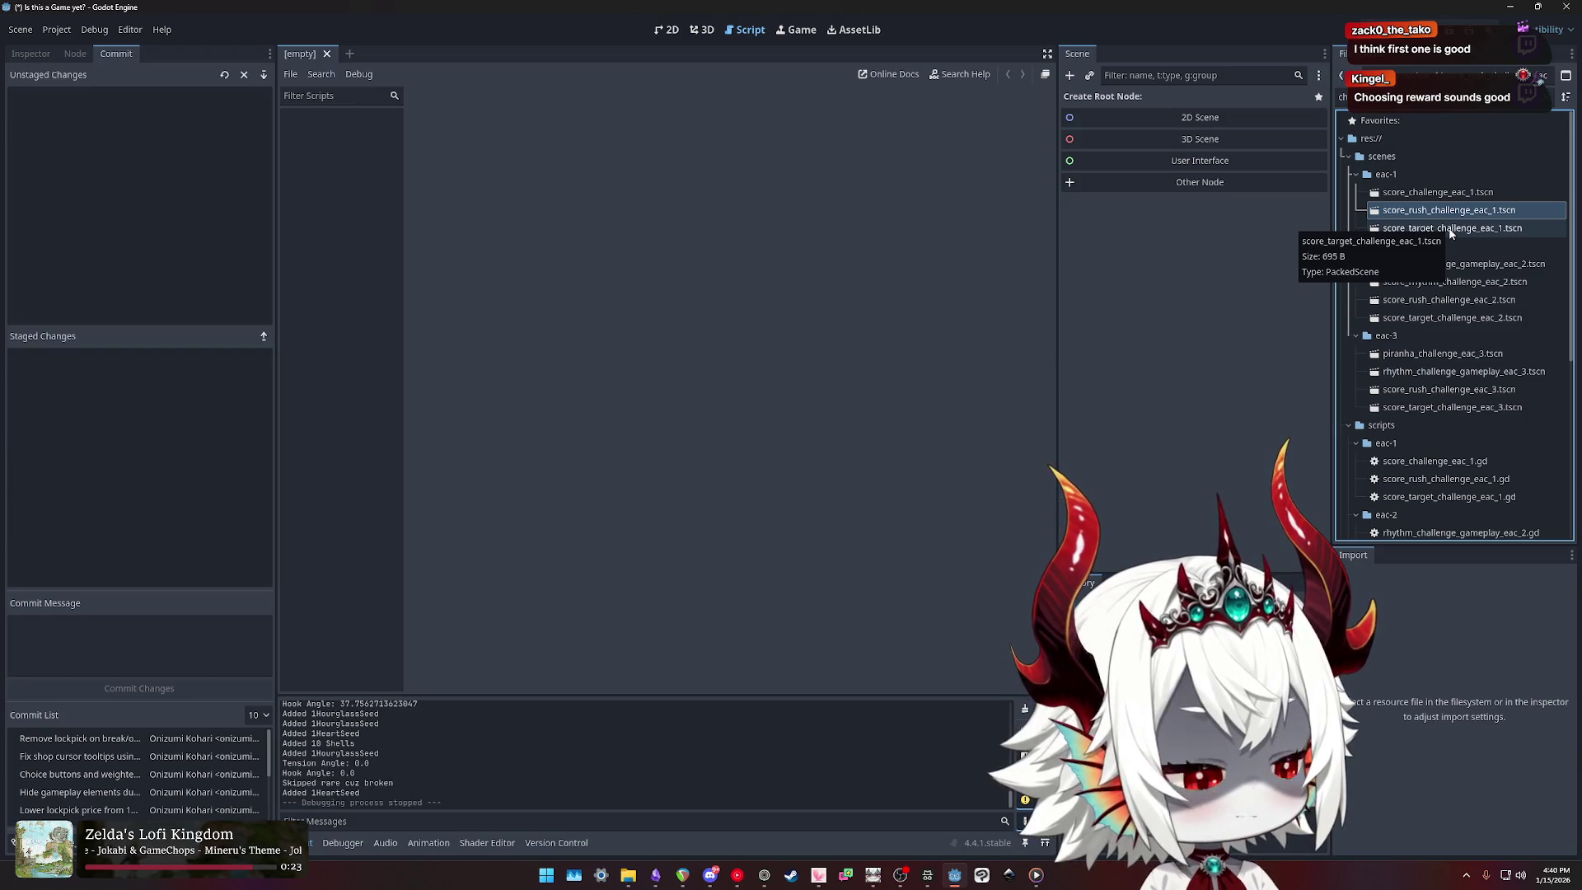
pyautogui.click(1455, 230)
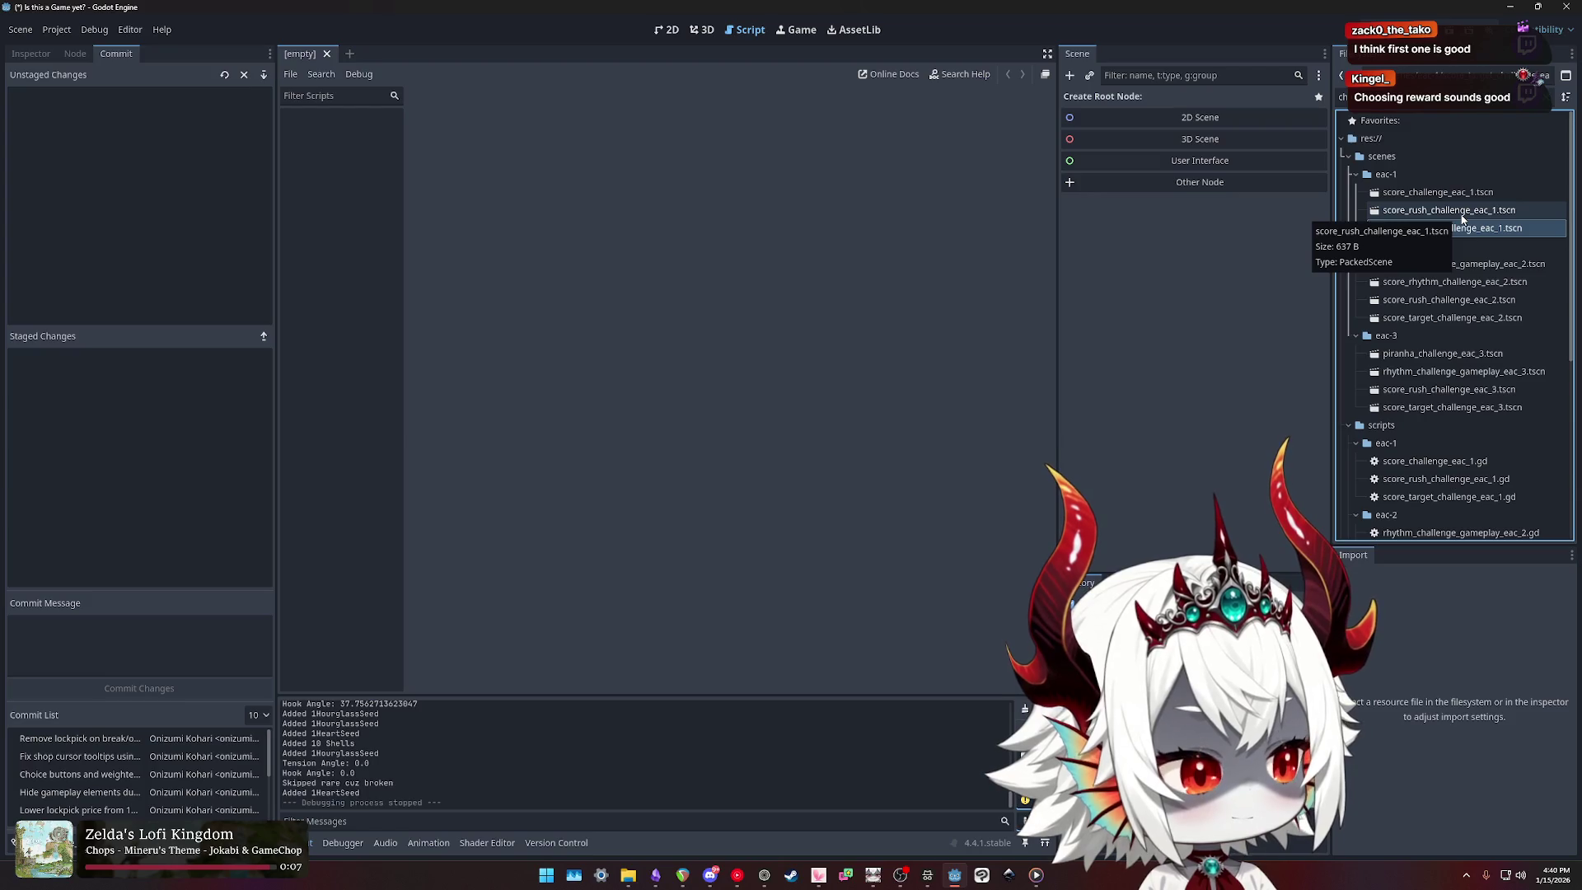
pyautogui.click(1469, 265)
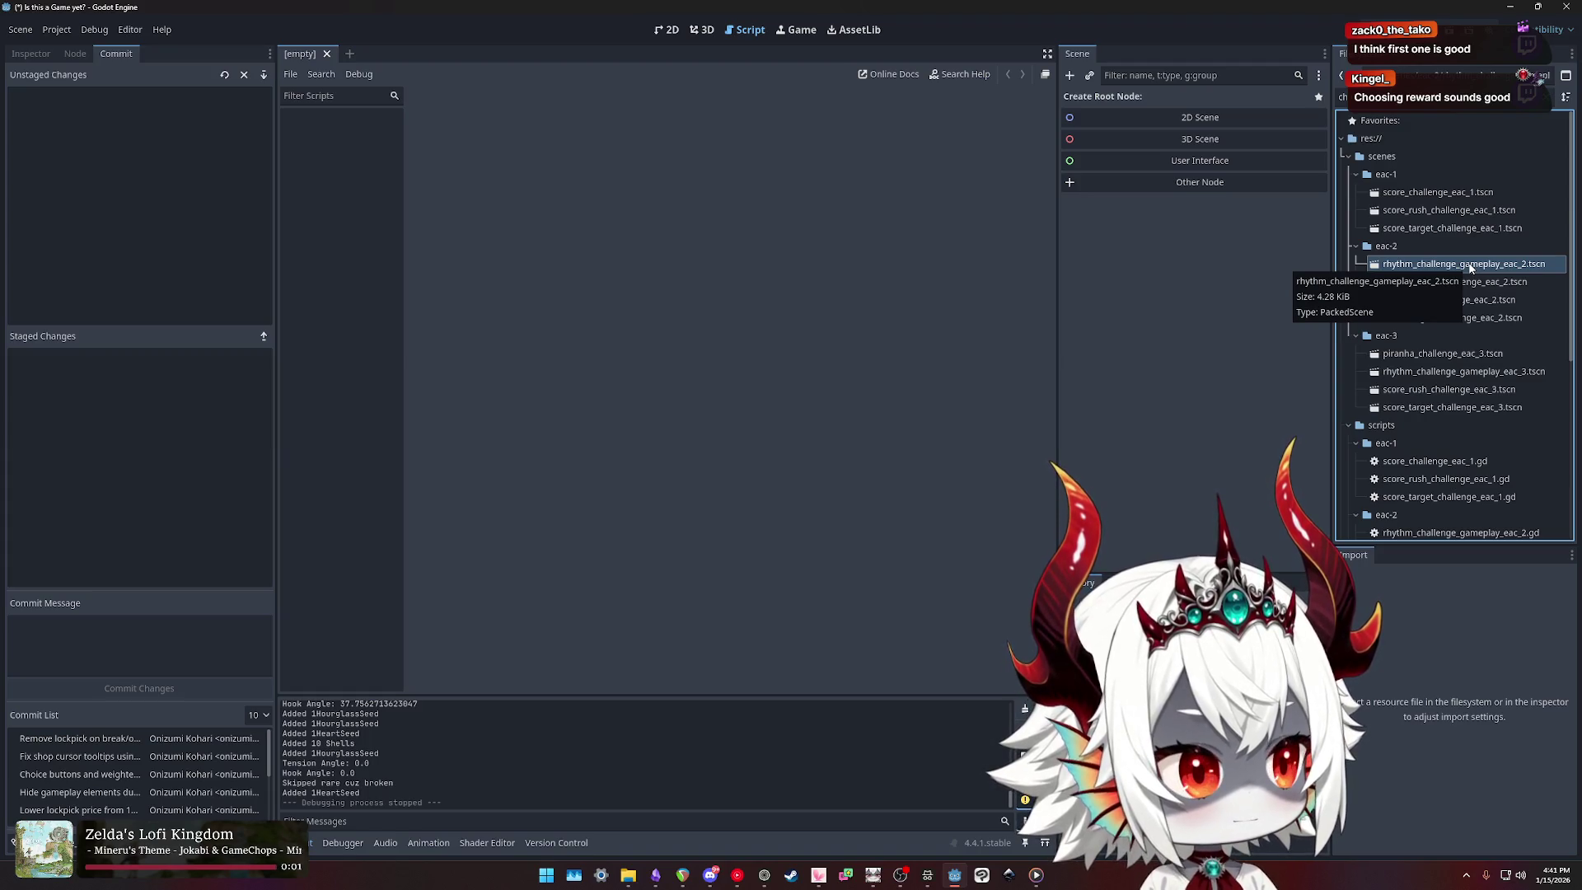
pyautogui.click(1435, 215)
pyautogui.click(1452, 265)
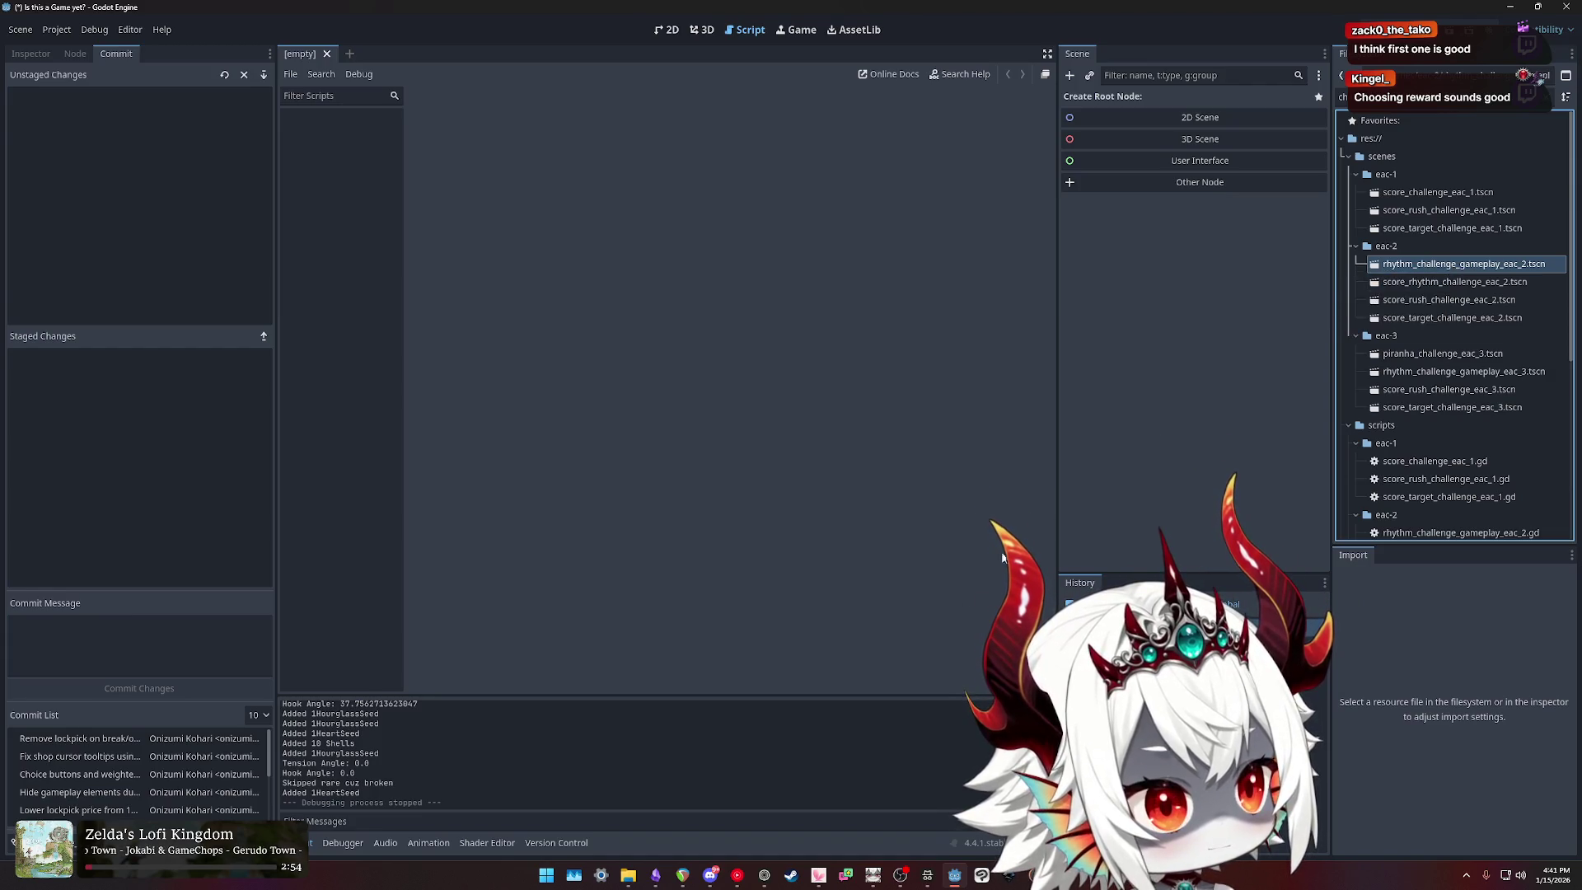
pyautogui.click(656, 875)
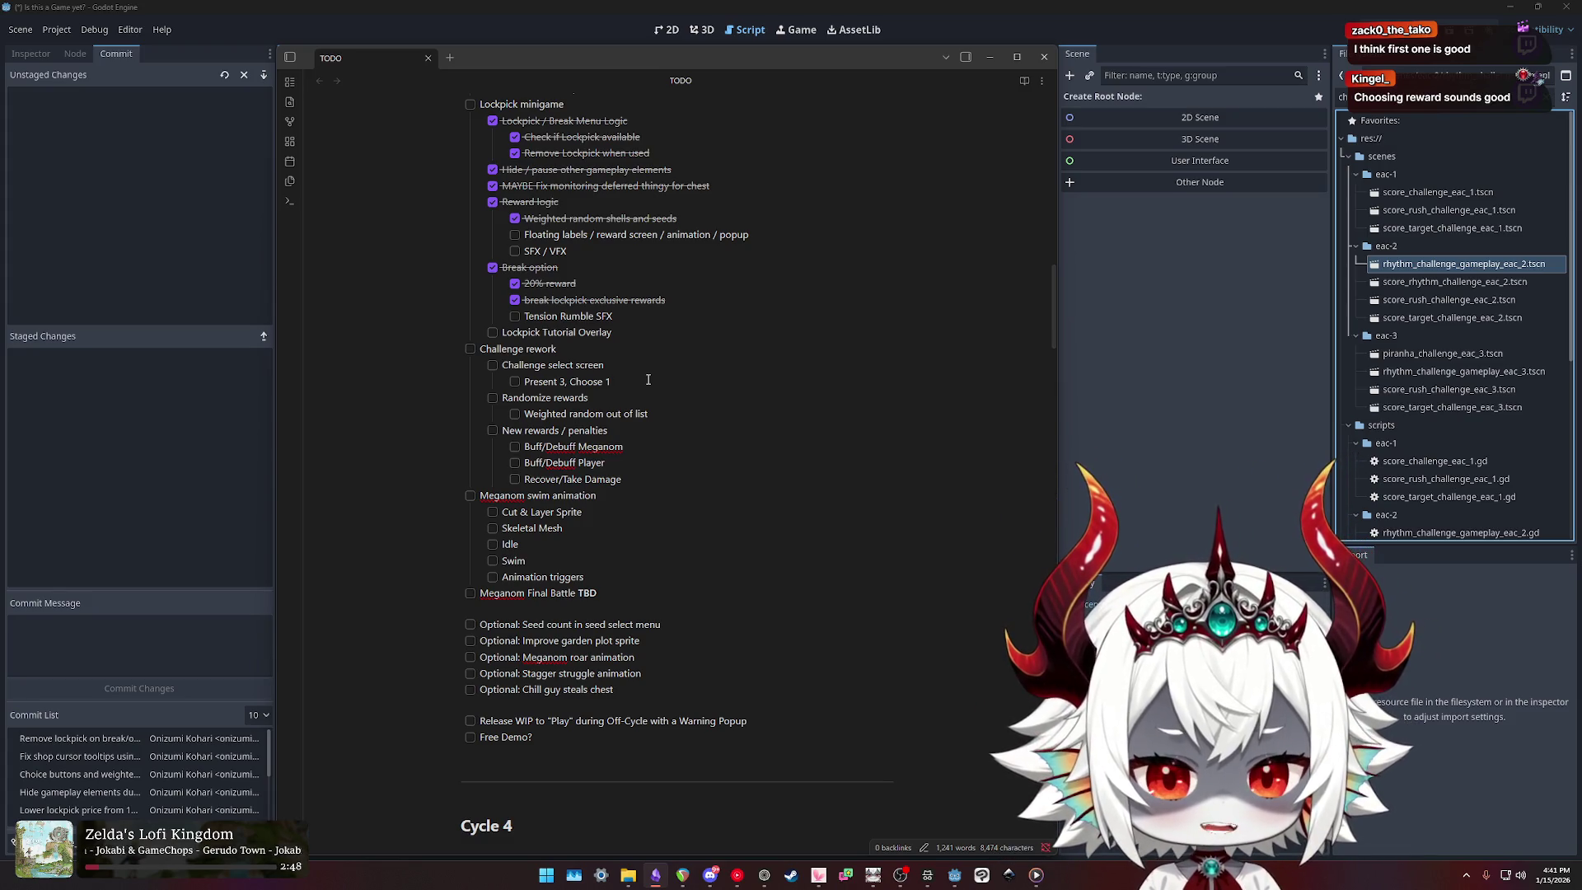
# Step: Rename 'Present 3. Choose 1' to 'Pool of Challenges', then add Pool of Rewards and Choose 3 items
pyautogui.tripleClick(648, 379)
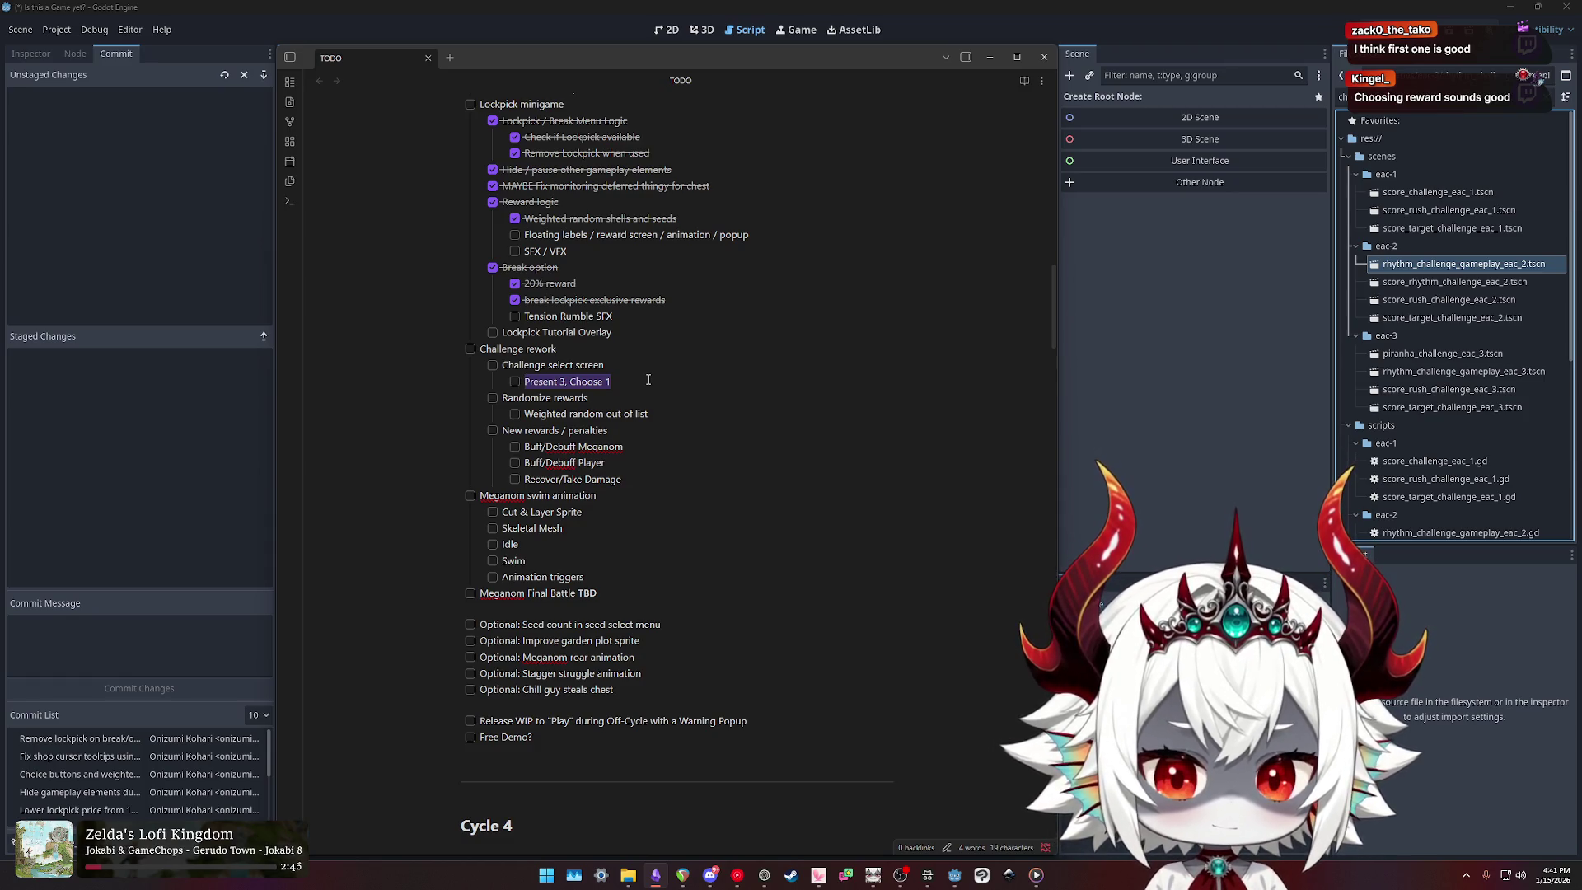
pyautogui.write('P')
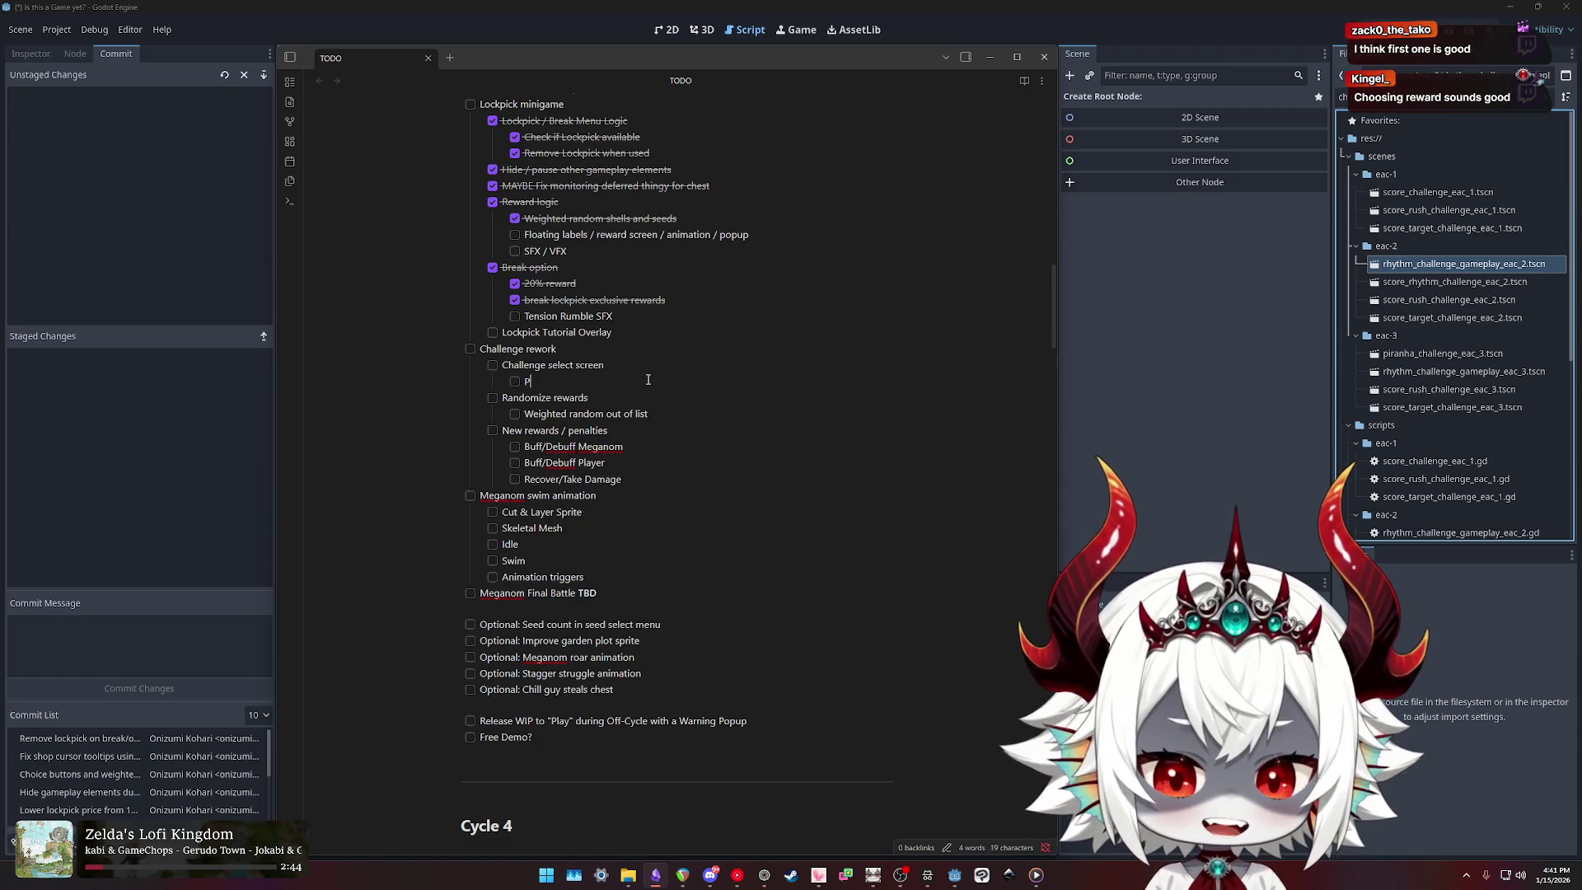
pyautogui.write('ool of Challenges')
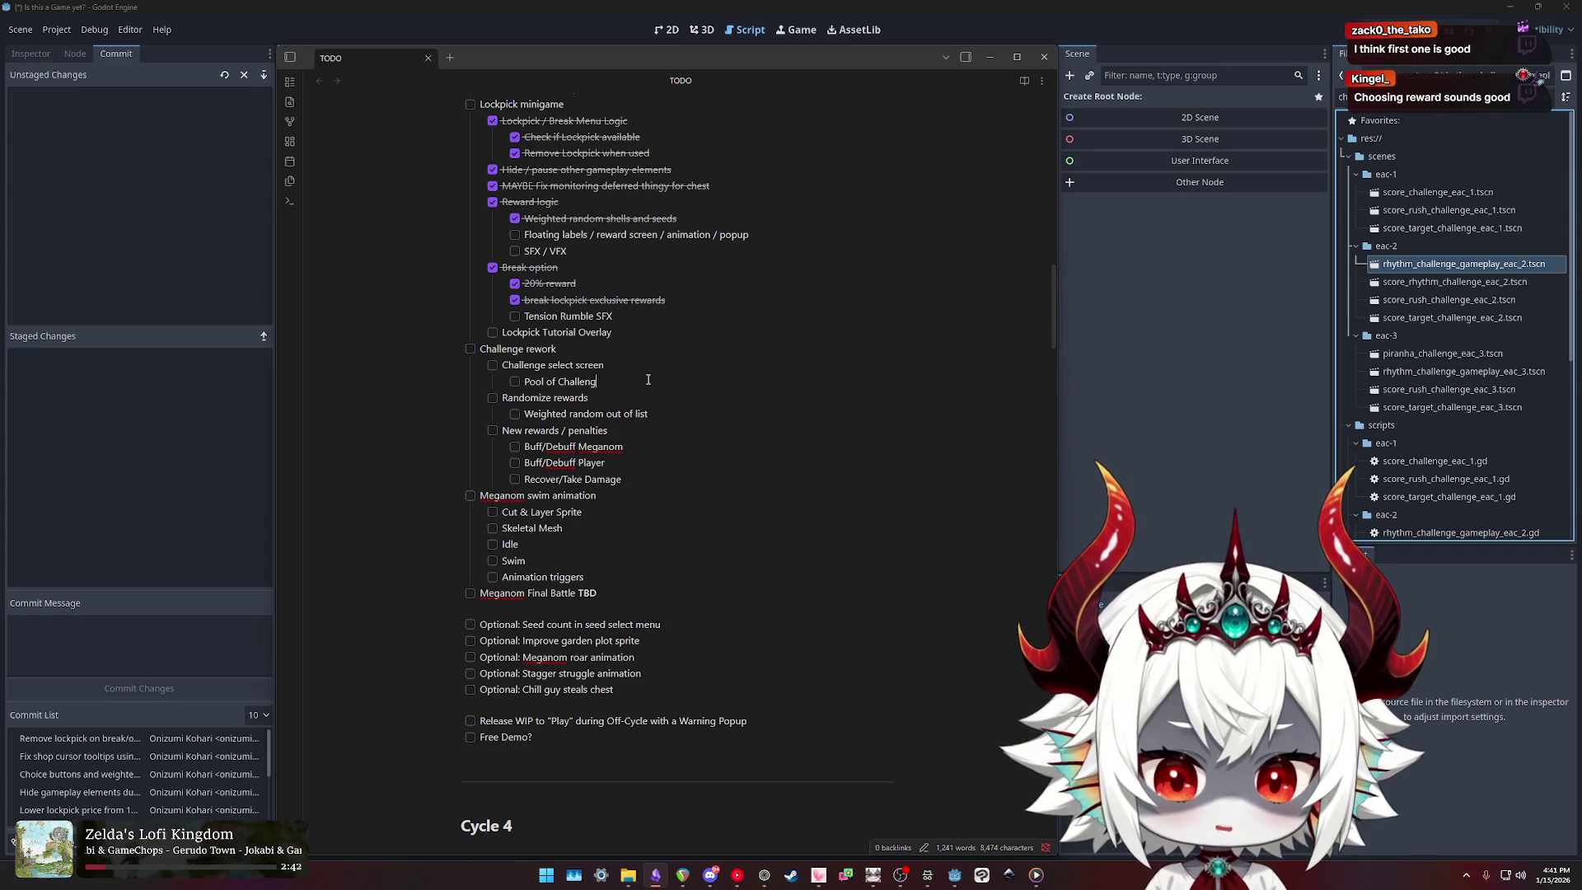
pyautogui.press('Return')
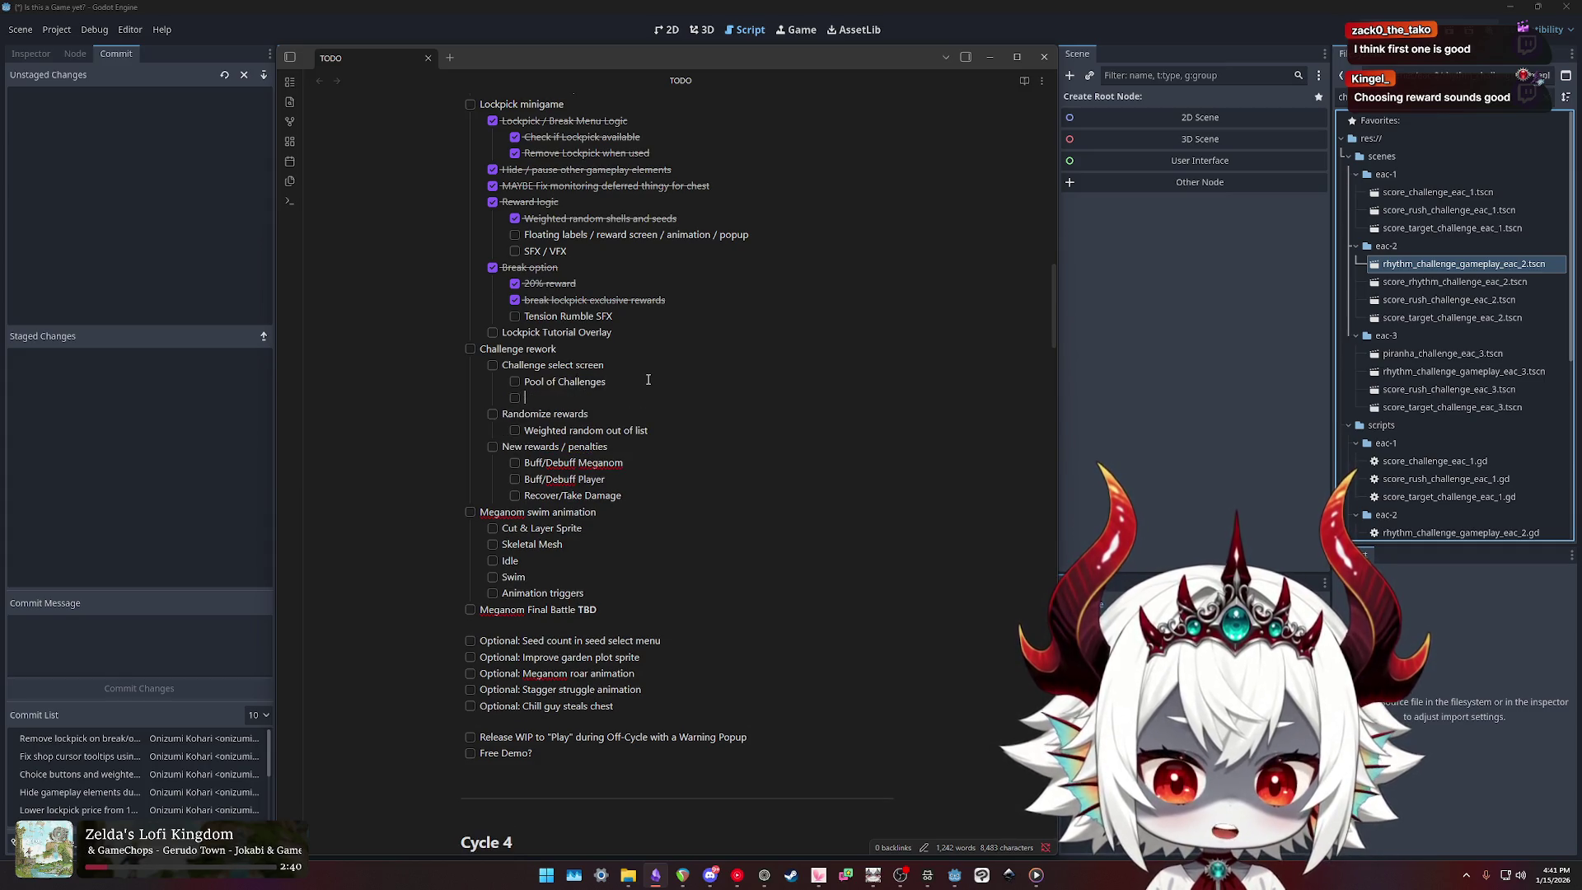
pyautogui.write('Pool of rewar')
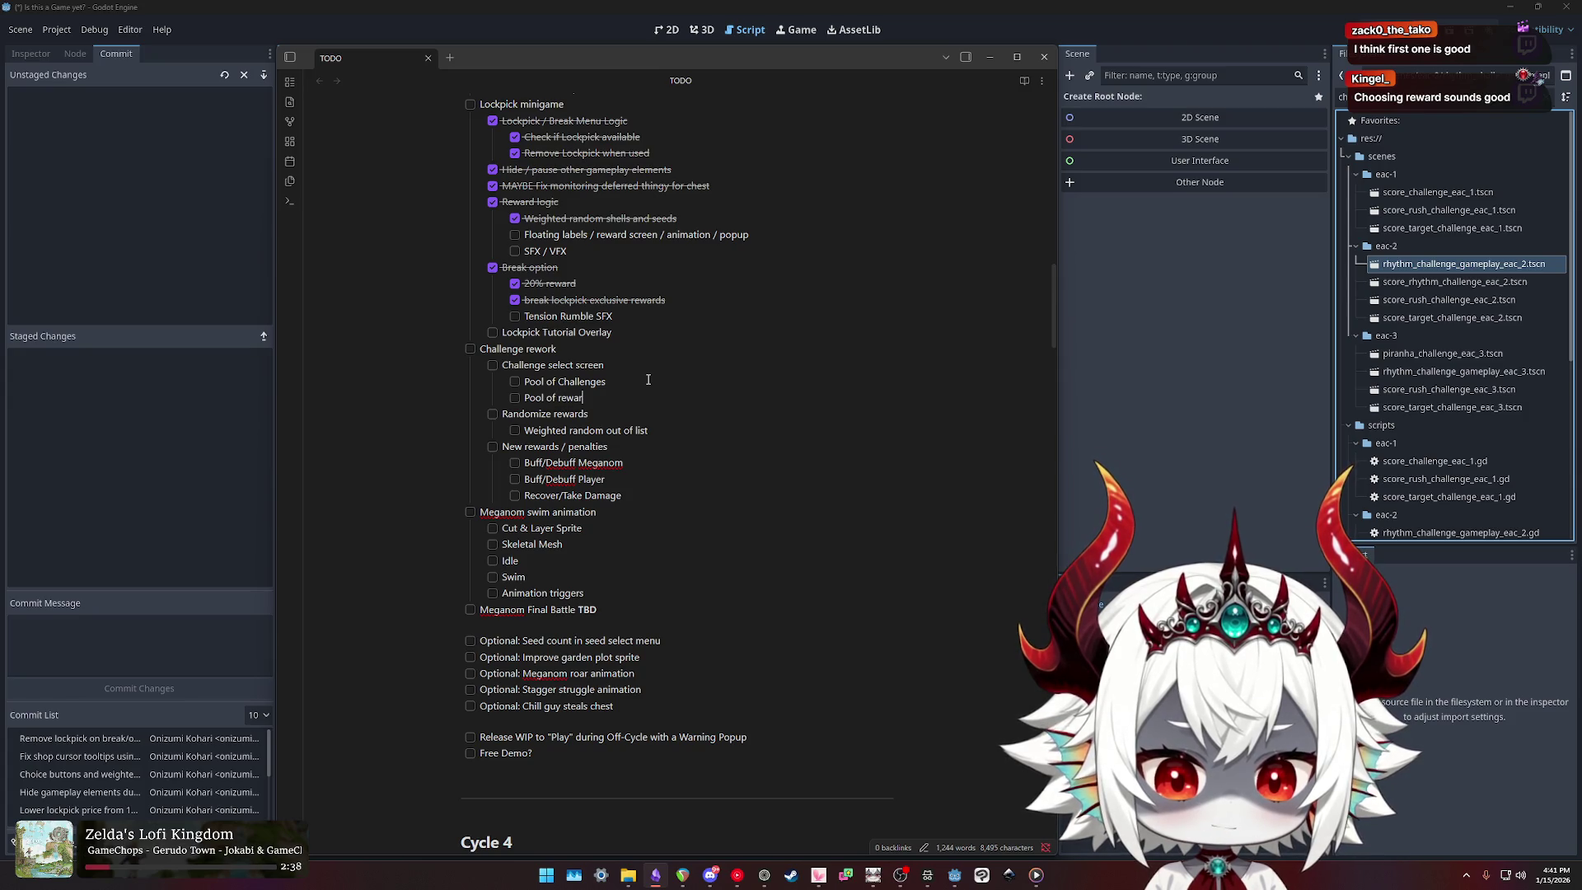
pyautogui.write('R')
pyautogui.press('End')
pyautogui.press('Return')
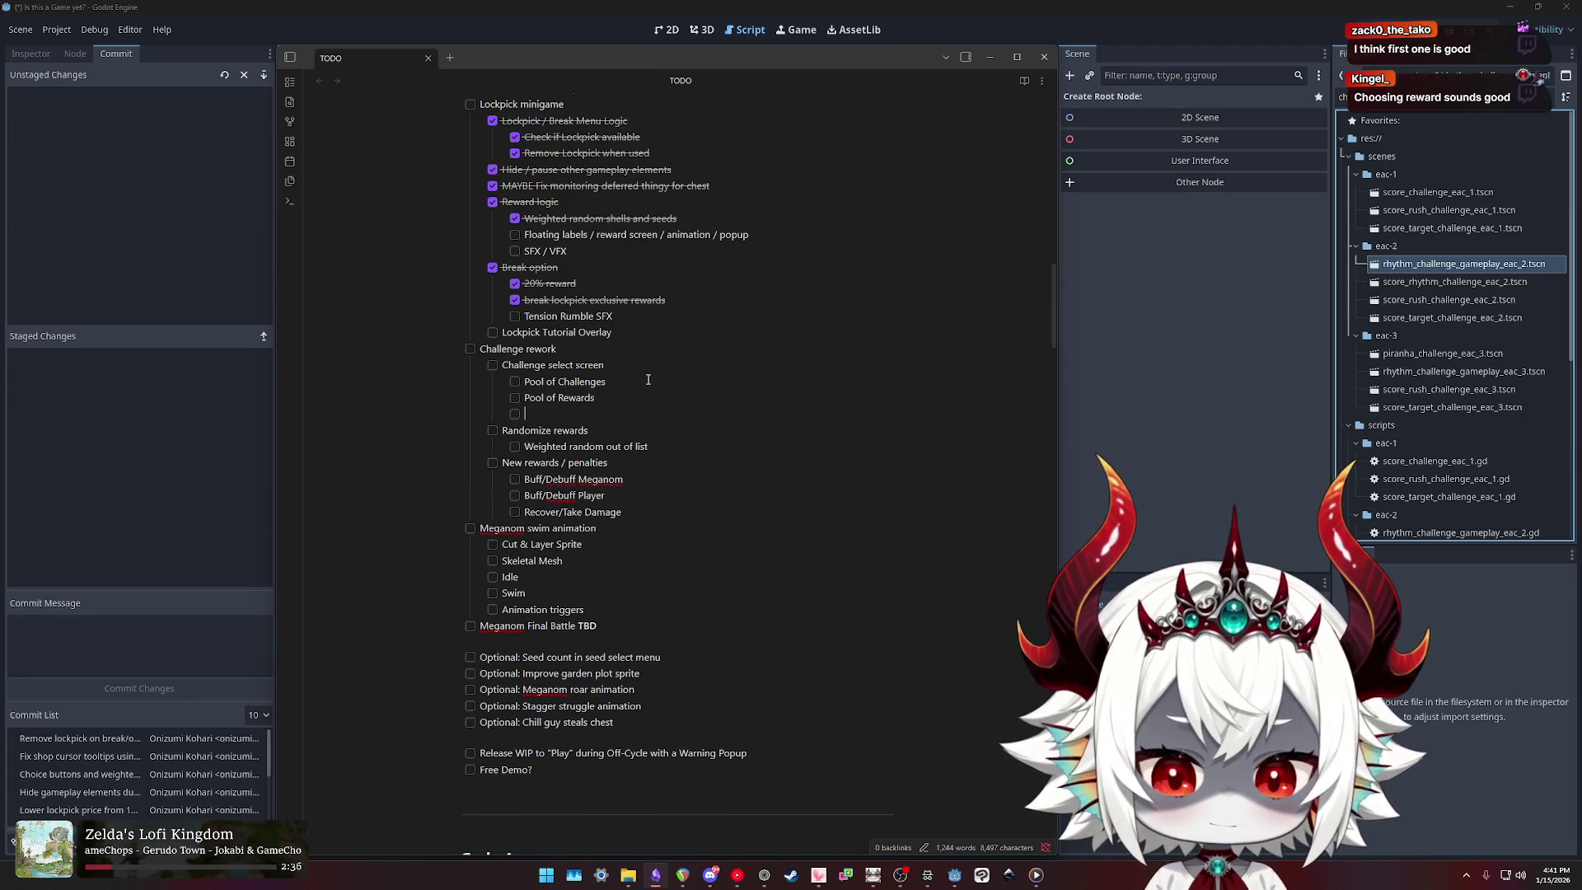
pyautogui.write('Choose 3 mix & match')
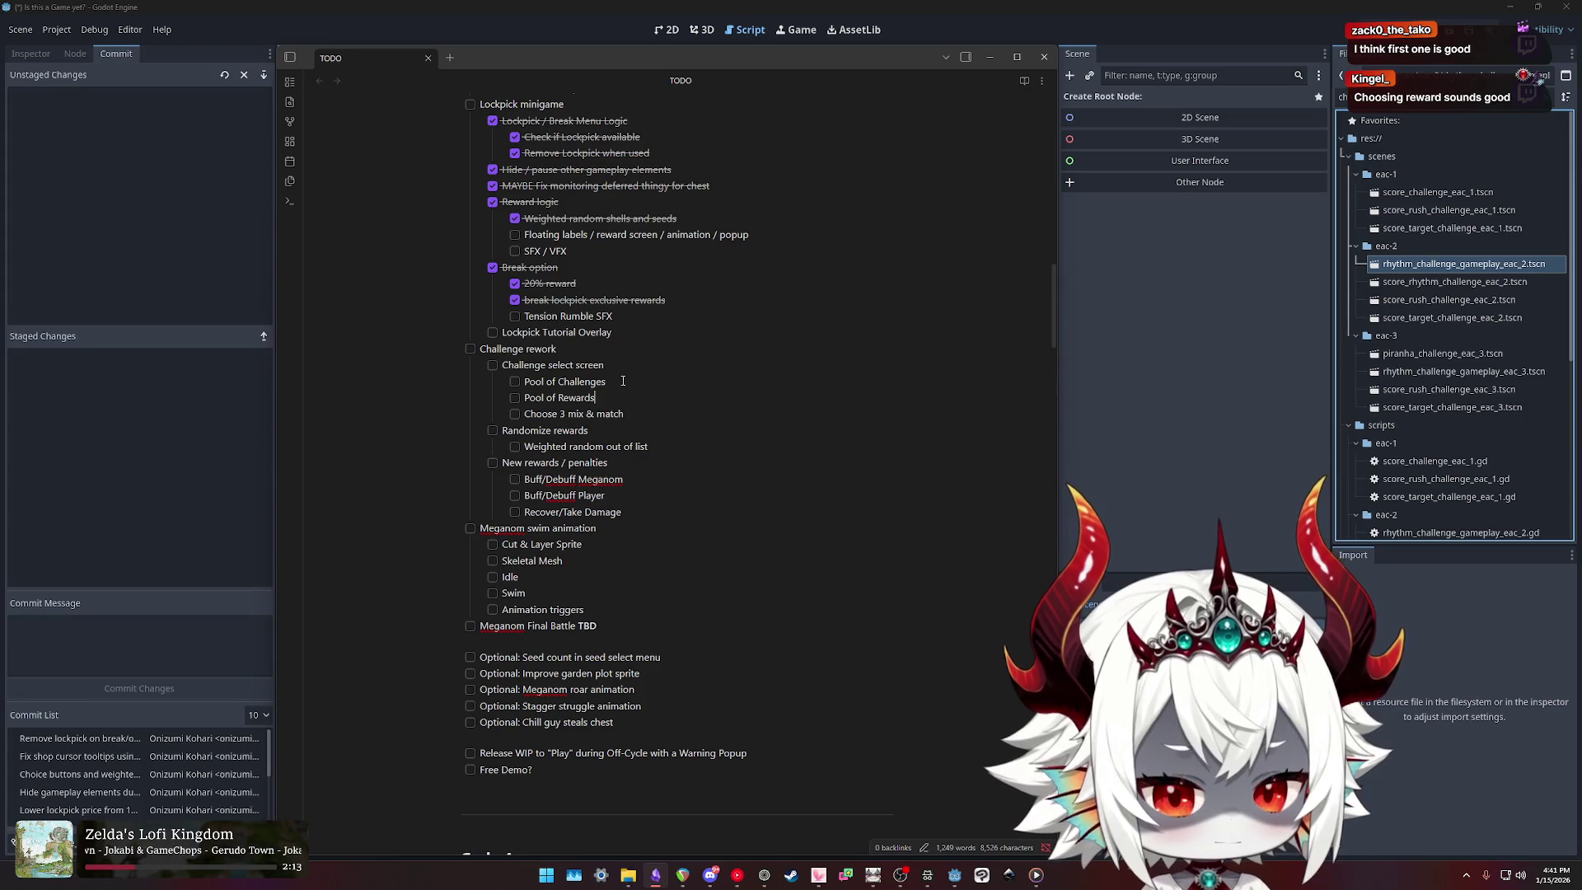
# Step: Try moving the 'Choose 3 mix & match' line, undo back, and close the notes
pyautogui.moveTo(641, 415); pyautogui.dragTo(418, 416)
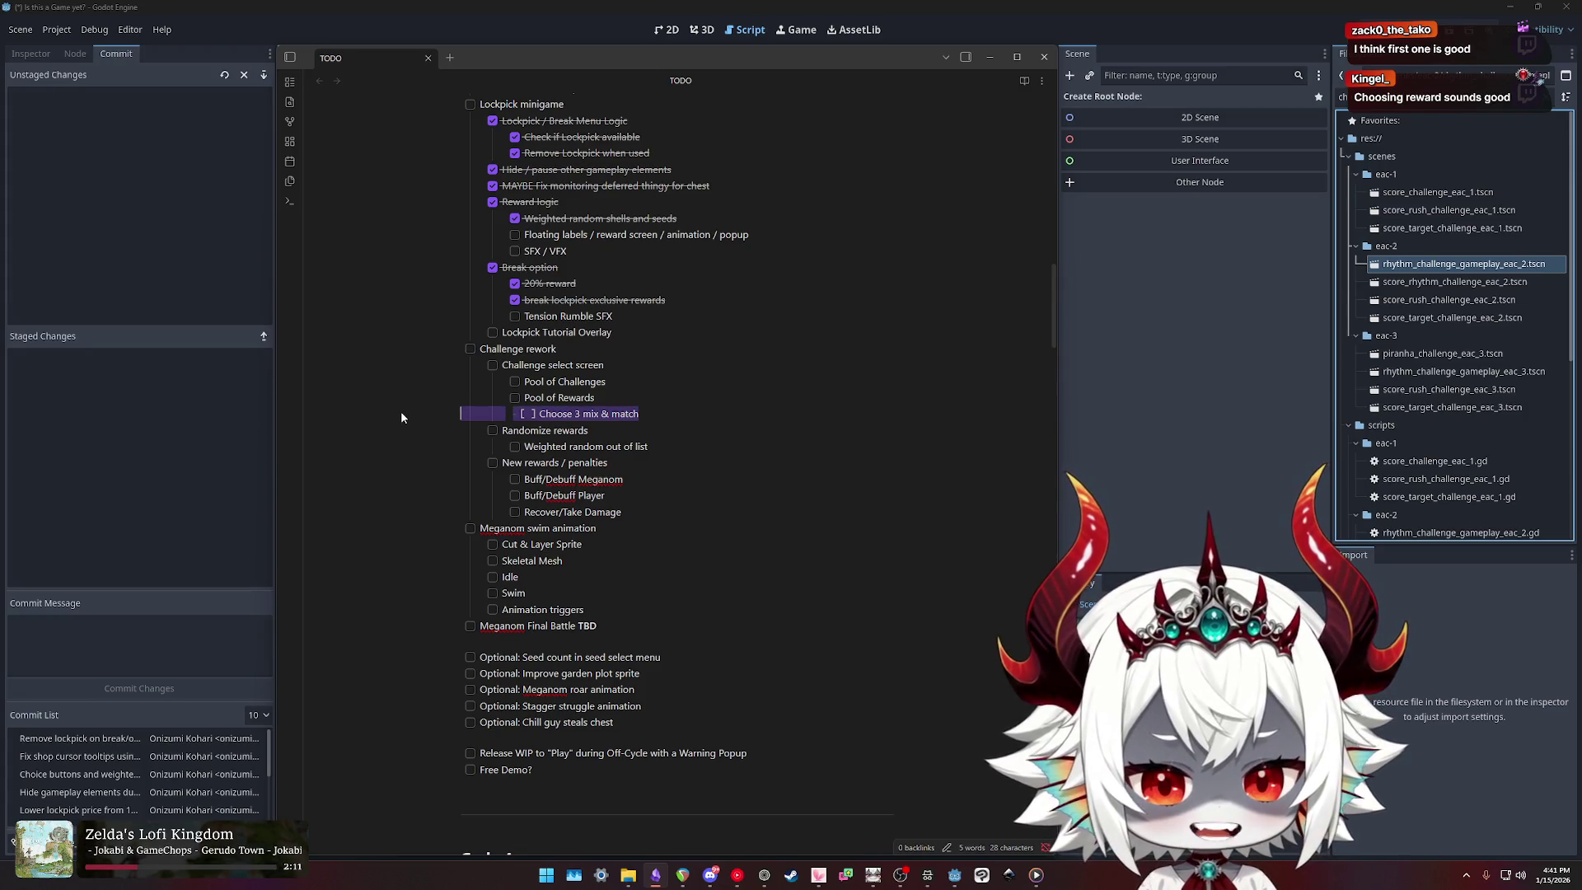
pyautogui.press('BackSpace')
pyautogui.hotkey('shift', 'Home')
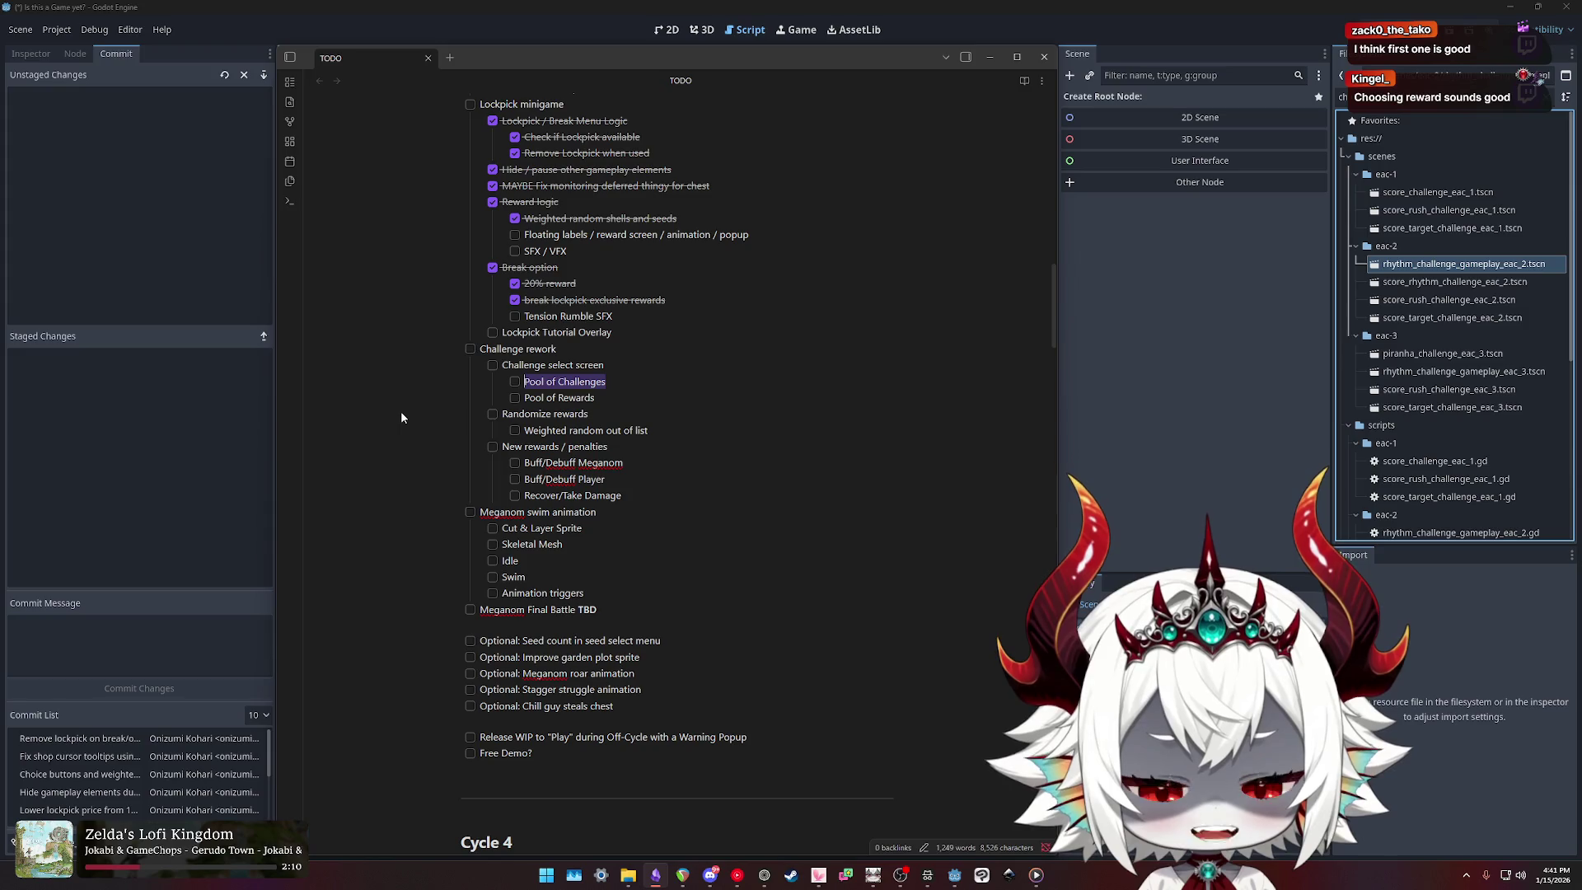
pyautogui.hotkey('ctrl', 'v')
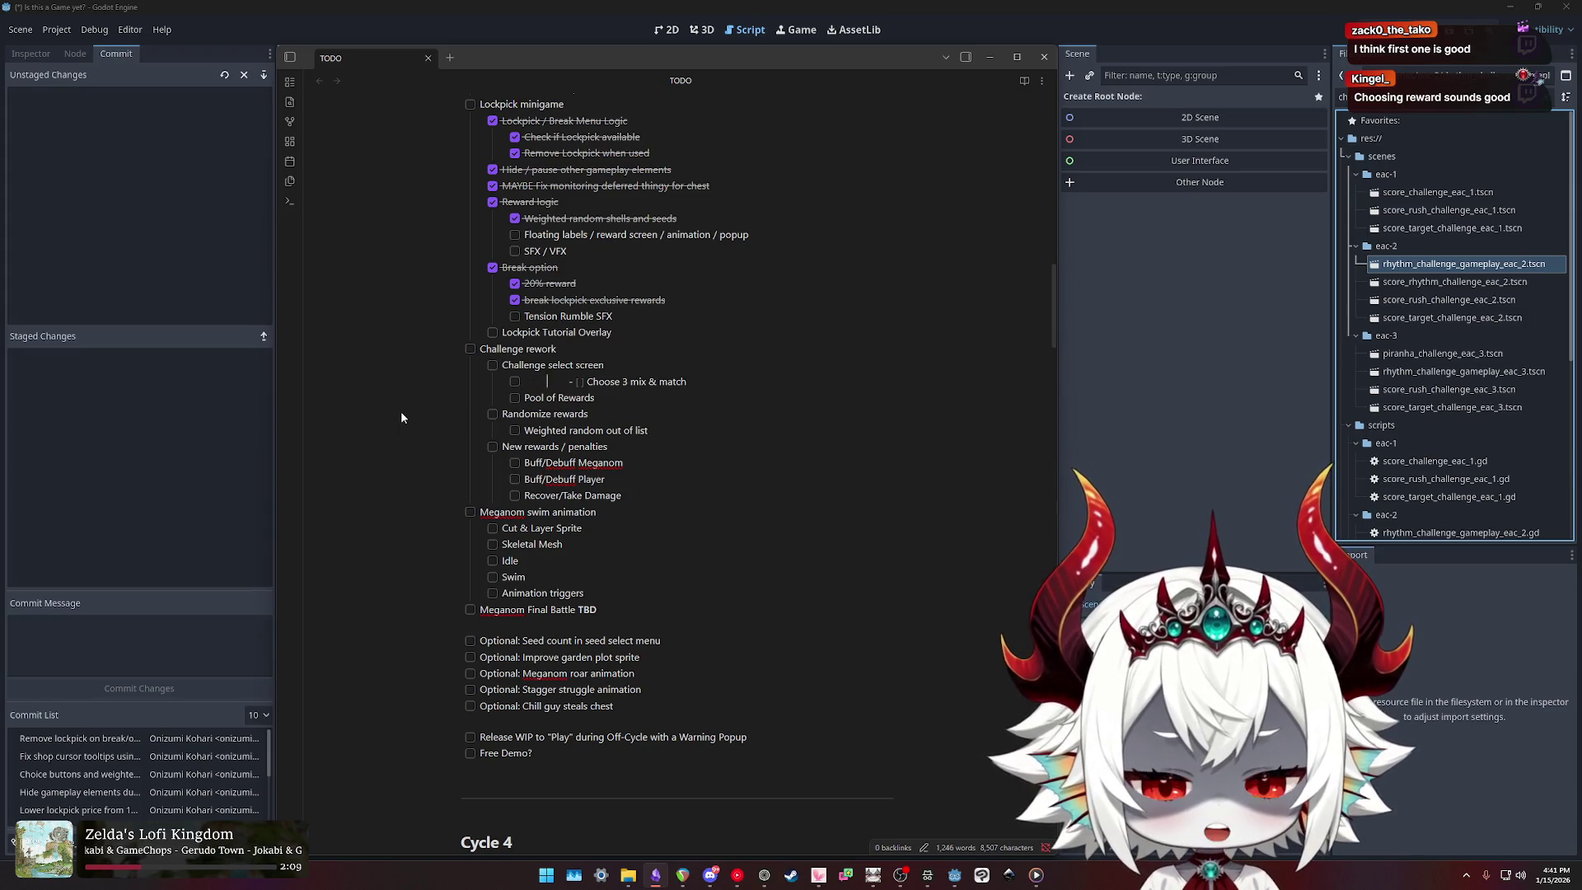
pyautogui.press('BackSpace')
pyautogui.press('BackSpace')
pyautogui.press('BackSpace')
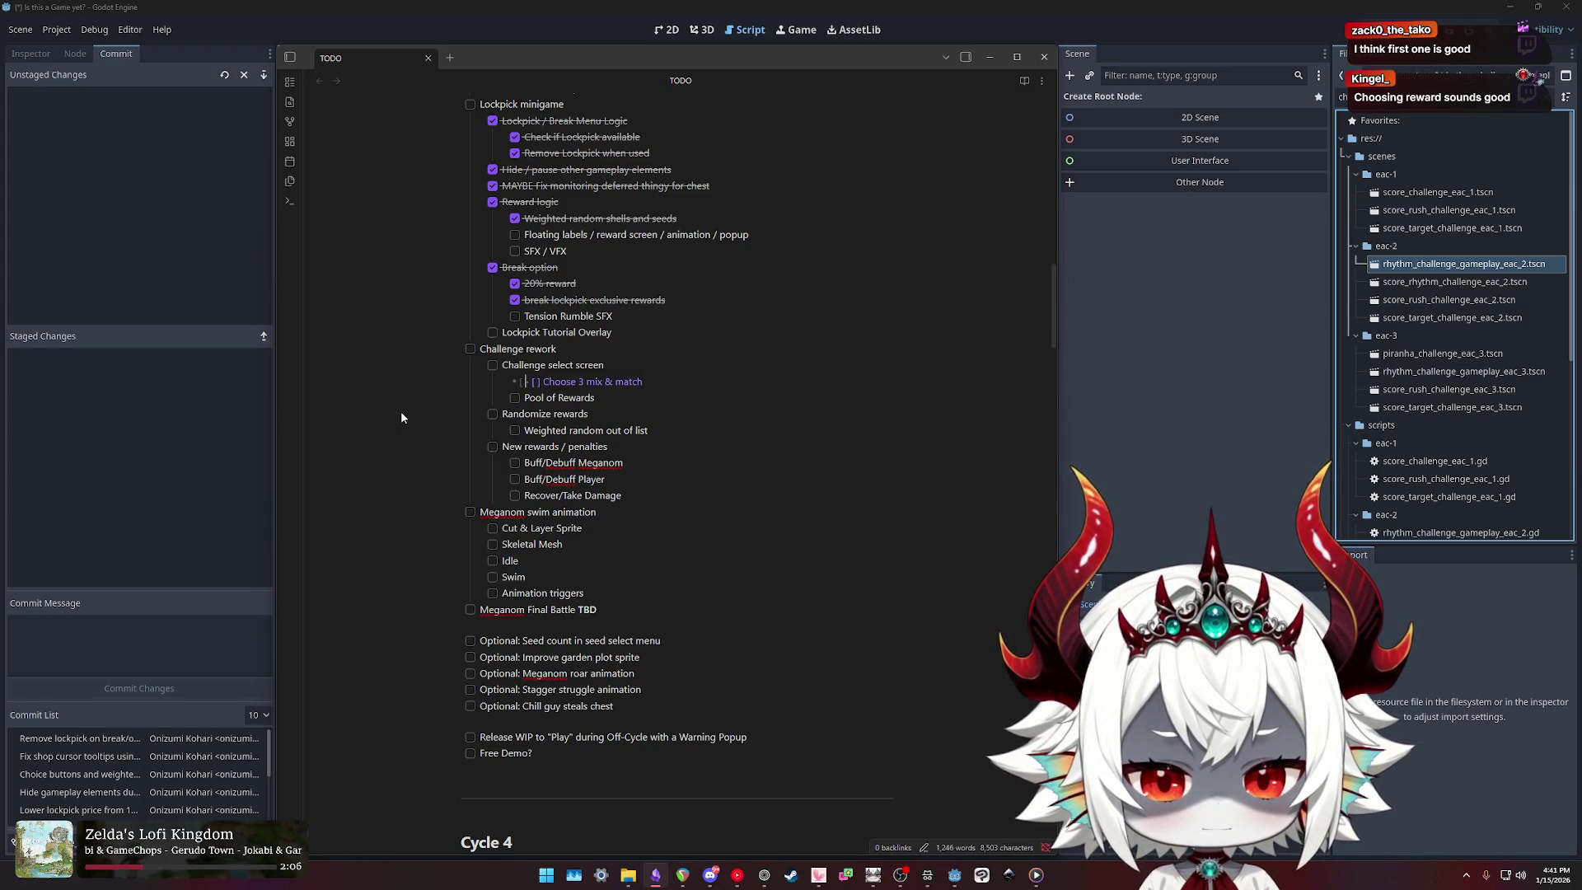
pyautogui.hotkey('ctrl', 'z')
pyautogui.hotkey('ctrl', 'z')
pyautogui.hotkey('ctrl', 'z')
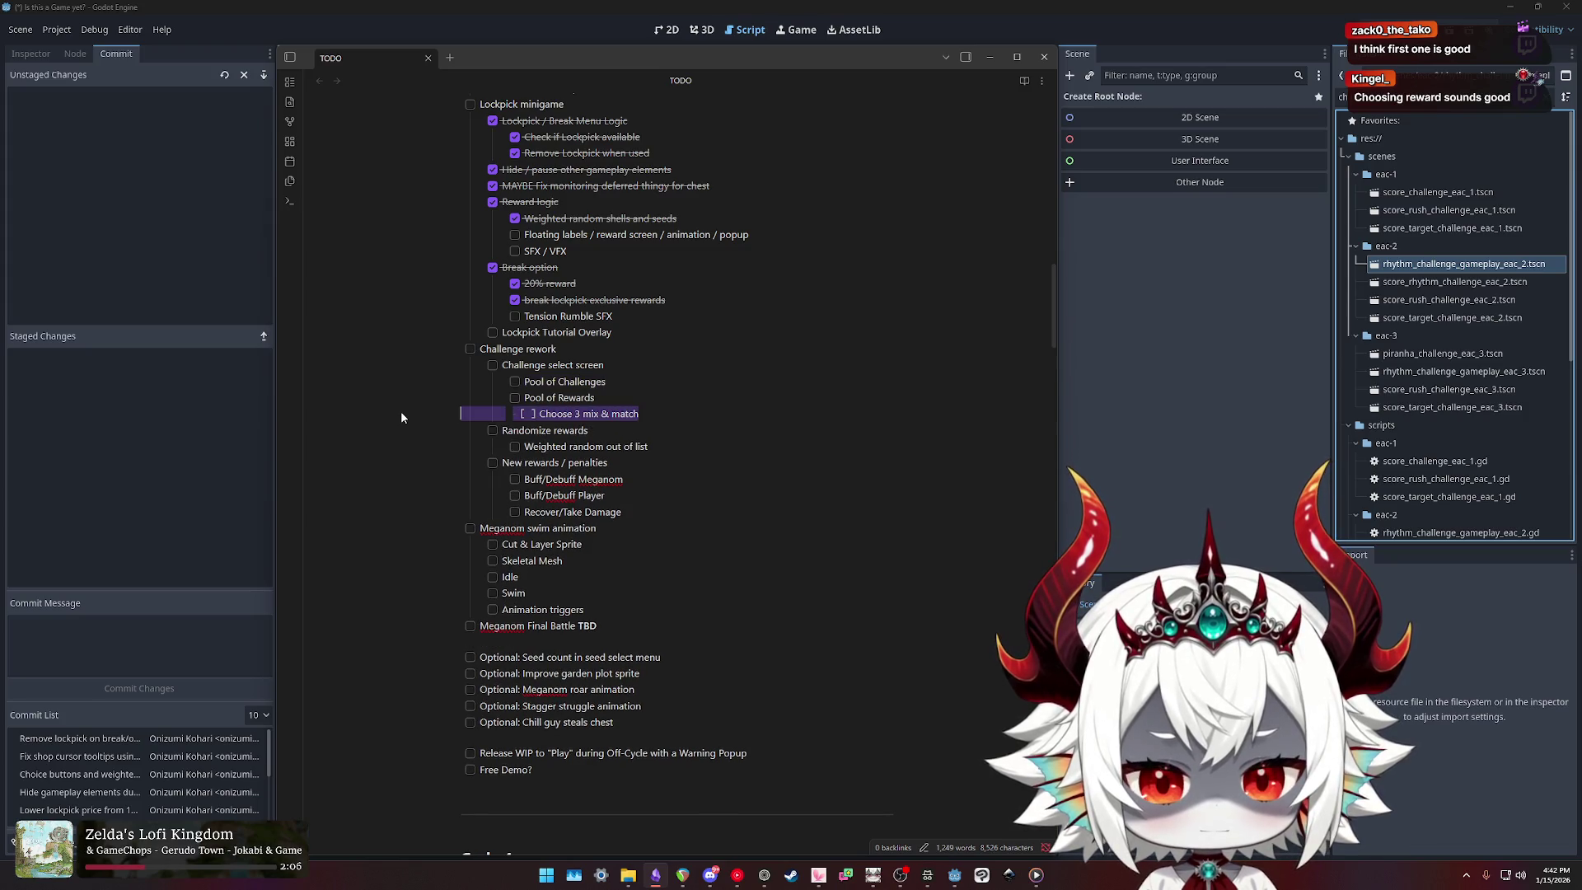
pyautogui.hotkey('ctrl', 'x')
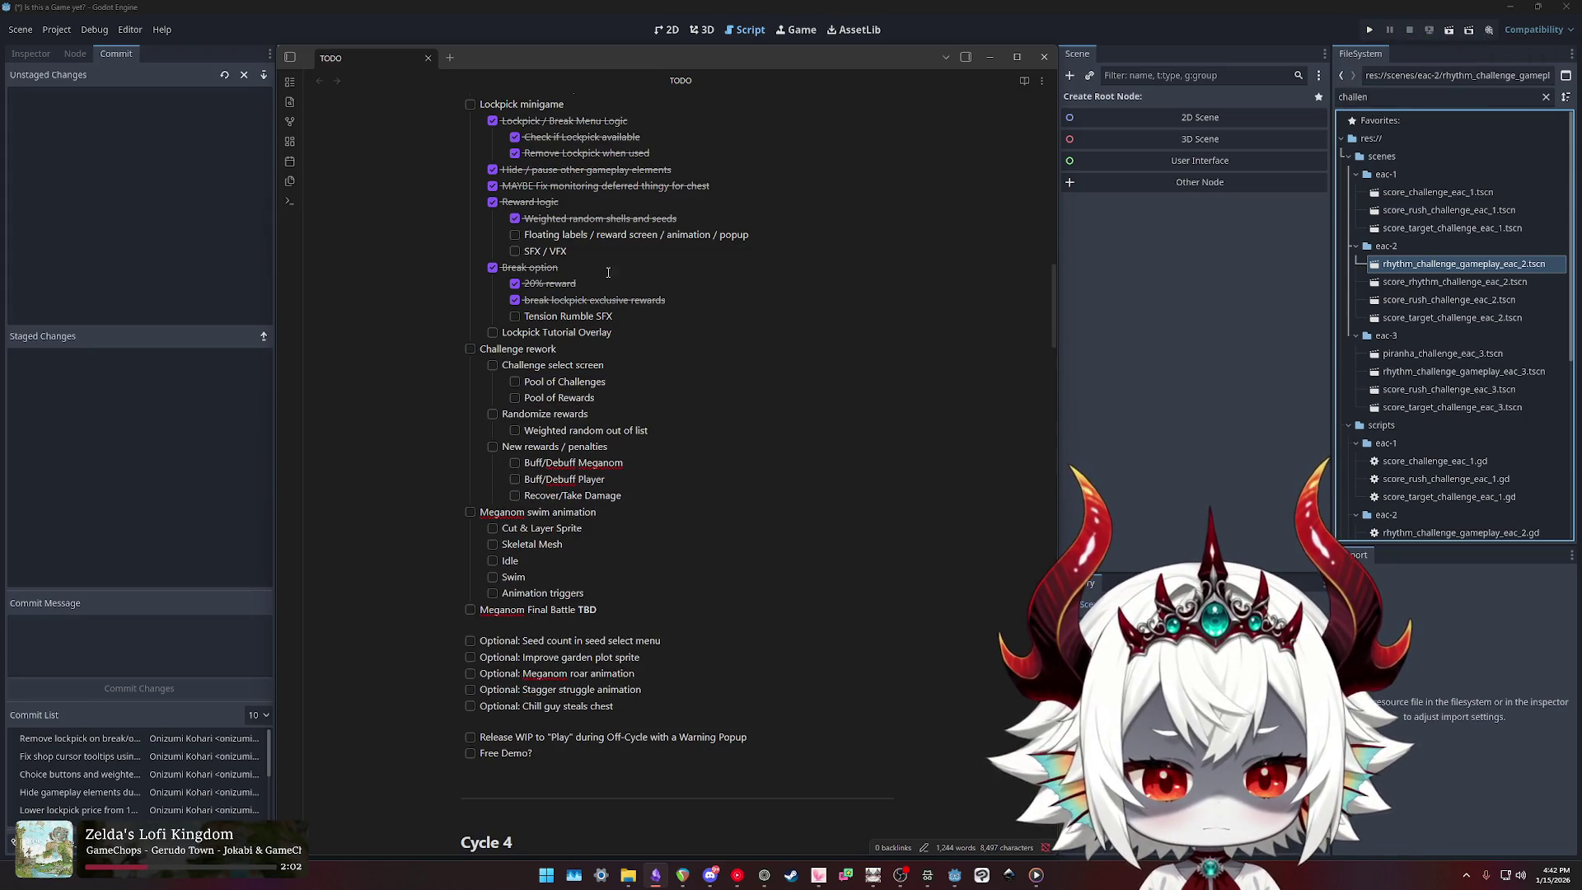
pyautogui.hotkey('ctrl', 'z')
pyautogui.click(655, 408)
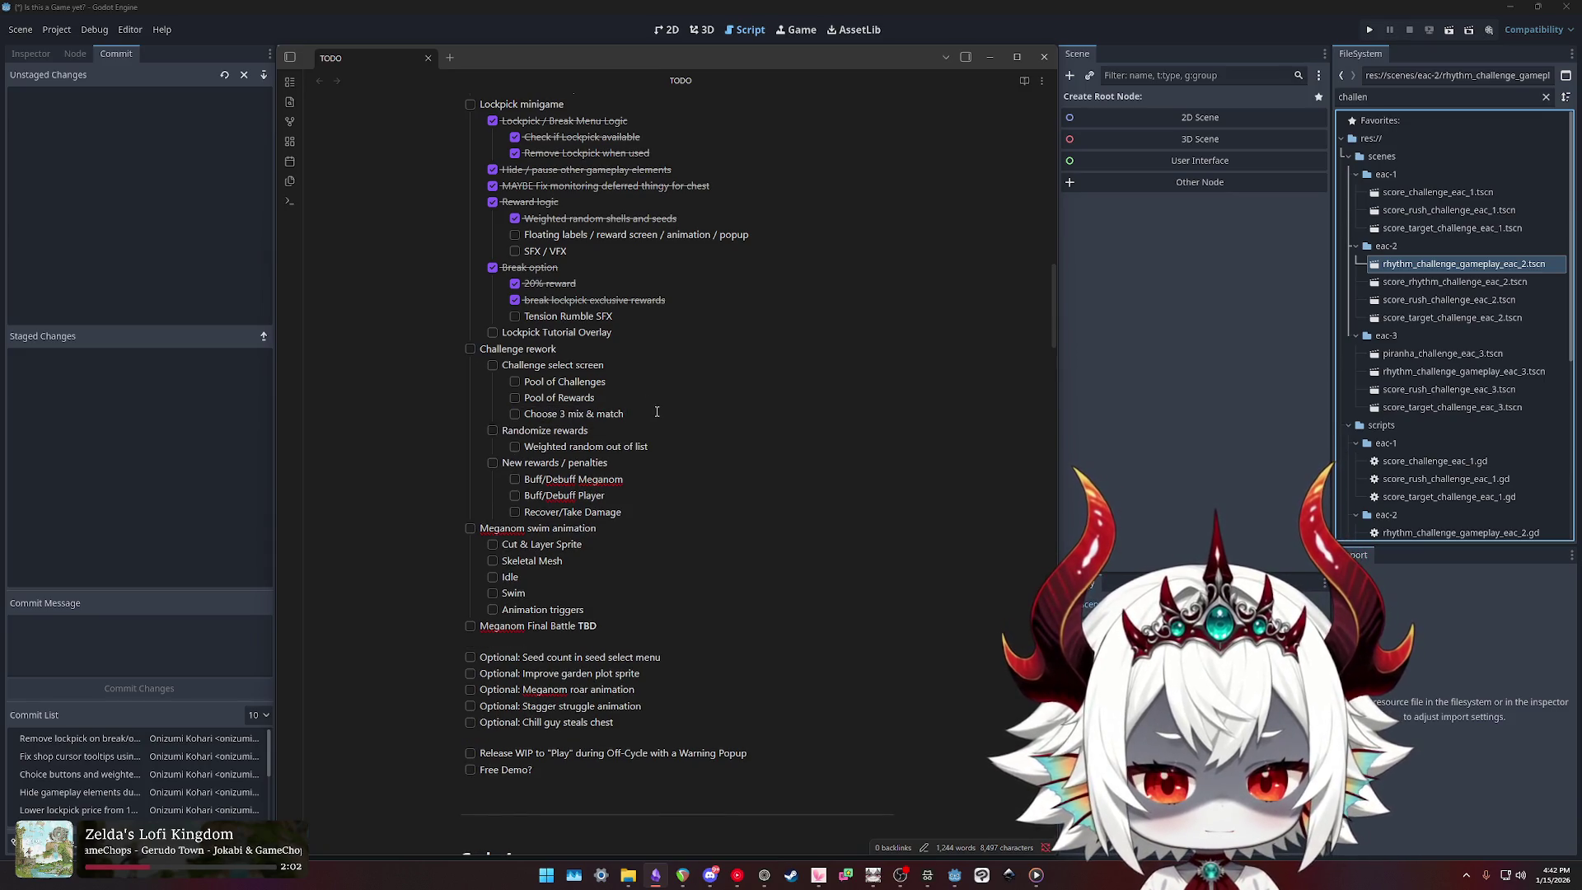
pyautogui.tripleClick(656, 412)
pyautogui.click(678, 400)
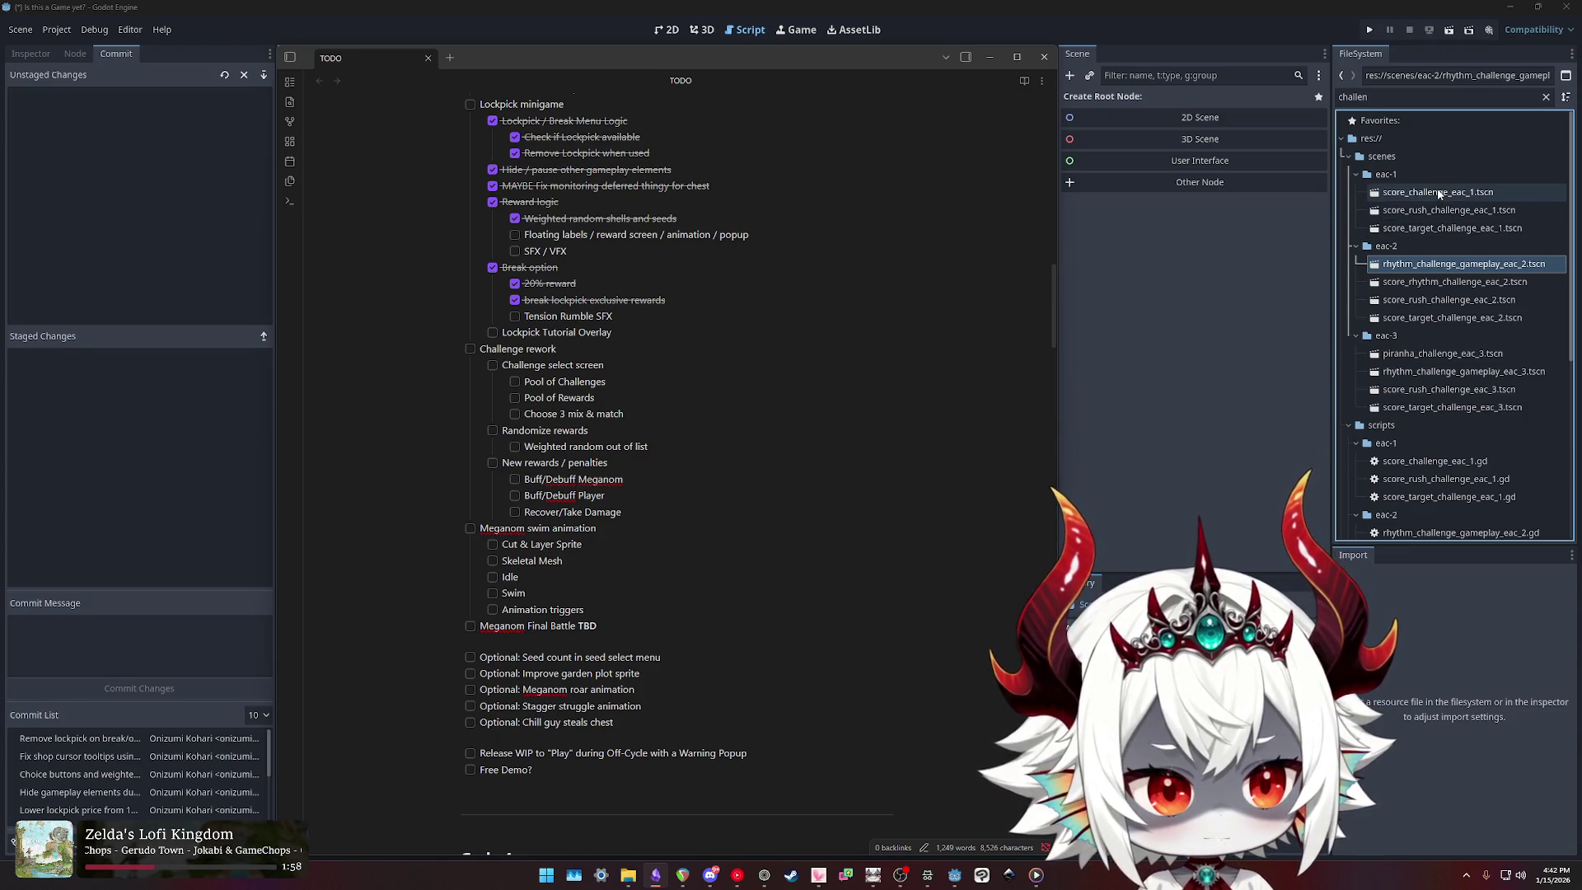
pyautogui.click(1365, 95)
# Step: Filter the FileSystem for 'eac_4' and open gameplay_cycle_eac_4.gd in the script editor
pyautogui.doubleClick(1366, 95)
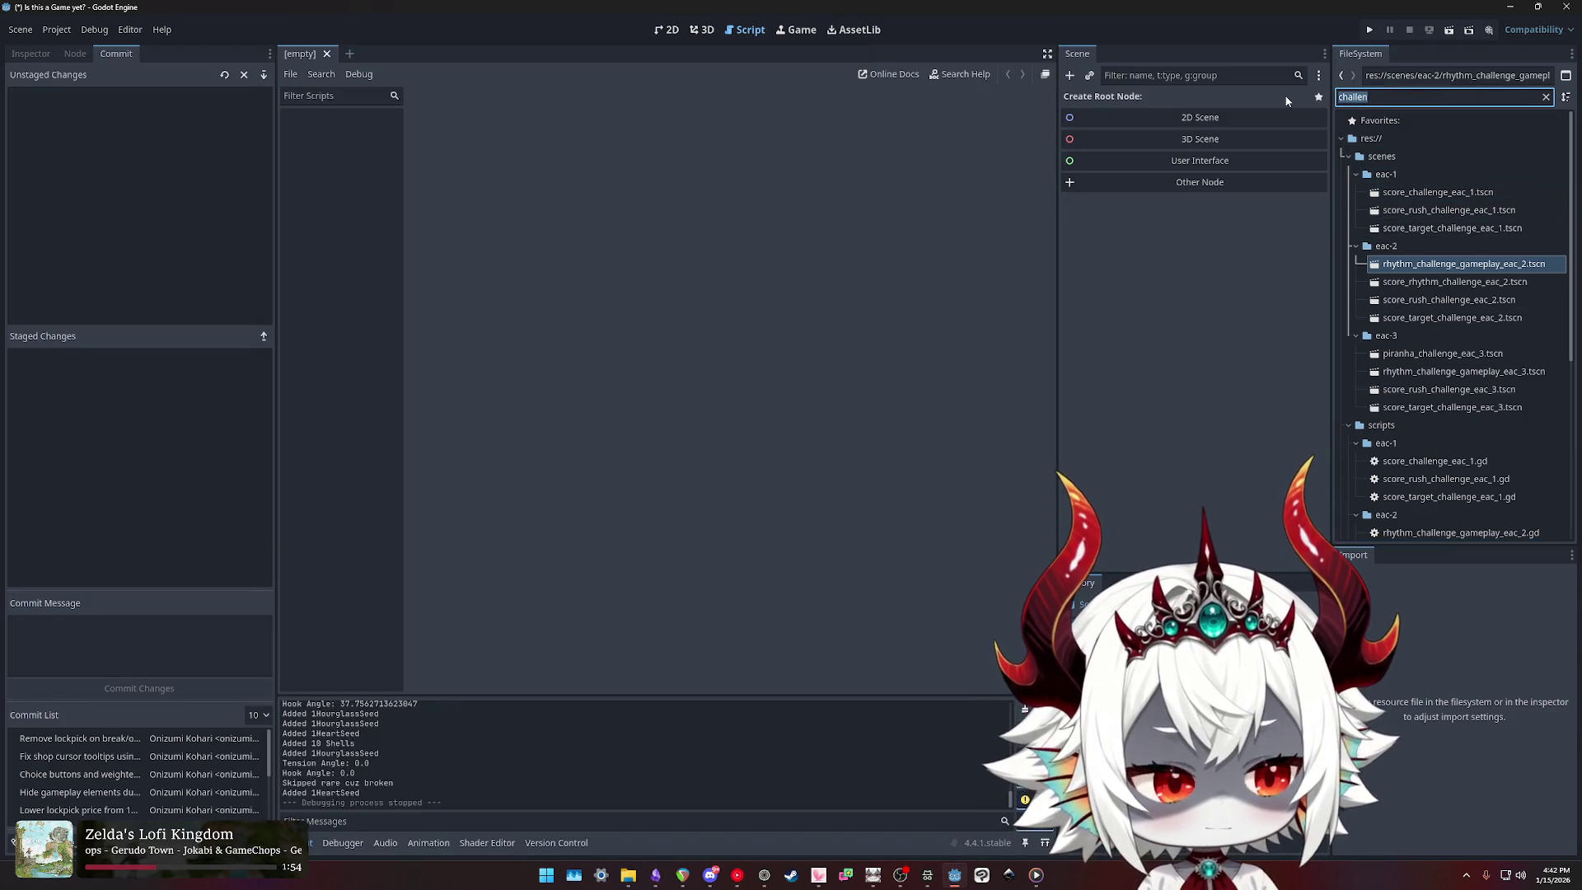
pyautogui.write('eac_4')
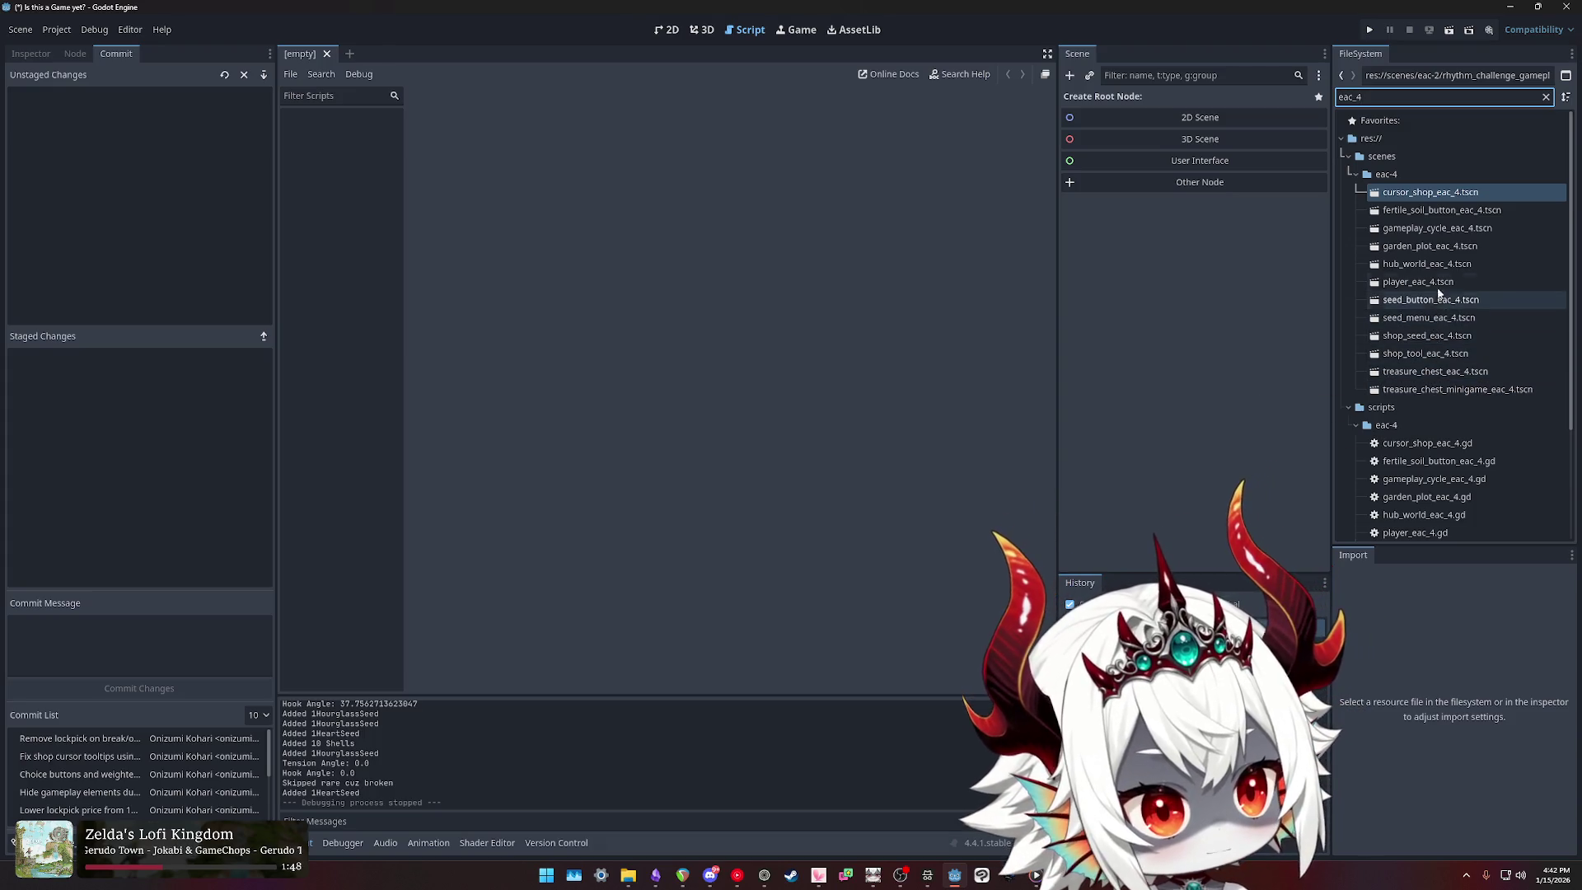
pyautogui.scroll(-3, 1453, 346)
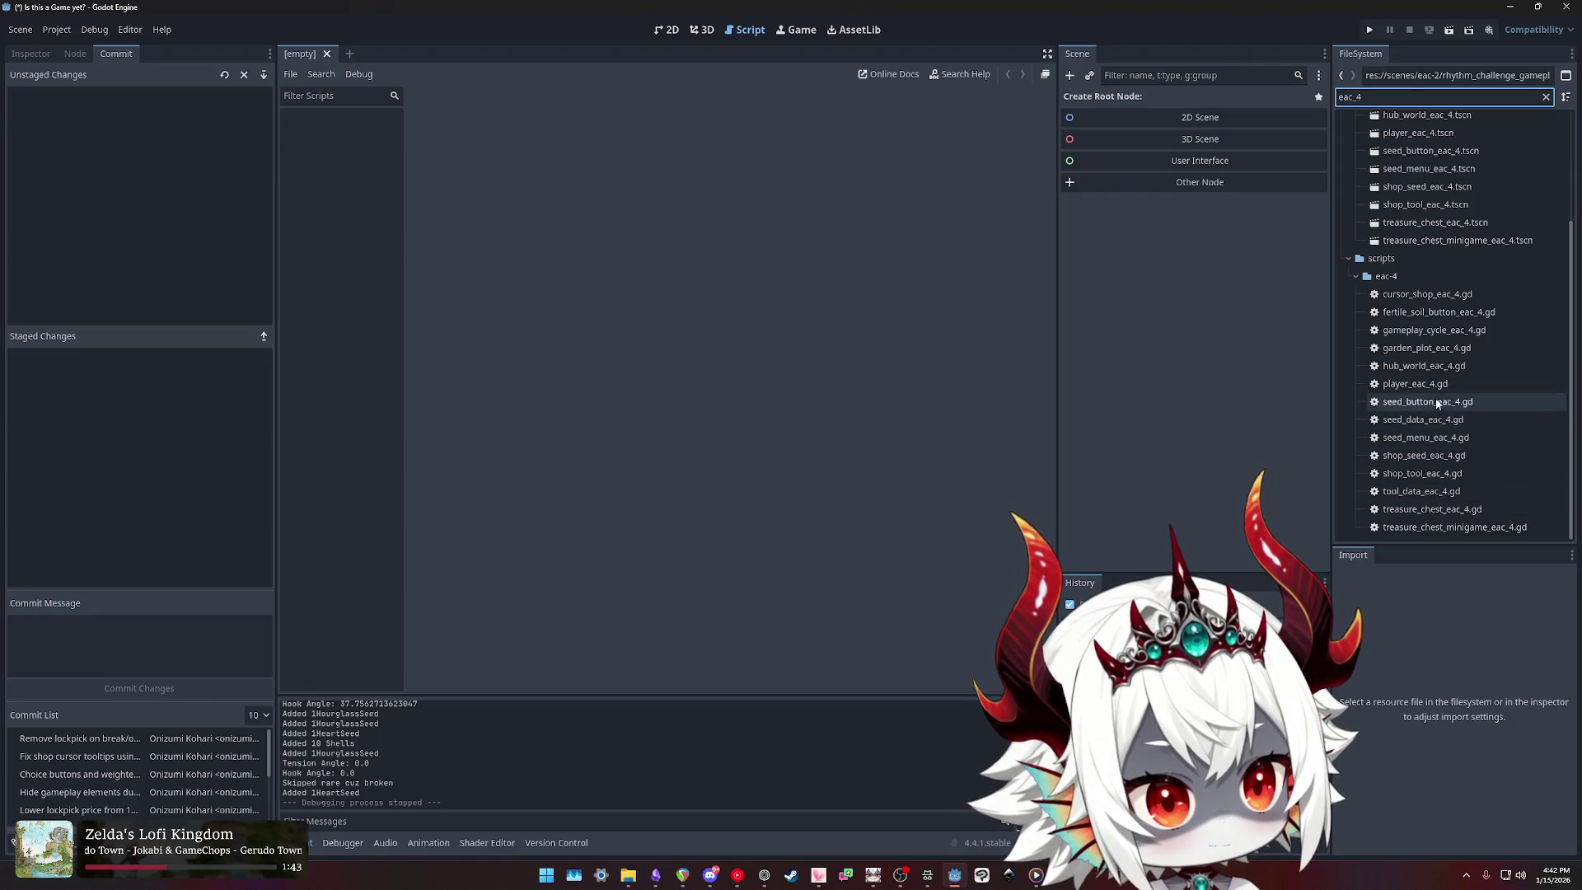
pyautogui.doubleClick(1434, 330)
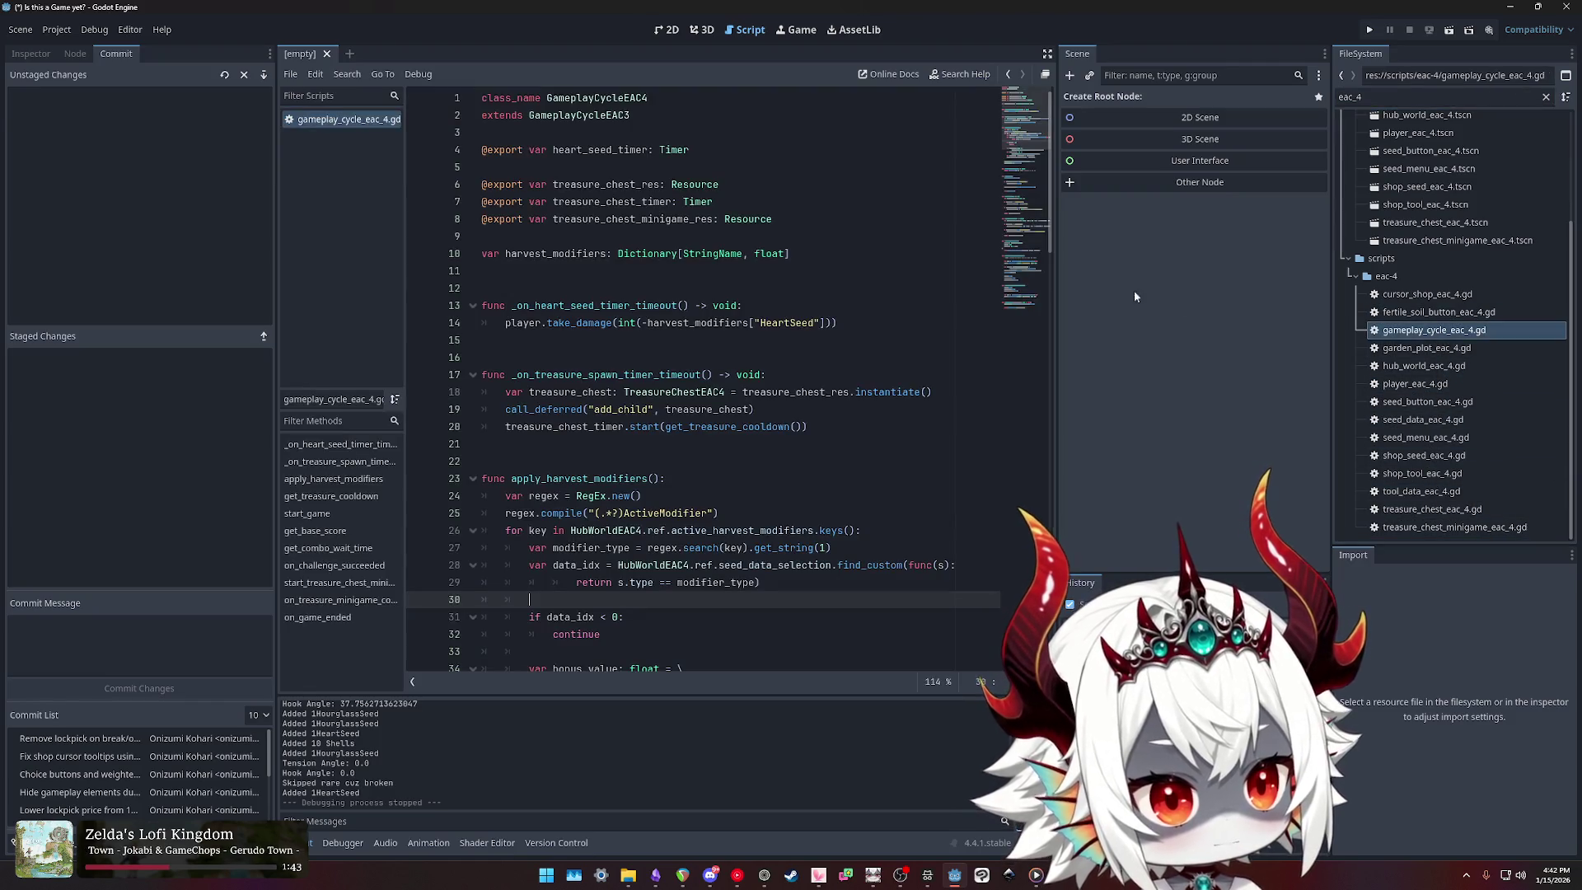
# Step: Jump through the extends classes GameplayCycleEAC3, EAC2 and EAC1 to open each parent script
pyautogui.click(805, 291)
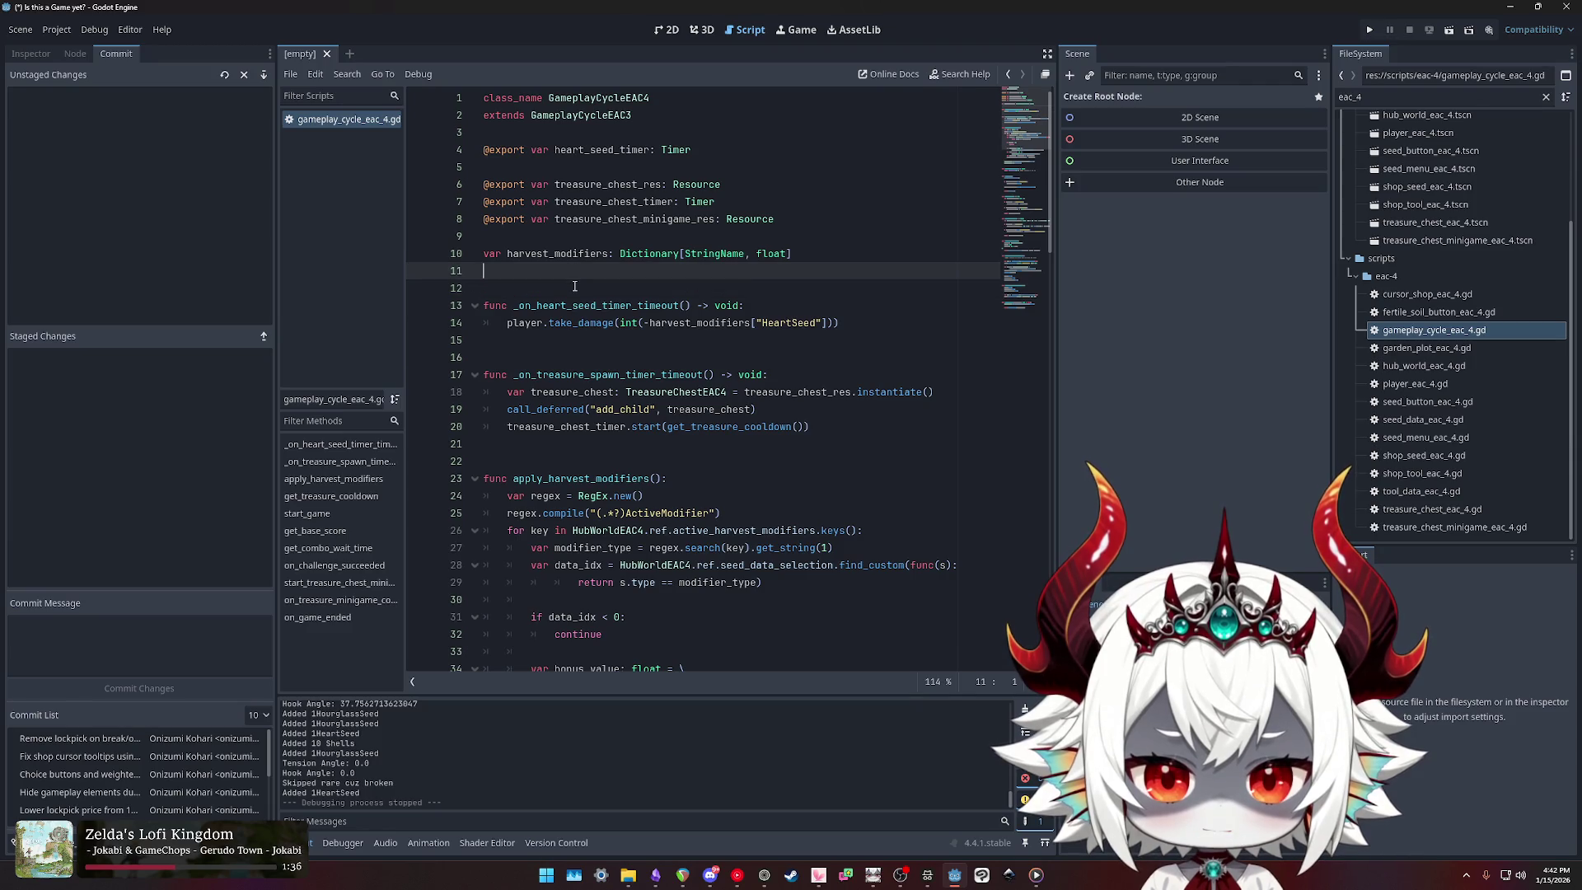
pyautogui.keyDown('ctrl'); pyautogui.click(592, 124); pyautogui.keyUp('ctrl')
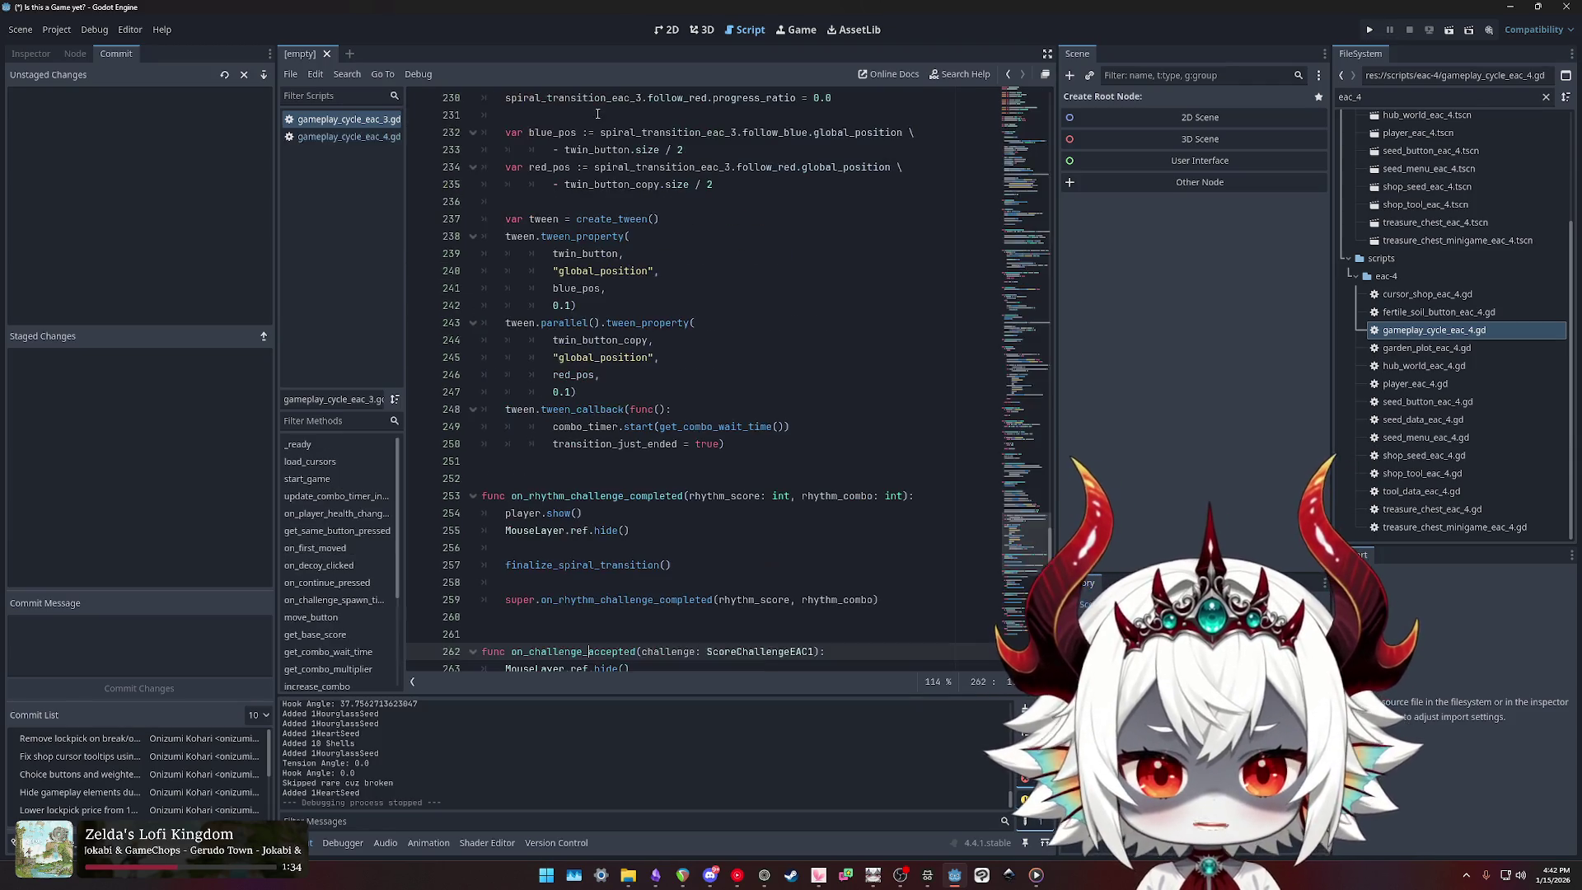
pyautogui.moveTo(1016, 164); pyautogui.dragTo(981, 116)
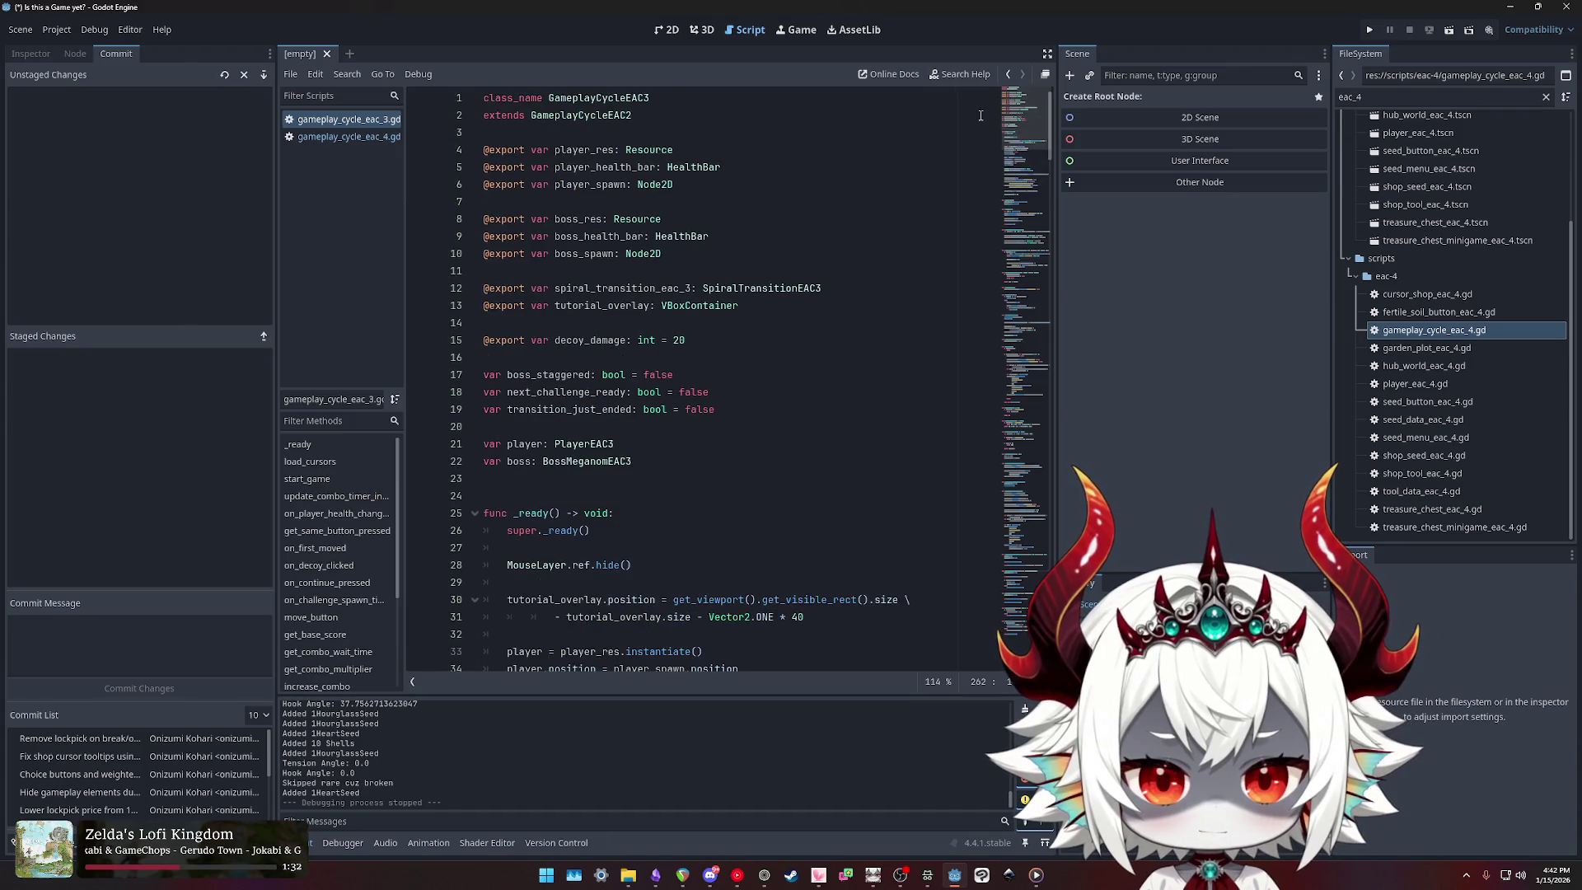
pyautogui.keyDown('ctrl'); pyautogui.click(580, 116); pyautogui.keyUp('ctrl')
pyautogui.moveTo(1026, 272); pyautogui.dragTo(1027, 89)
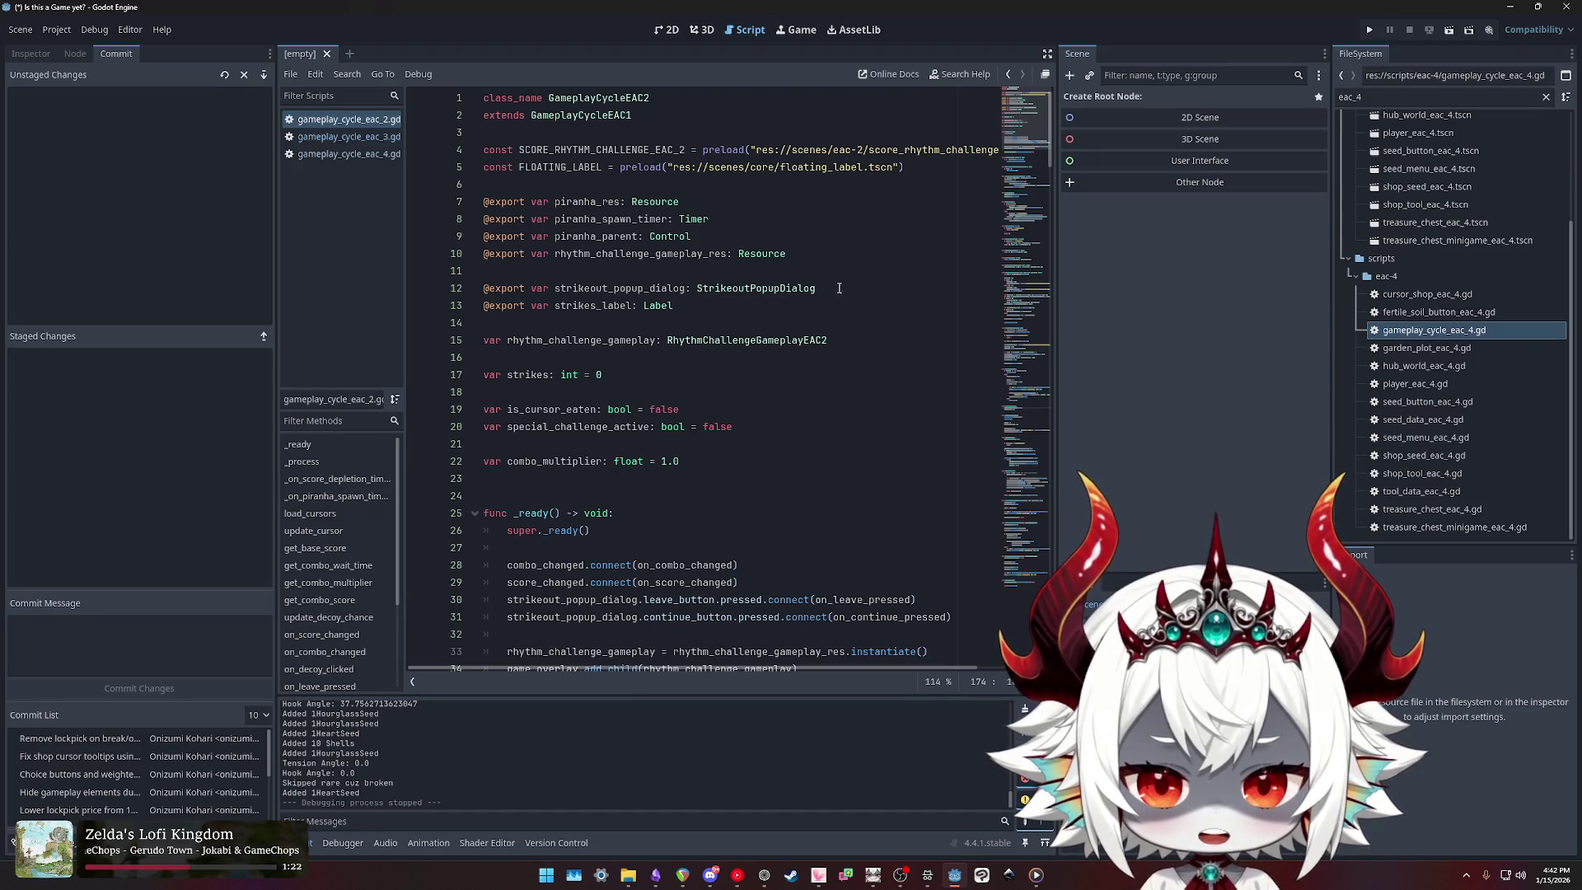
pyautogui.keyDown('ctrl'); pyautogui.click(581, 115); pyautogui.keyUp('ctrl')
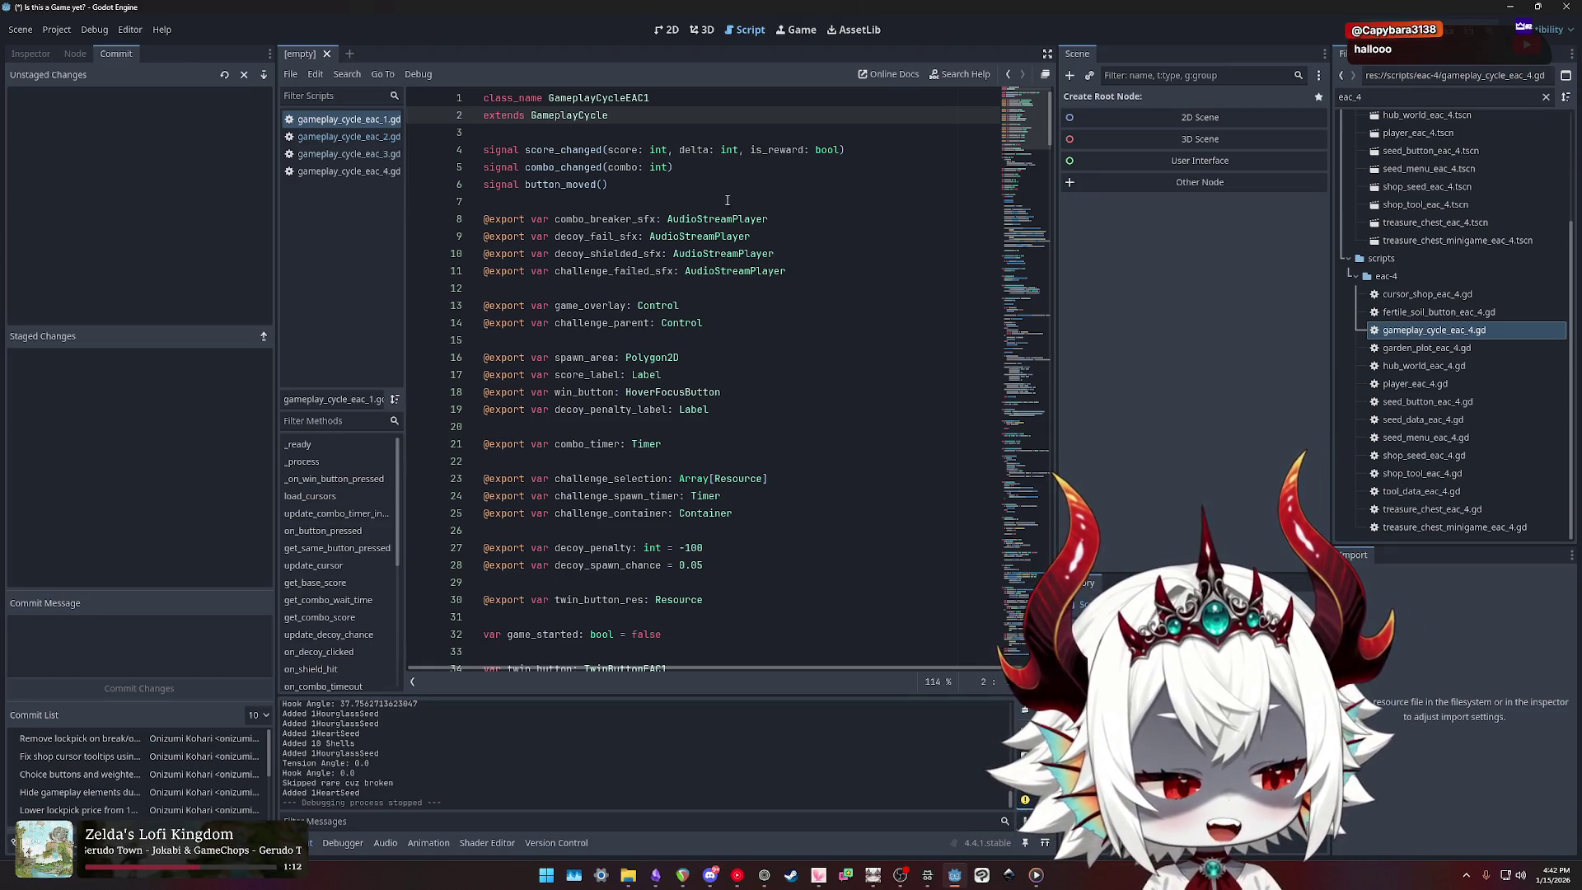
# Step: Select challenge_selection on line 23, then select the 'eac_4' FileSystem filter and scroll the tree up
pyautogui.scroll(-1, 659, 247)
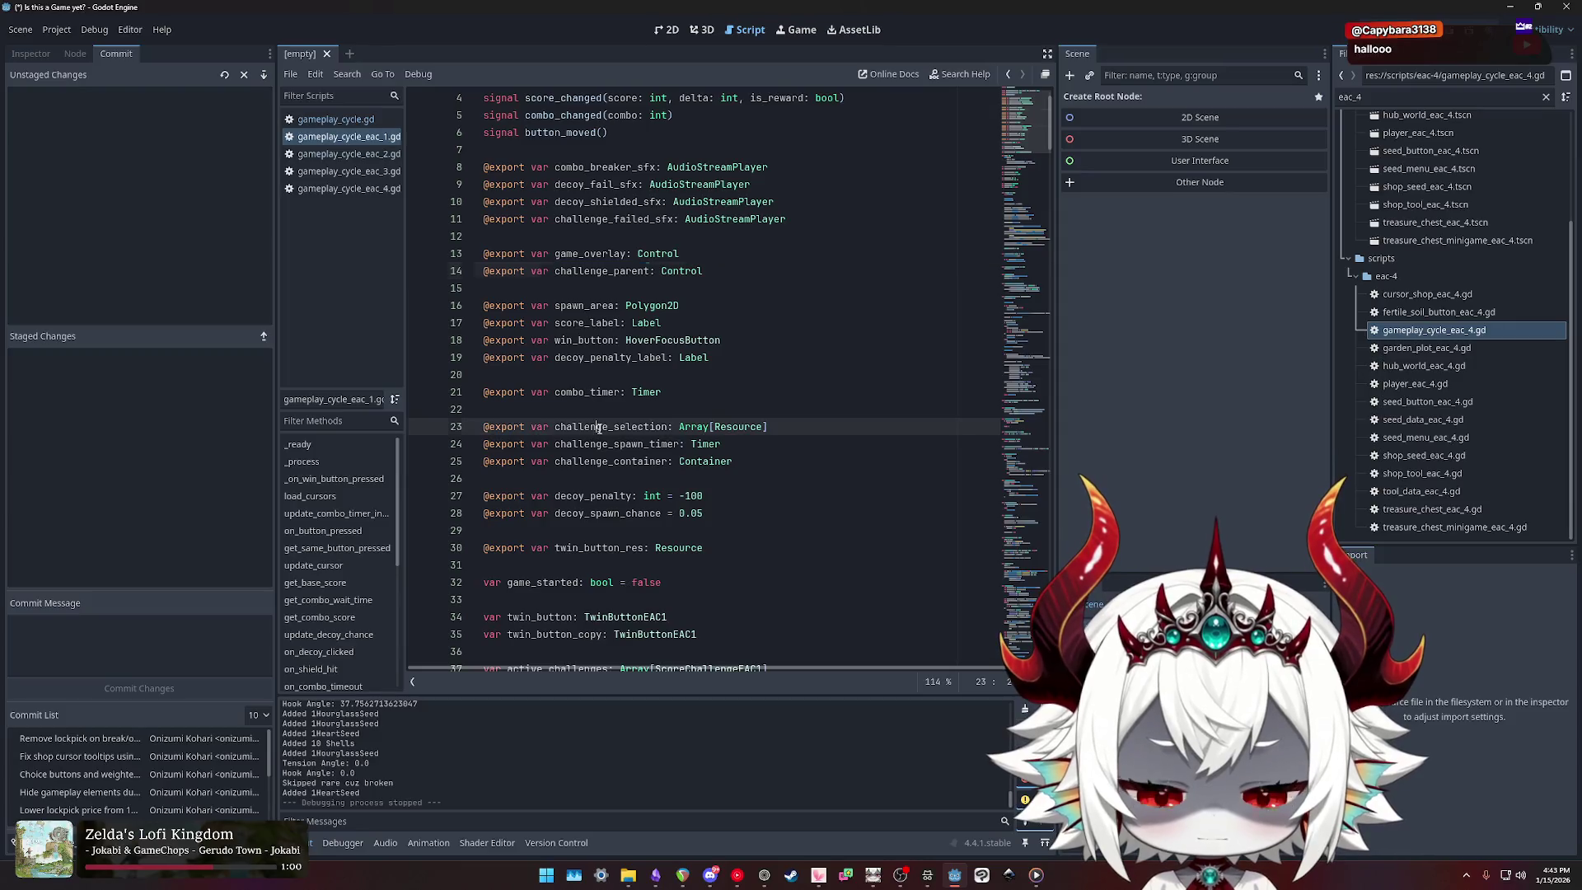
pyautogui.doubleClick(610, 427)
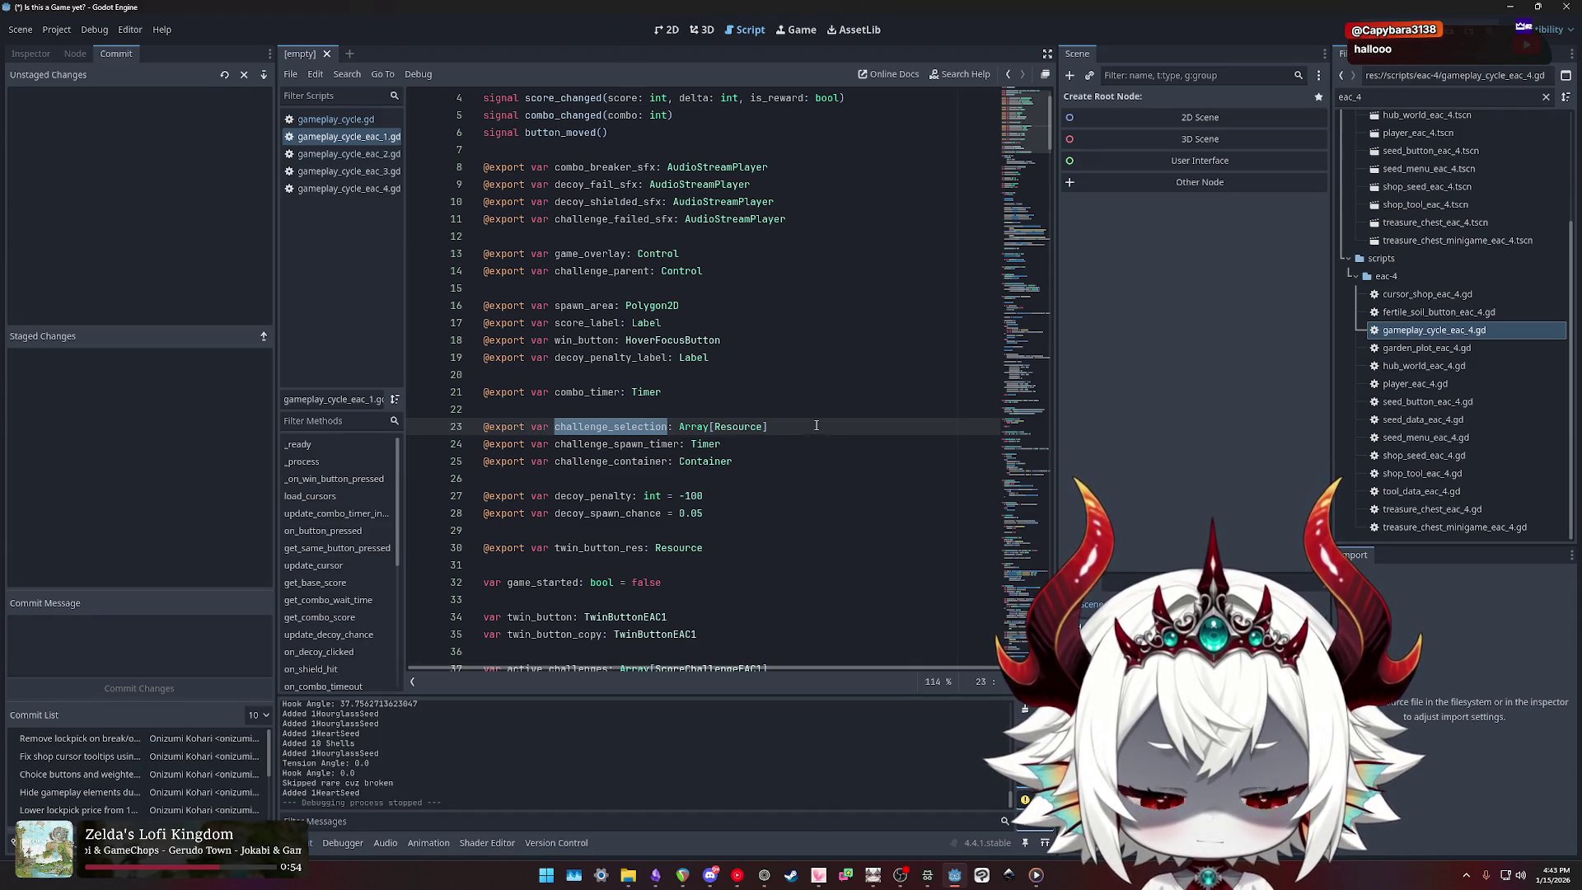
pyautogui.doubleClick(608, 427)
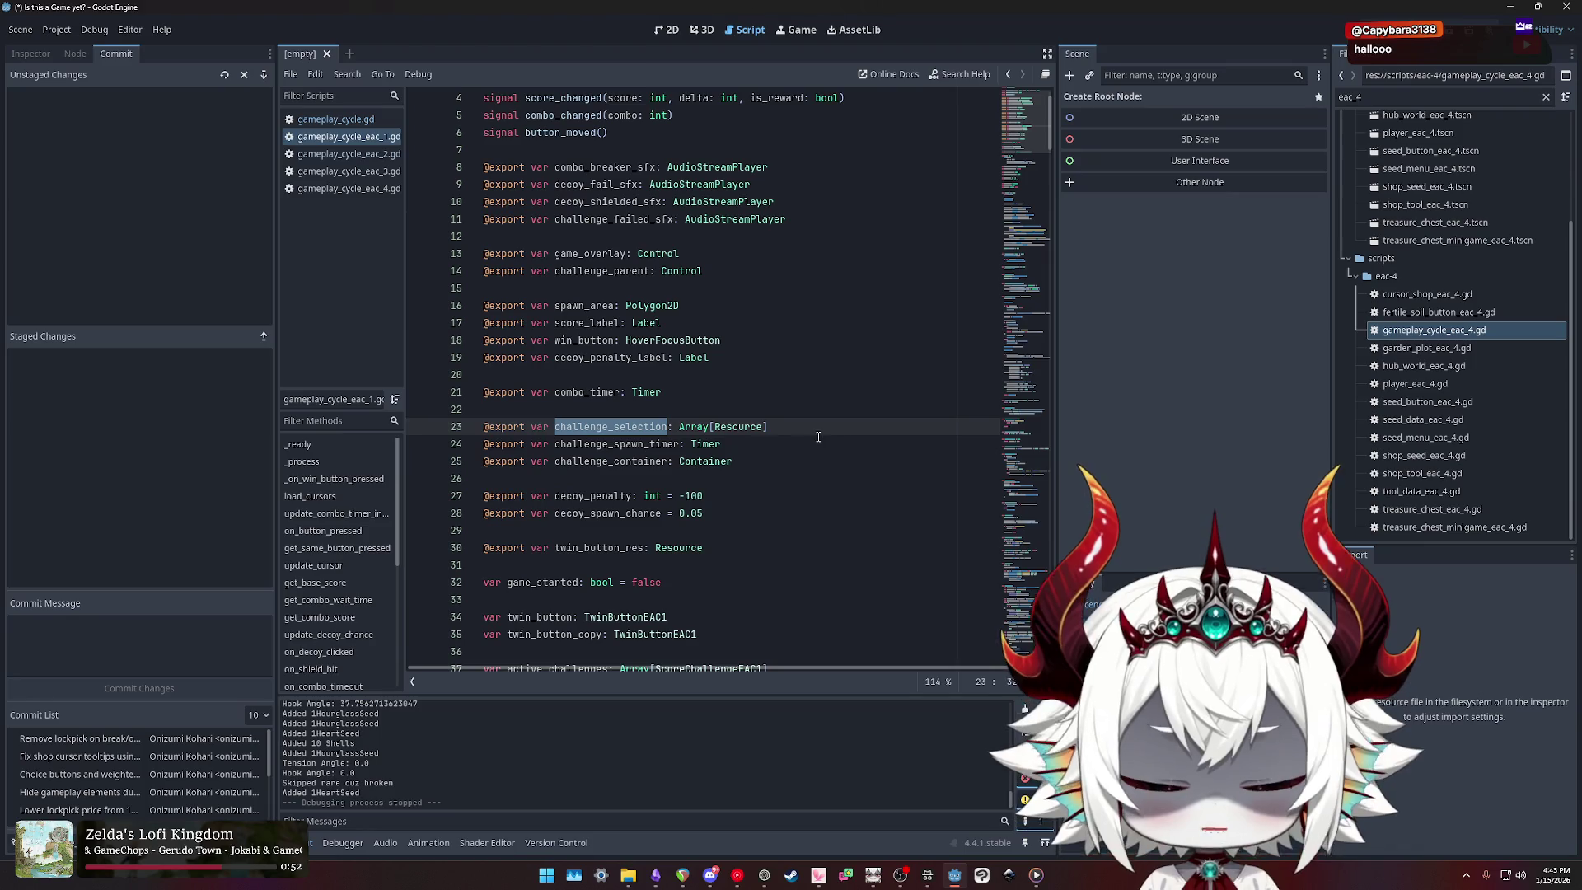
pyautogui.doubleClick(603, 427)
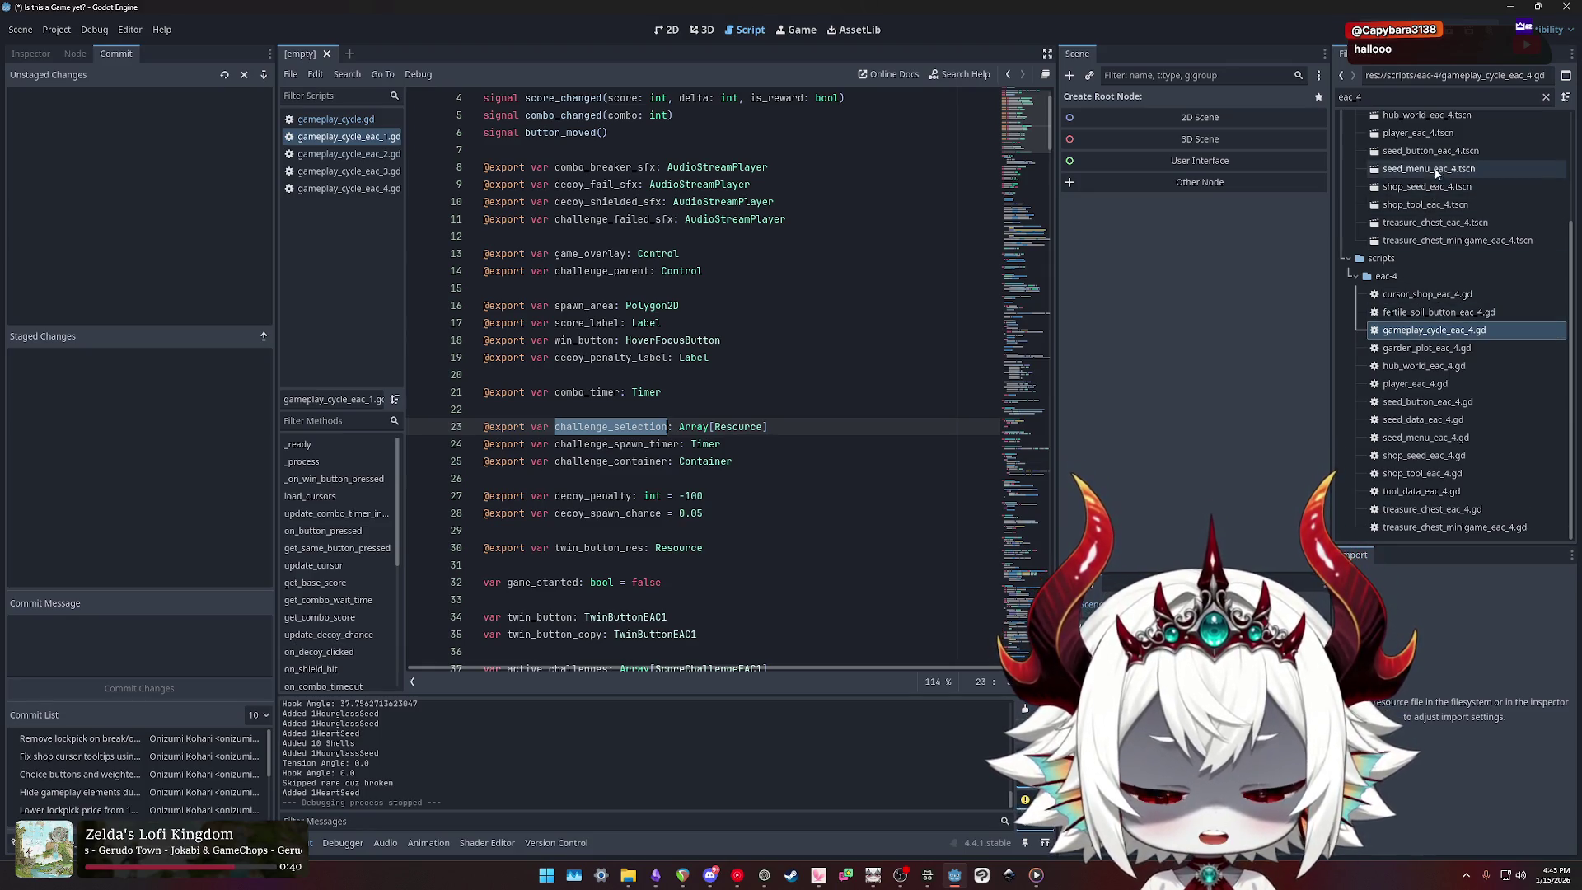
pyautogui.doubleClick(1398, 95)
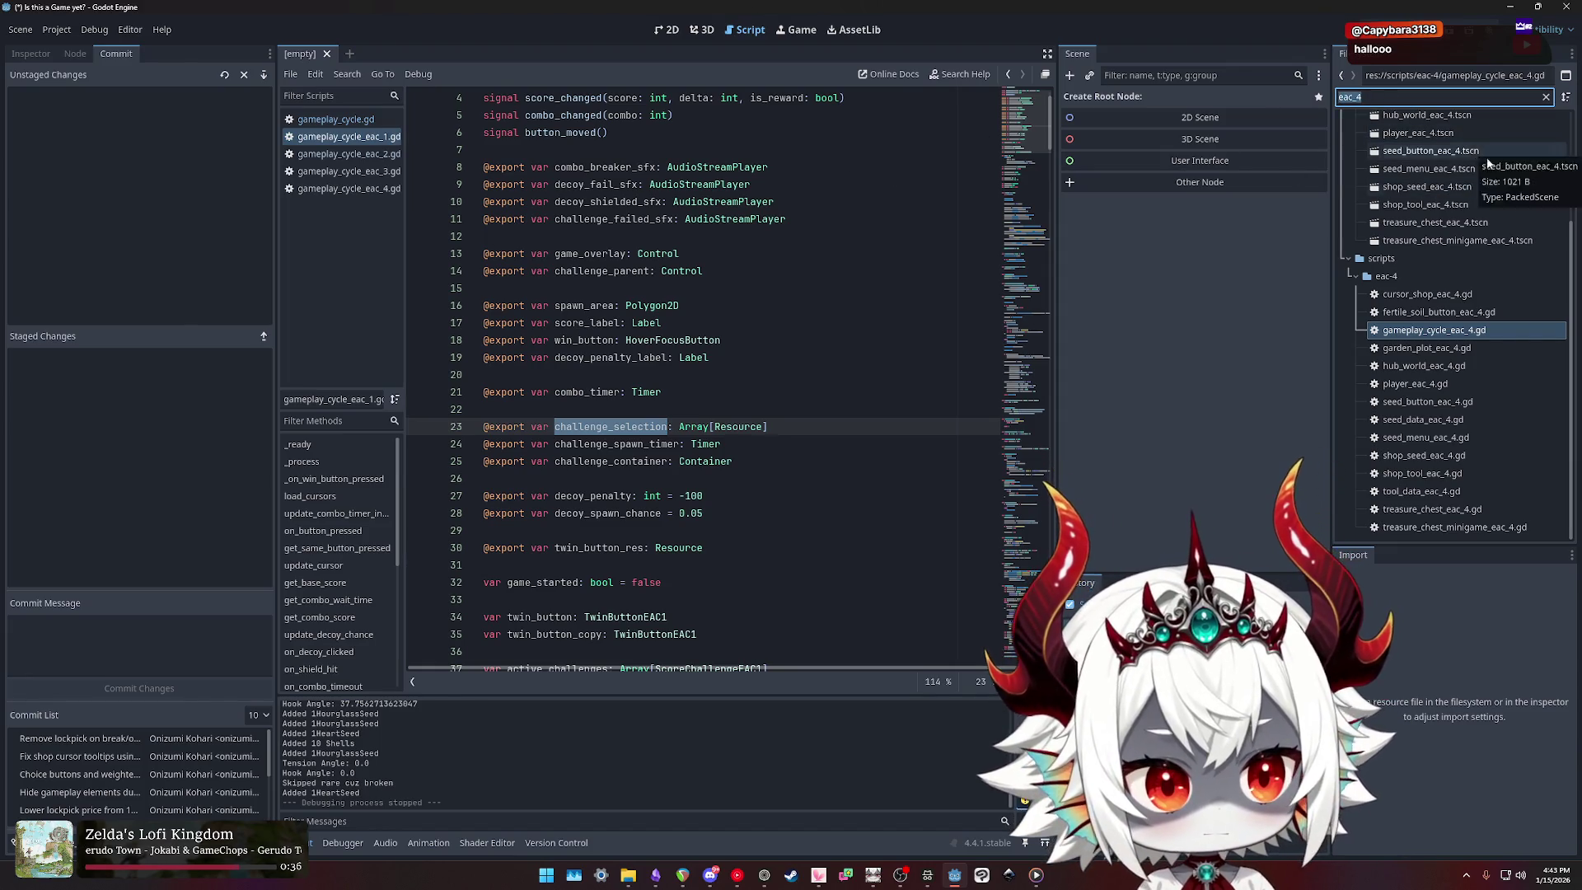
pyautogui.scroll(3, 1458, 321)
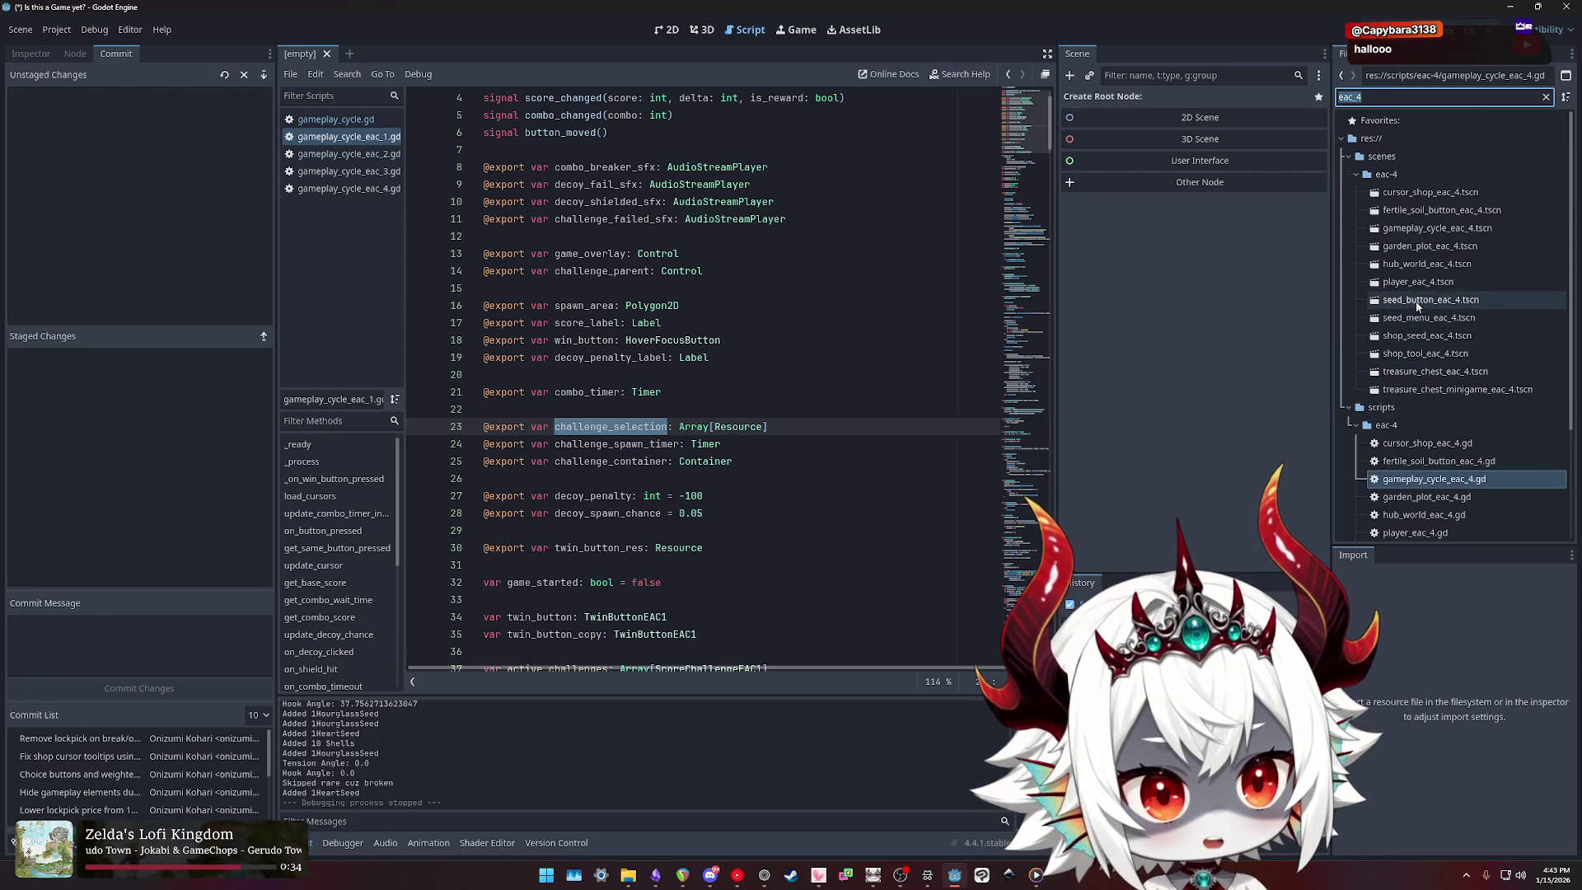
# Step: Open gameplay_cycle_eac_4.tscn, inspect its GameplayCycleEAC4 root node, then run the project
pyautogui.doubleClick(1412, 230)
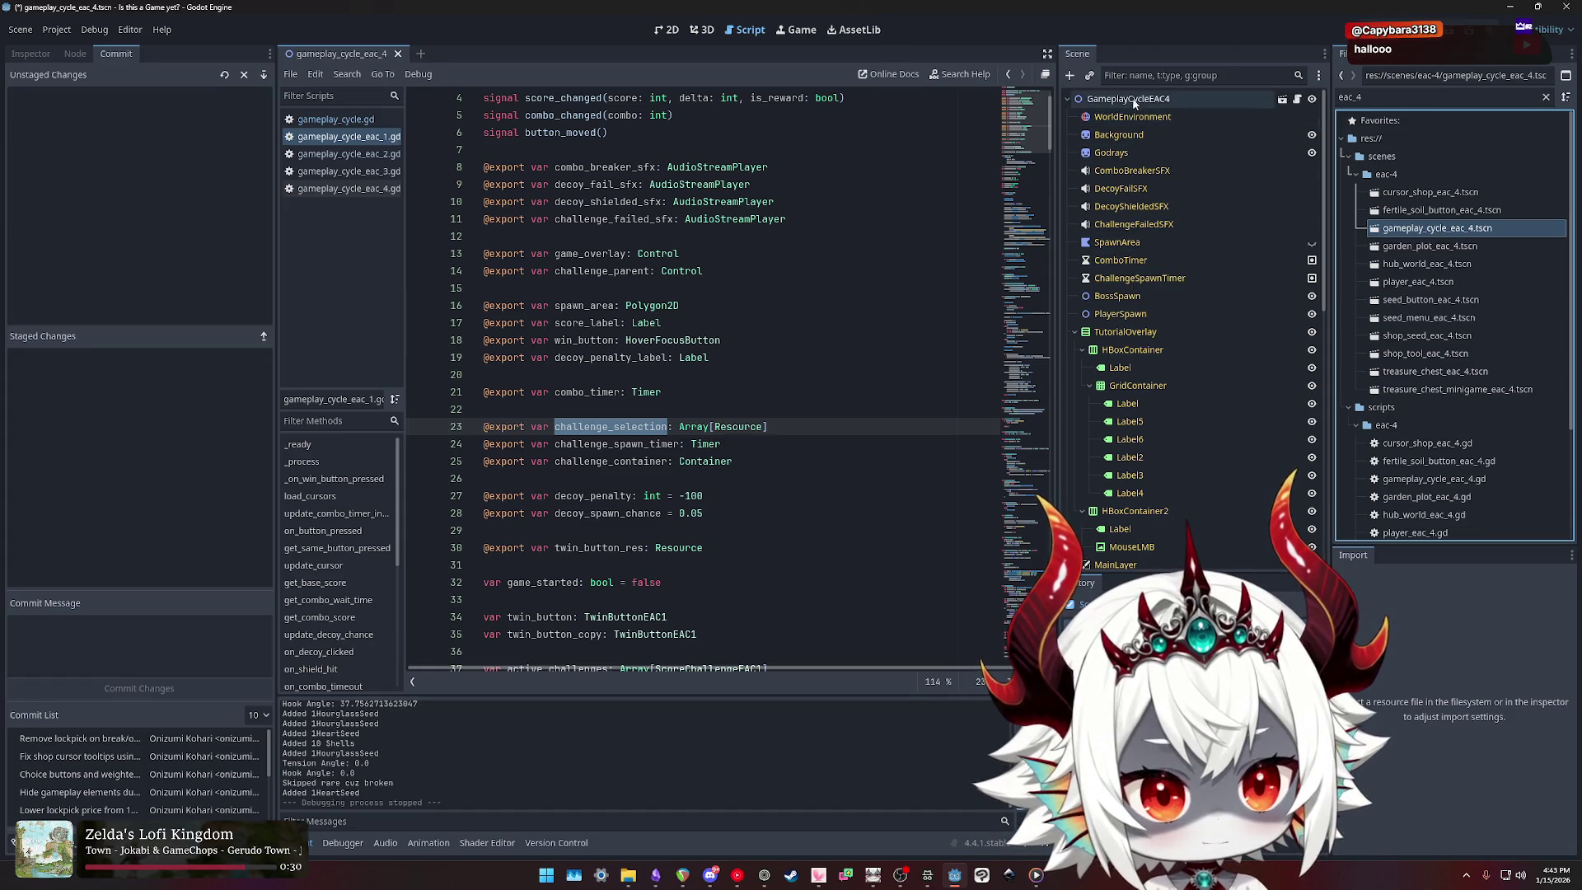
pyautogui.click(1104, 100)
pyautogui.click(30, 53)
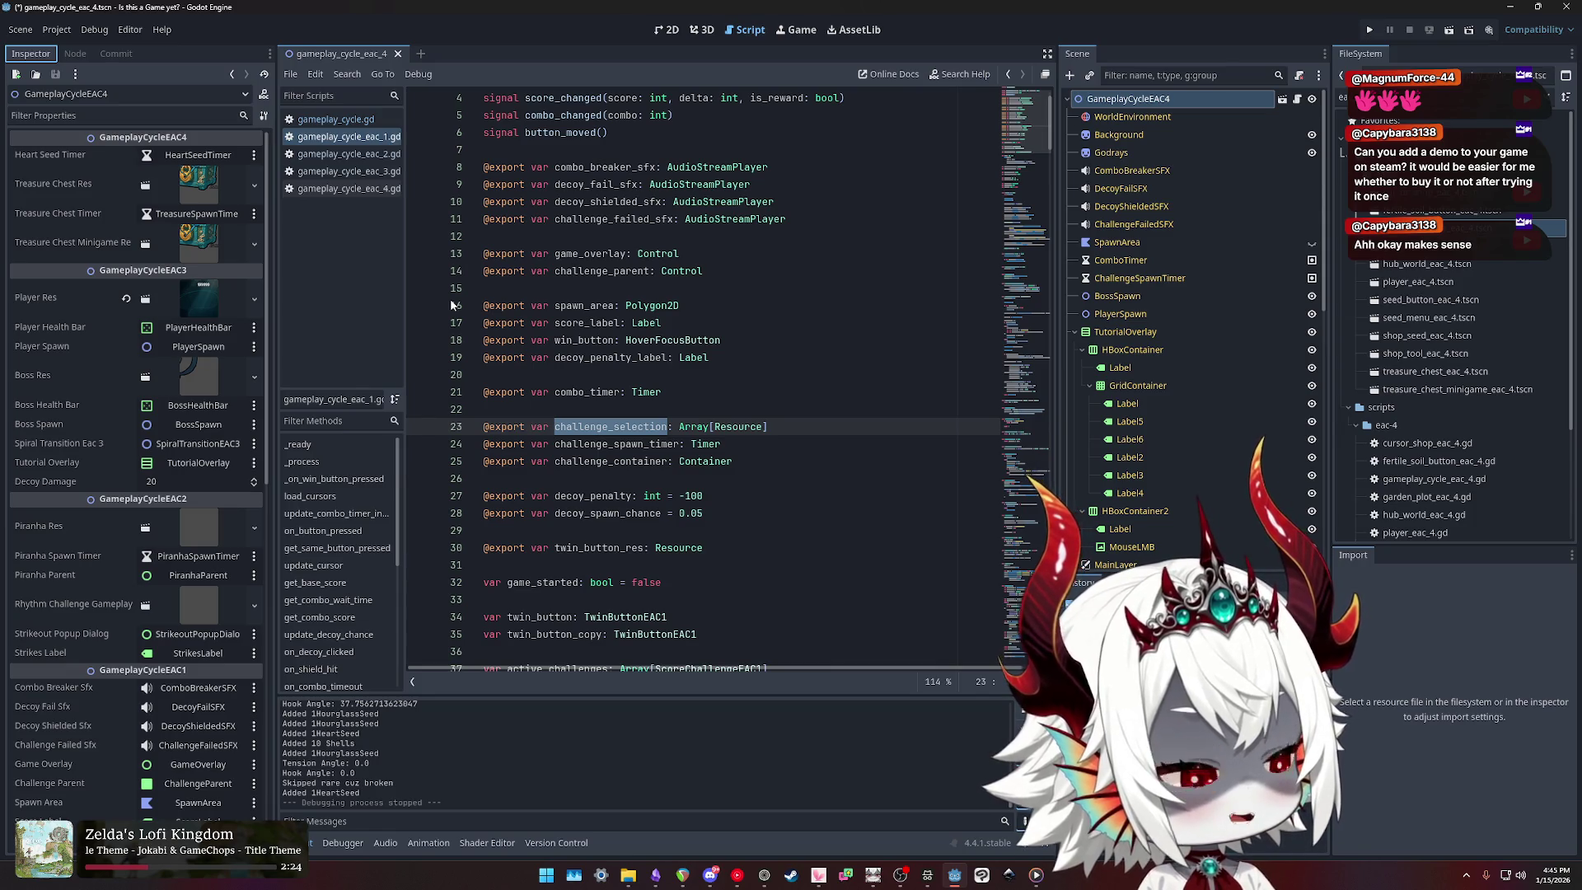
pyautogui.click(1371, 31)
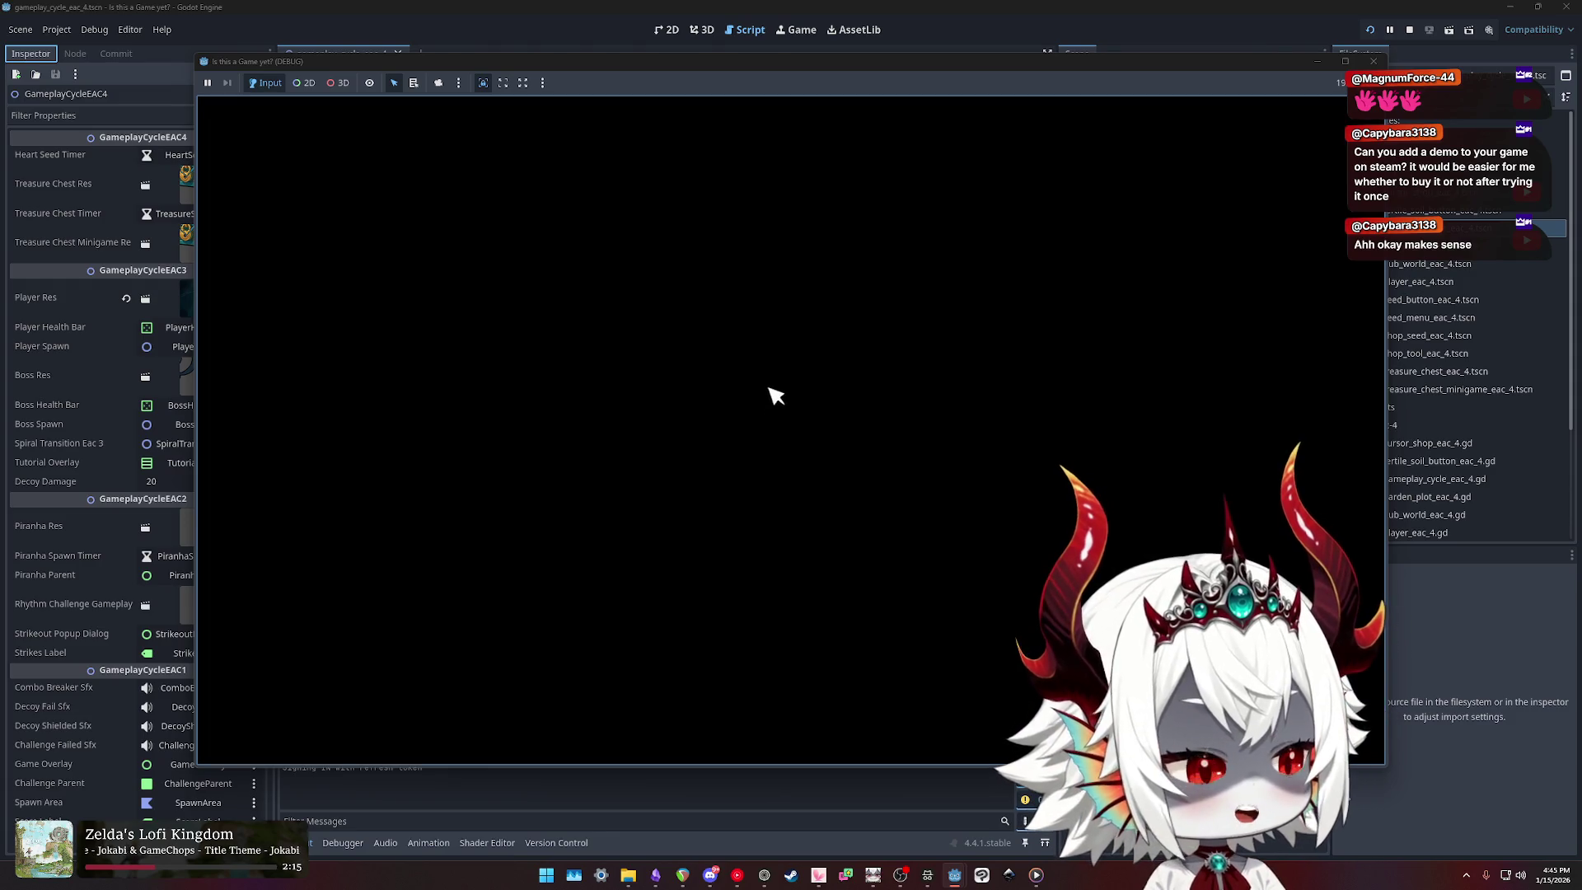
# Step: Answer No to the startup prompt, dismiss the Welcome notice and start a game
pyautogui.click(703, 534)
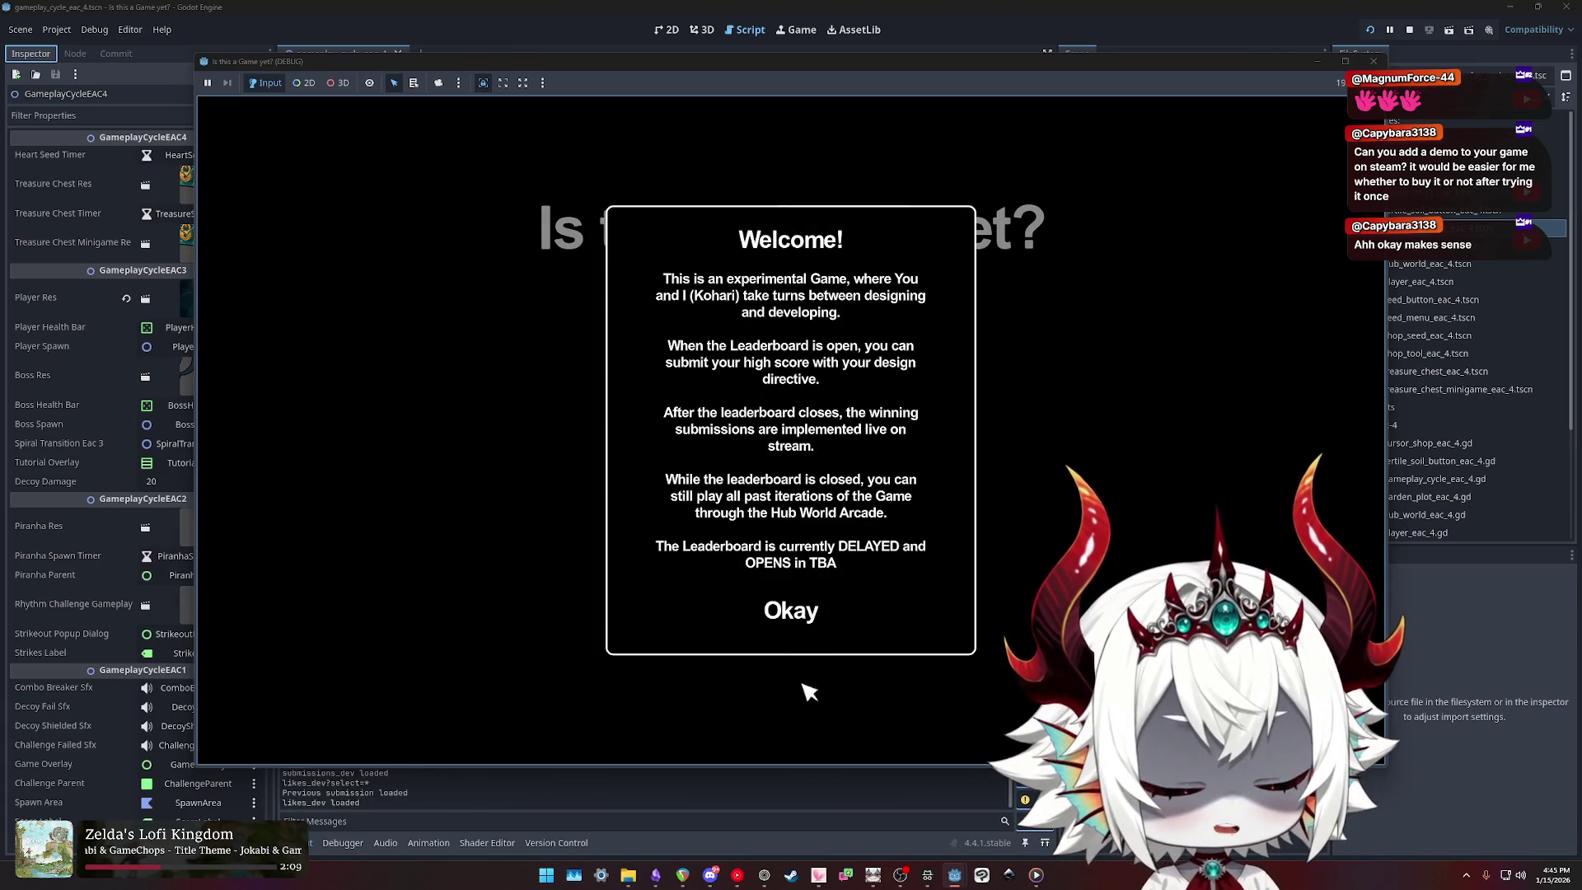
pyautogui.click(800, 614)
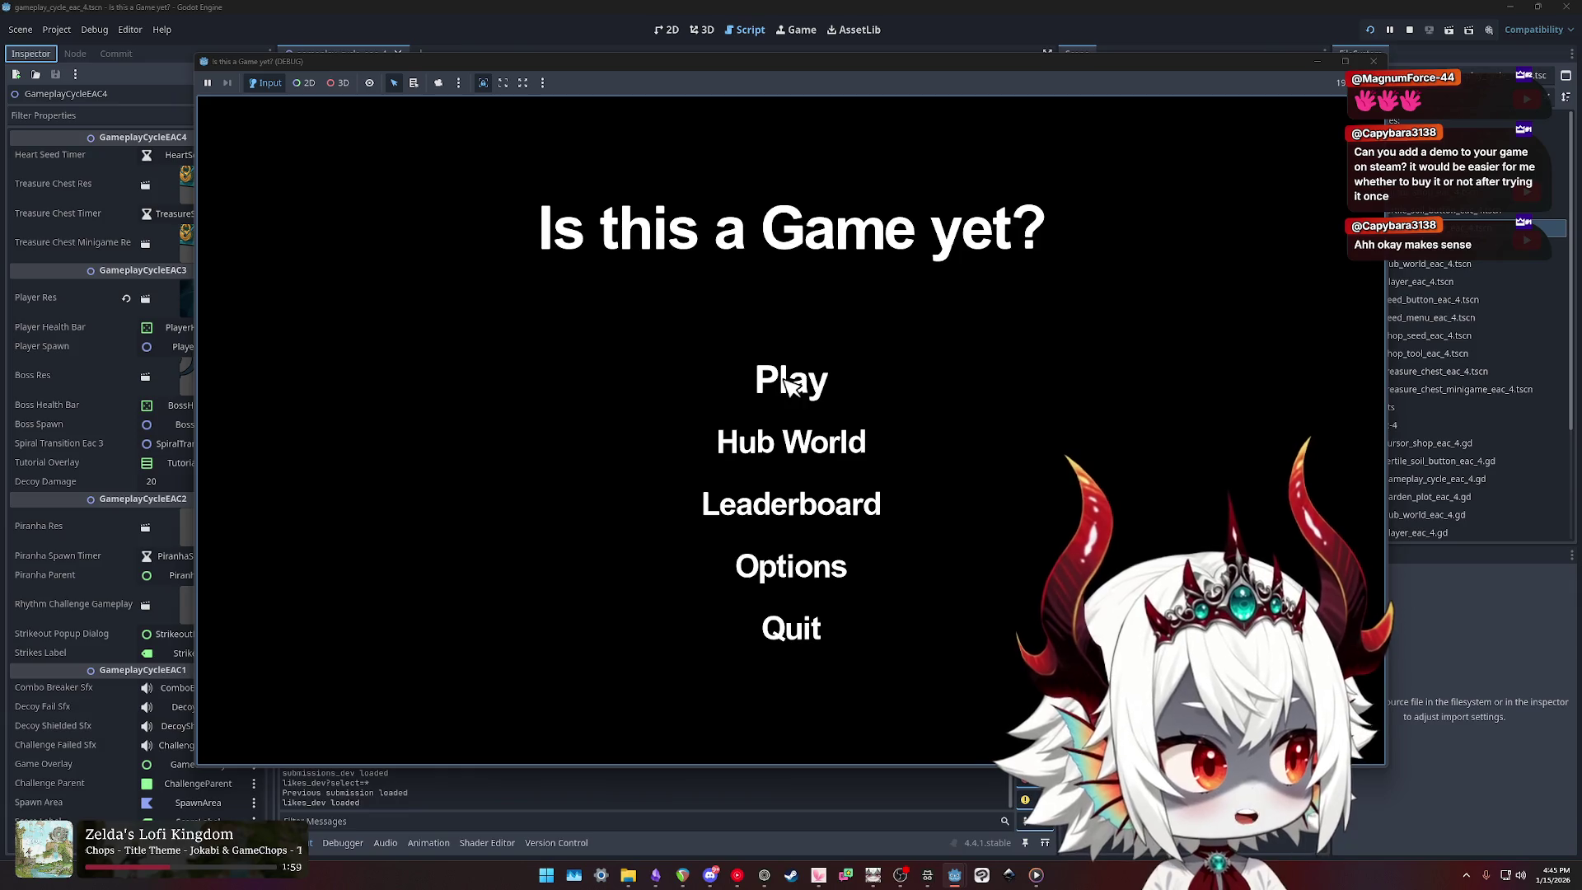
pyautogui.click(788, 385)
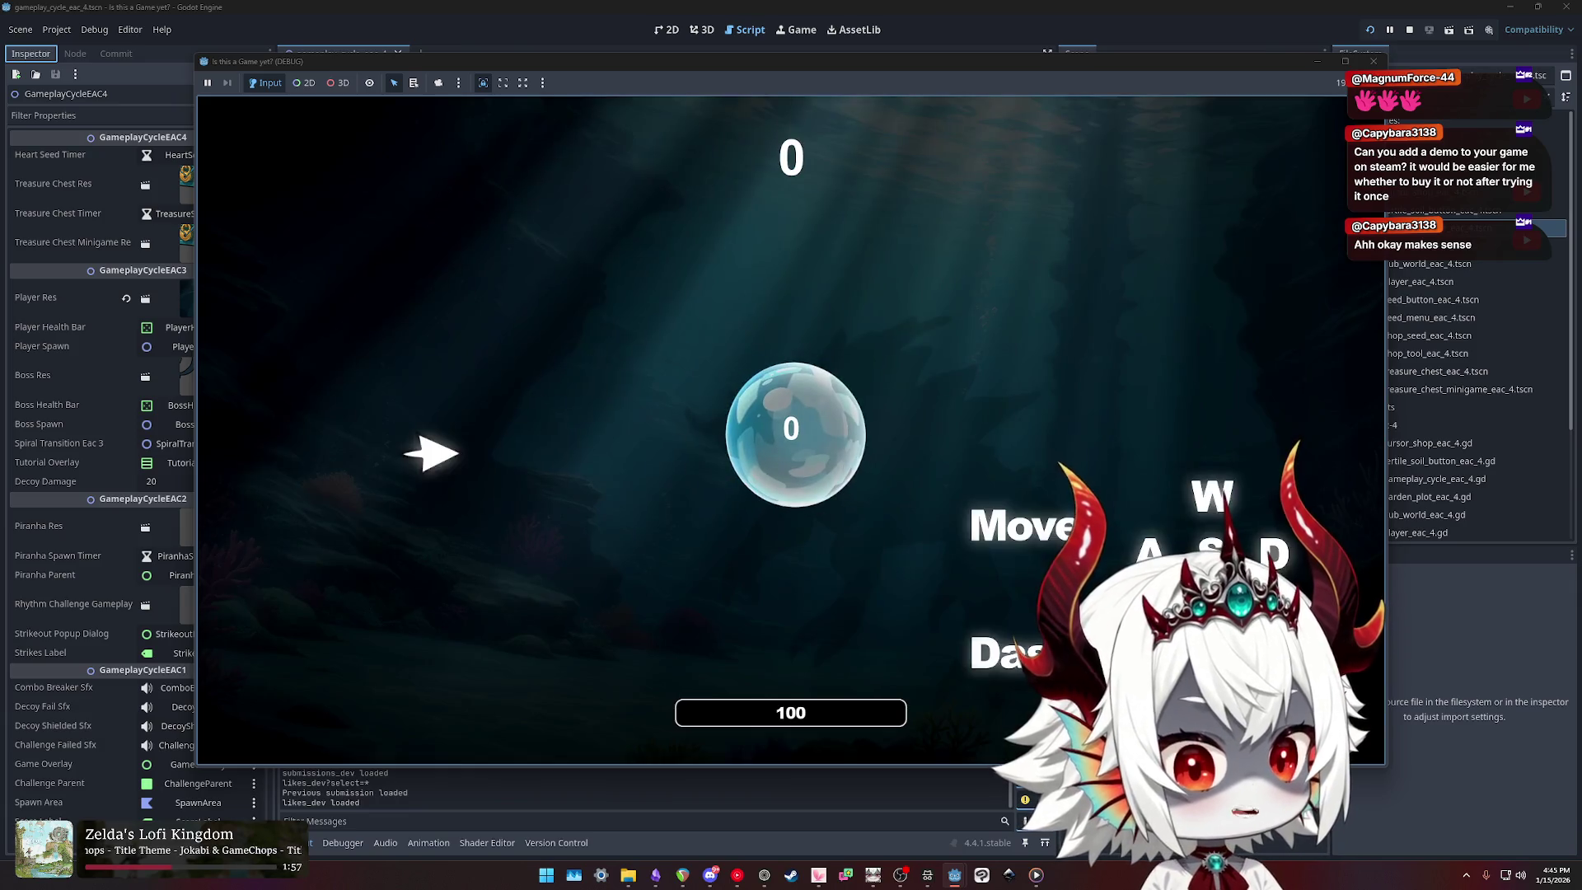
# Step: Steer the ship with WASD through the bubbles and break the treasure chest
pyautogui.press('d')
pyautogui.press('a')
pyautogui.press('d')
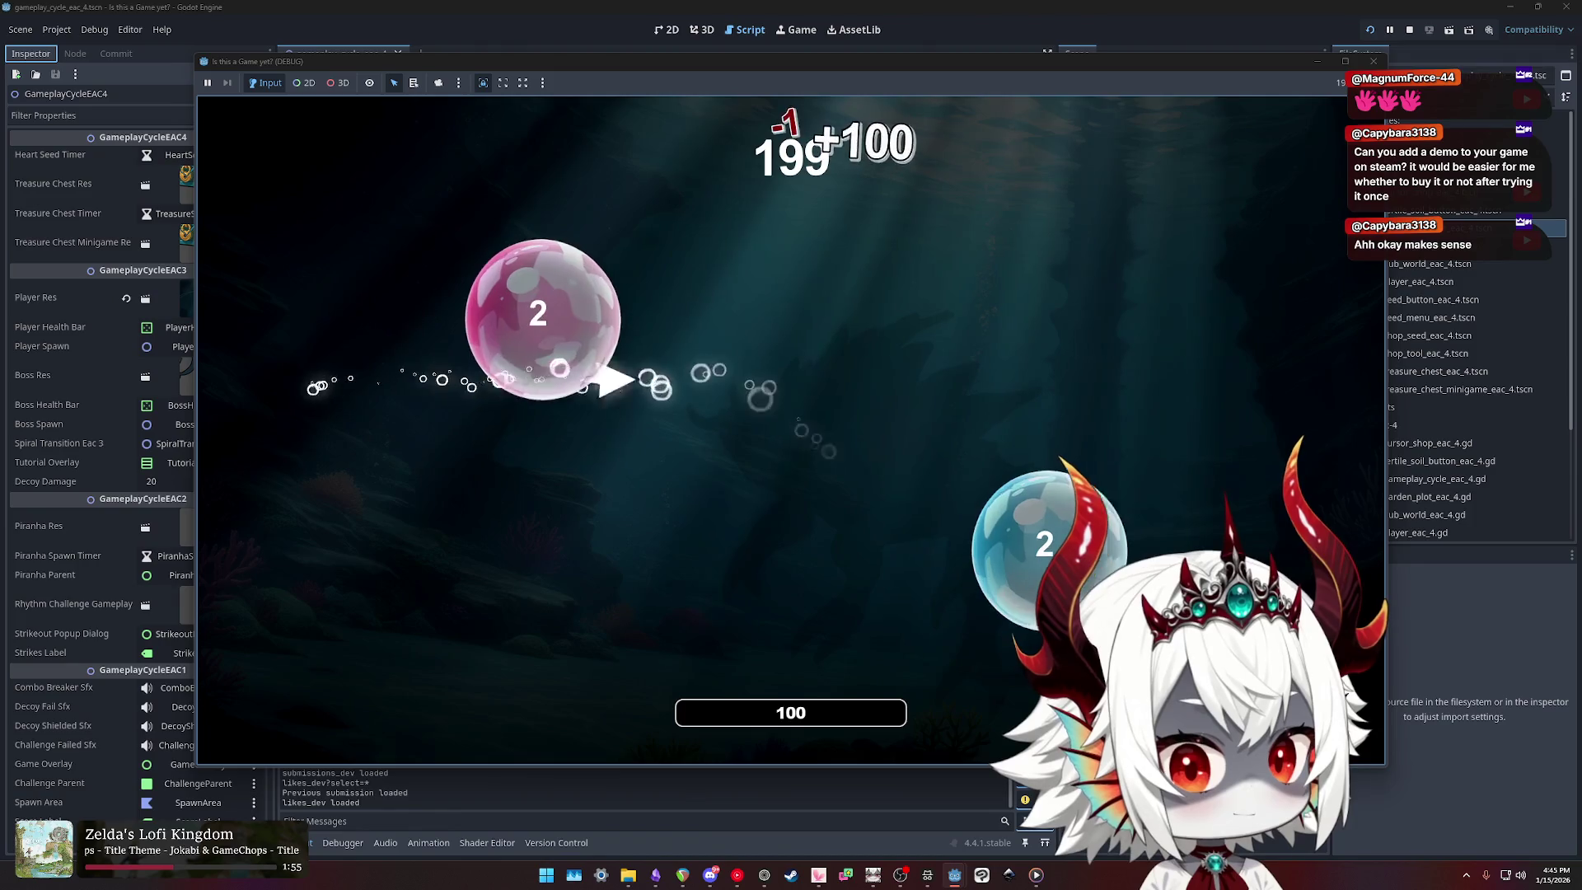
pyautogui.press('w')
pyautogui.press('a')
pyautogui.press('s')
pyautogui.press('a')
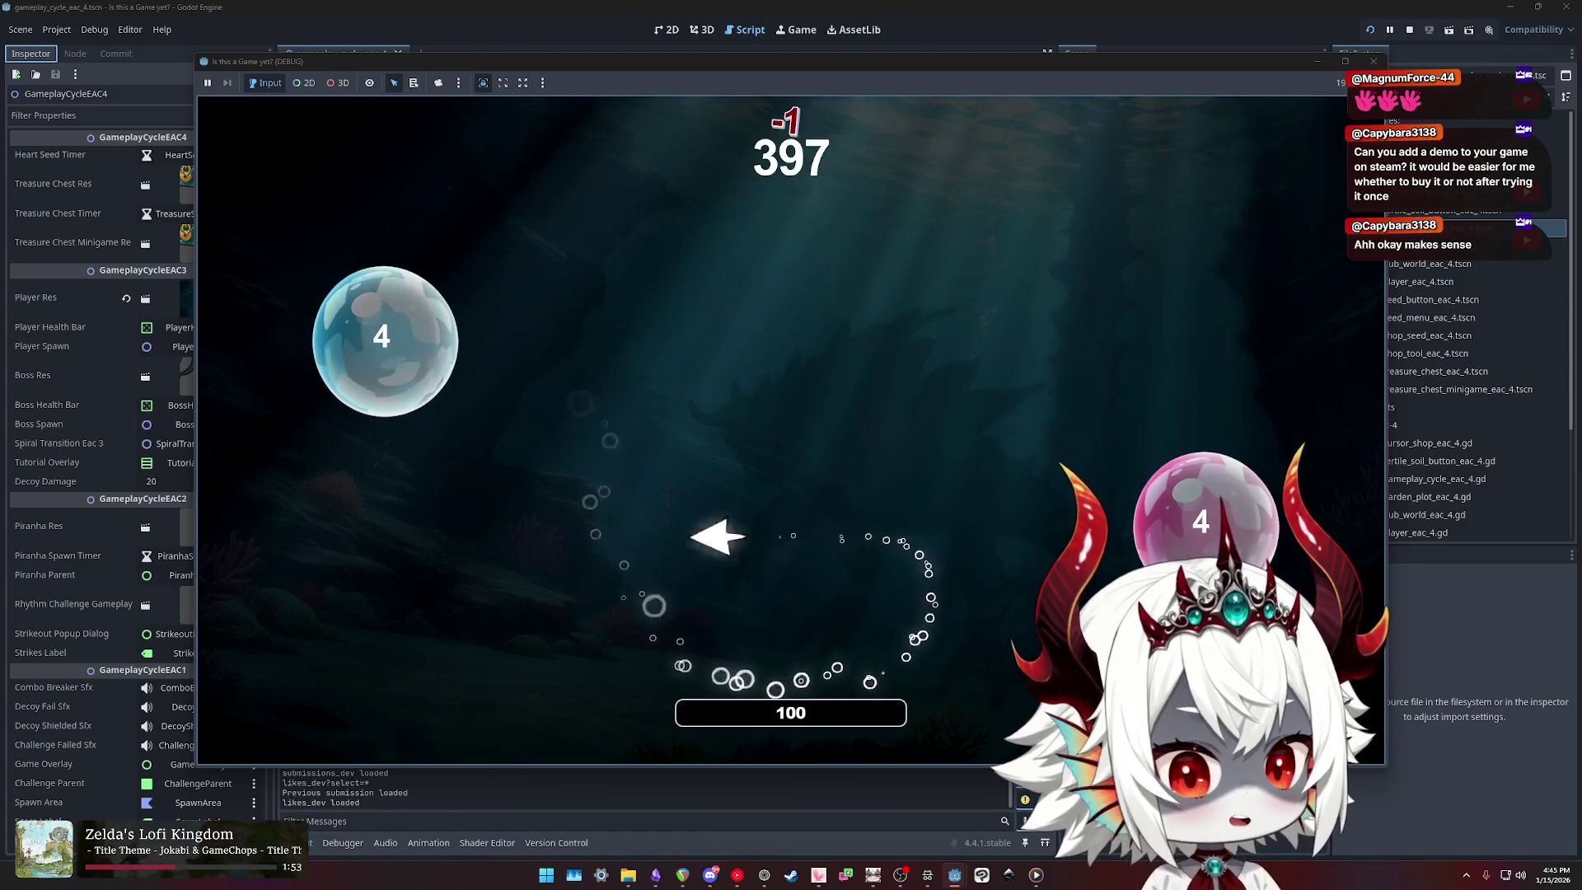
pyautogui.press('w')
pyautogui.press('d')
pyautogui.press('s')
pyautogui.press('a')
pyautogui.press('s')
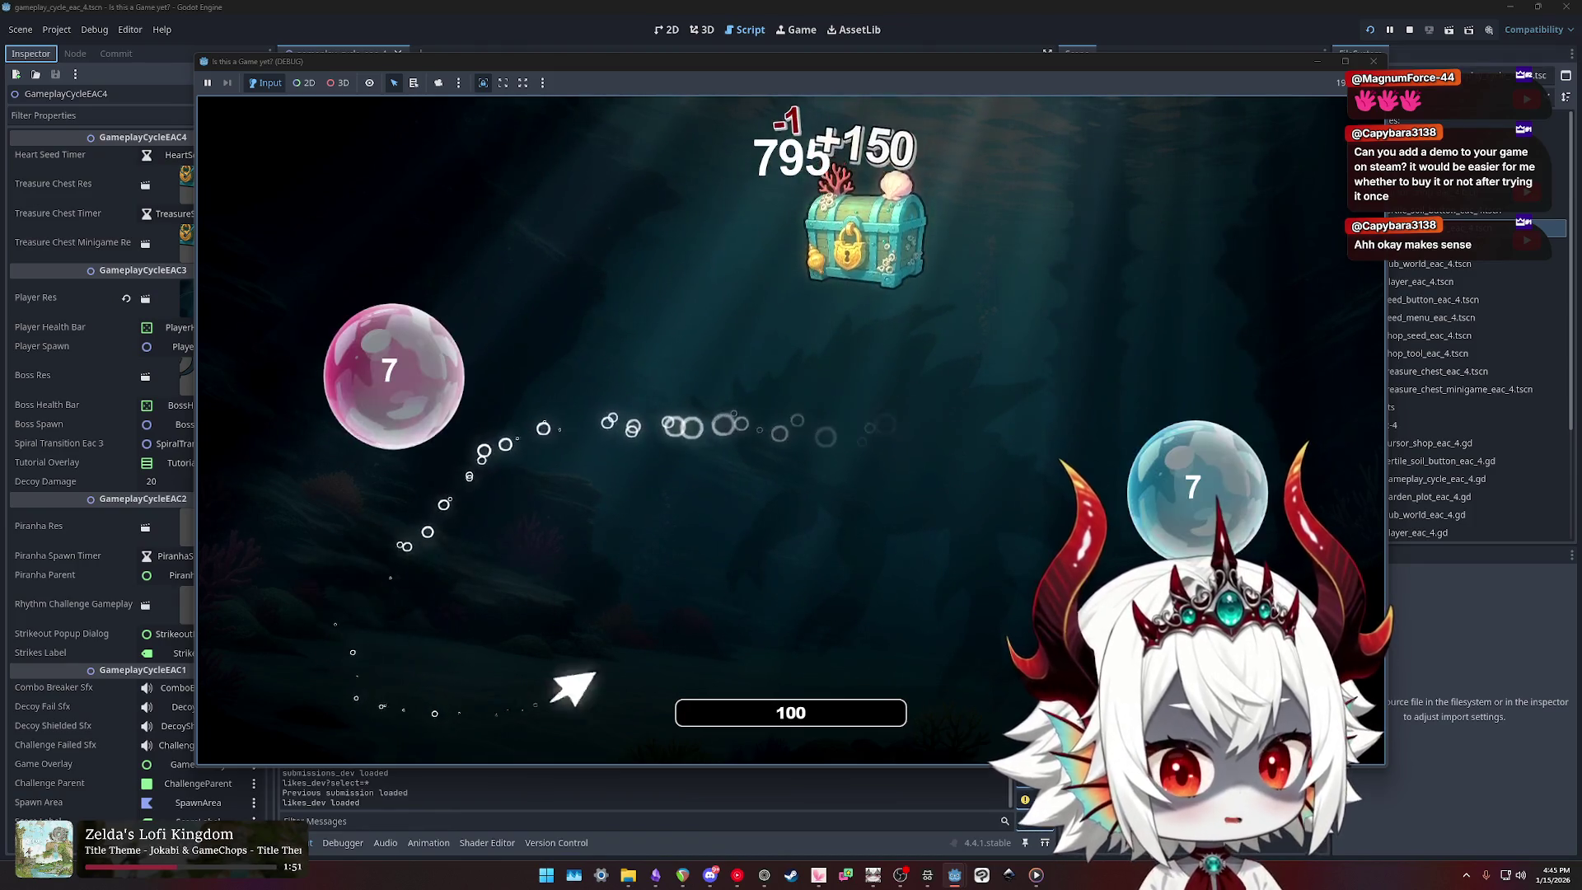
pyautogui.press('a')
pyautogui.press('w')
pyautogui.press('d')
pyautogui.press('s')
pyautogui.press('d')
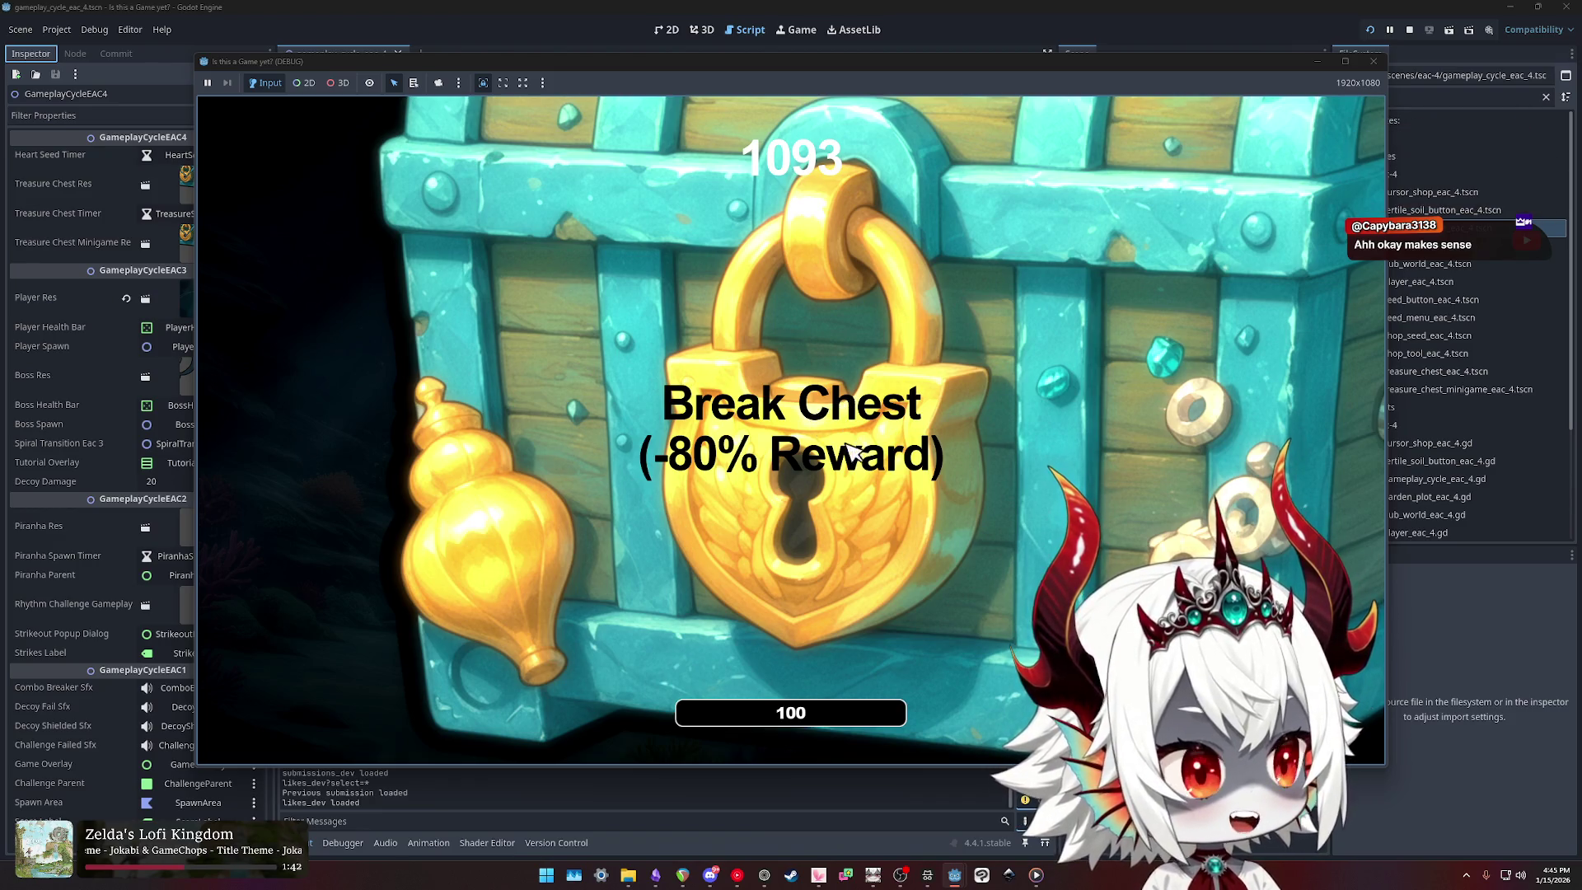
pyautogui.click(853, 418)
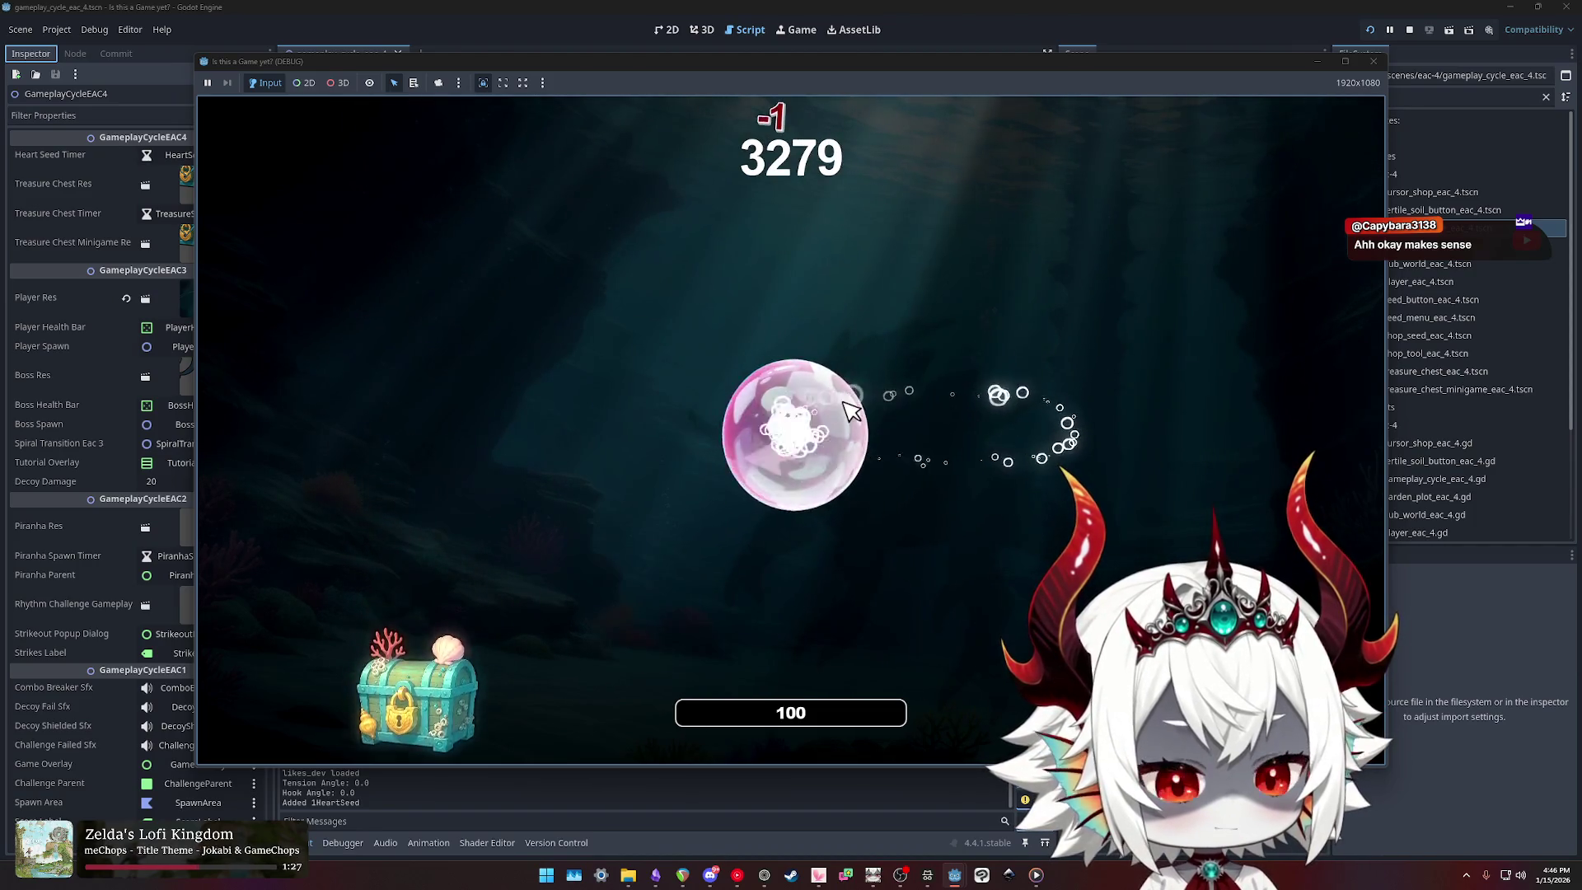
# Step: Decline Score Target, dismiss Score Rush, and stop the running game with F8
pyautogui.press('q')
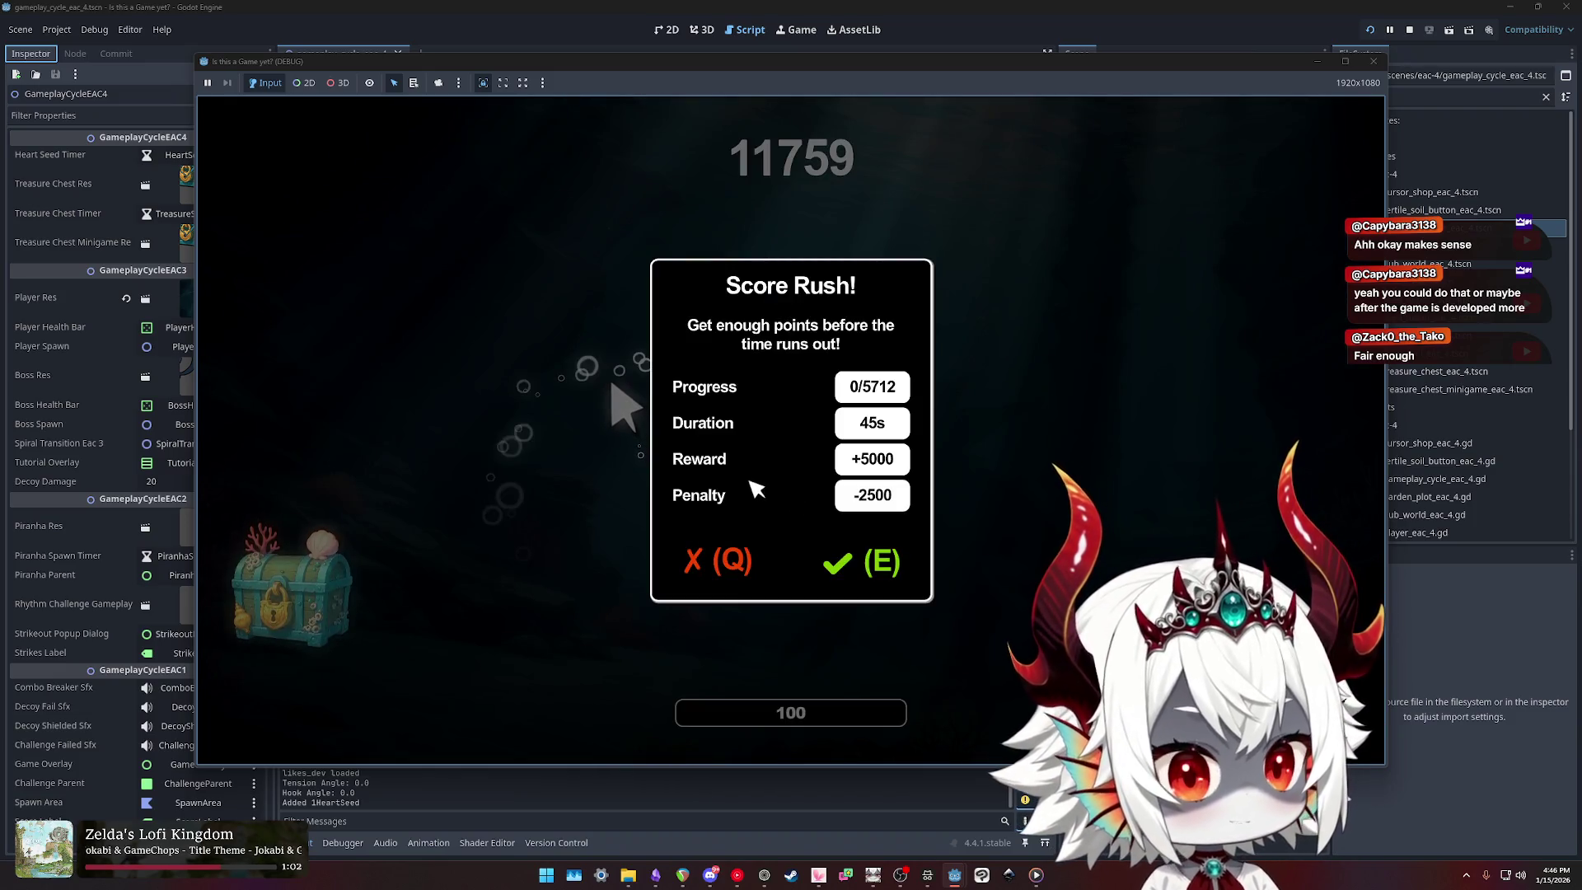
pyautogui.press('q')
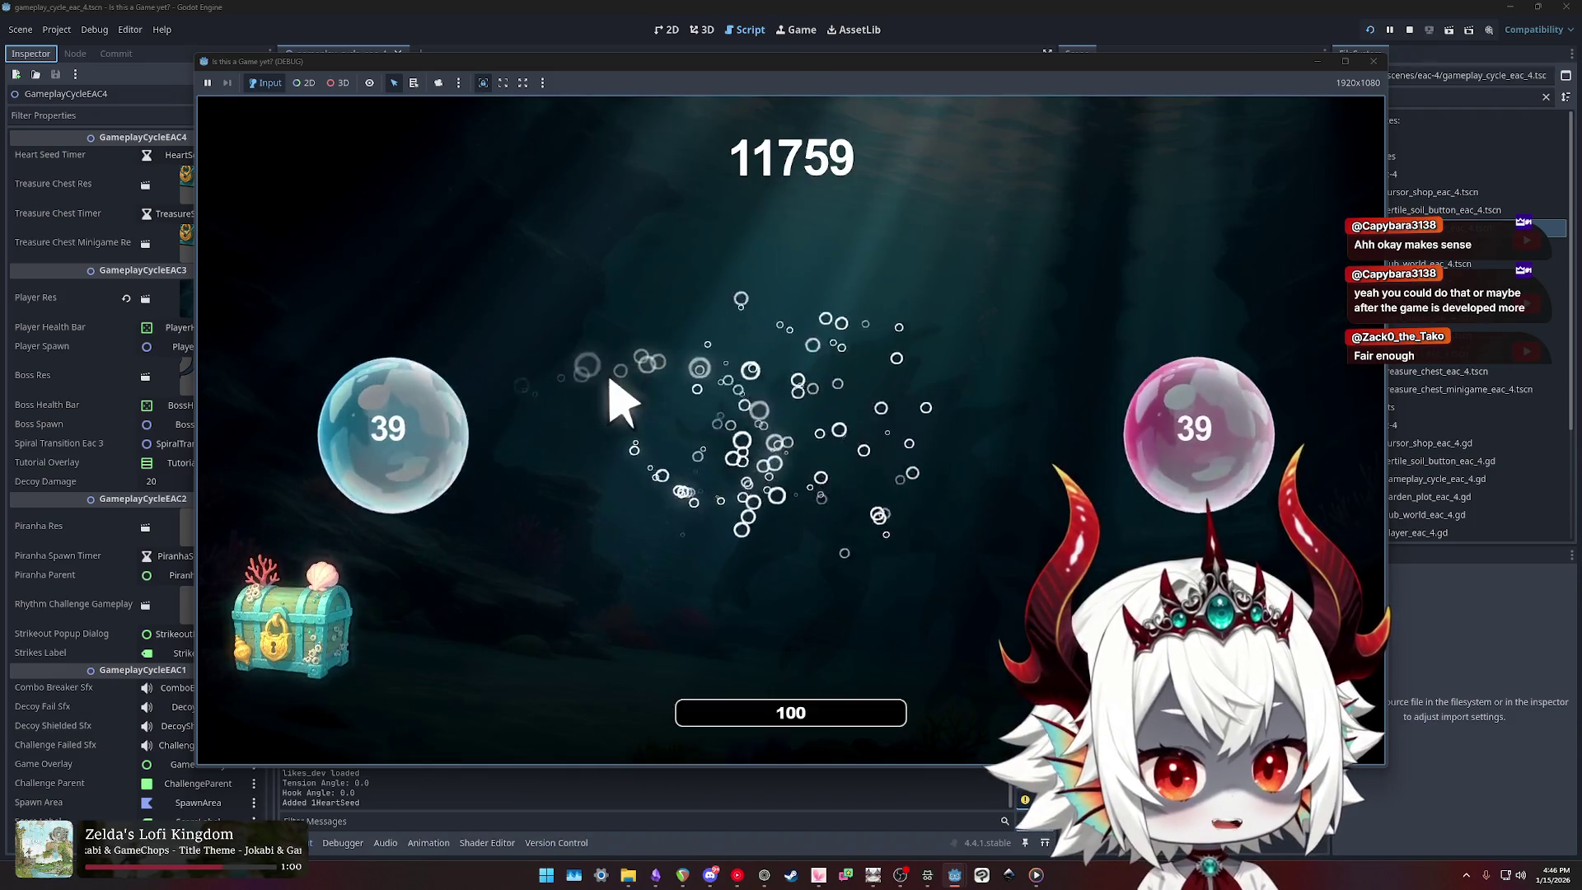
pyautogui.press('F8')
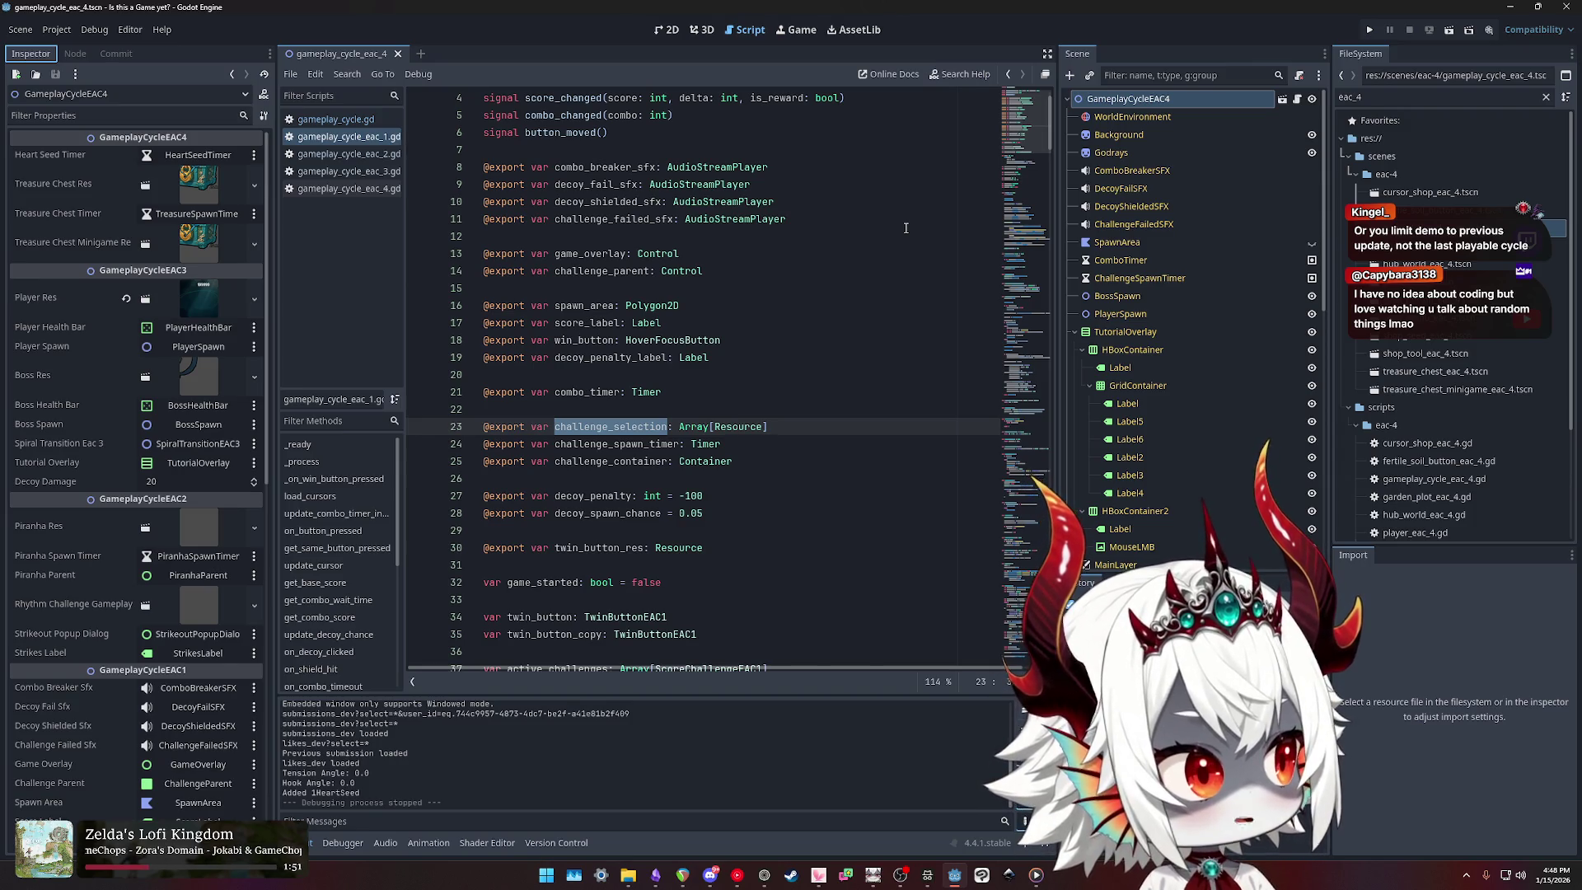
# Step: Check Steam's tray menu, close it, and launch the project with F5
pyautogui.click(1466, 875)
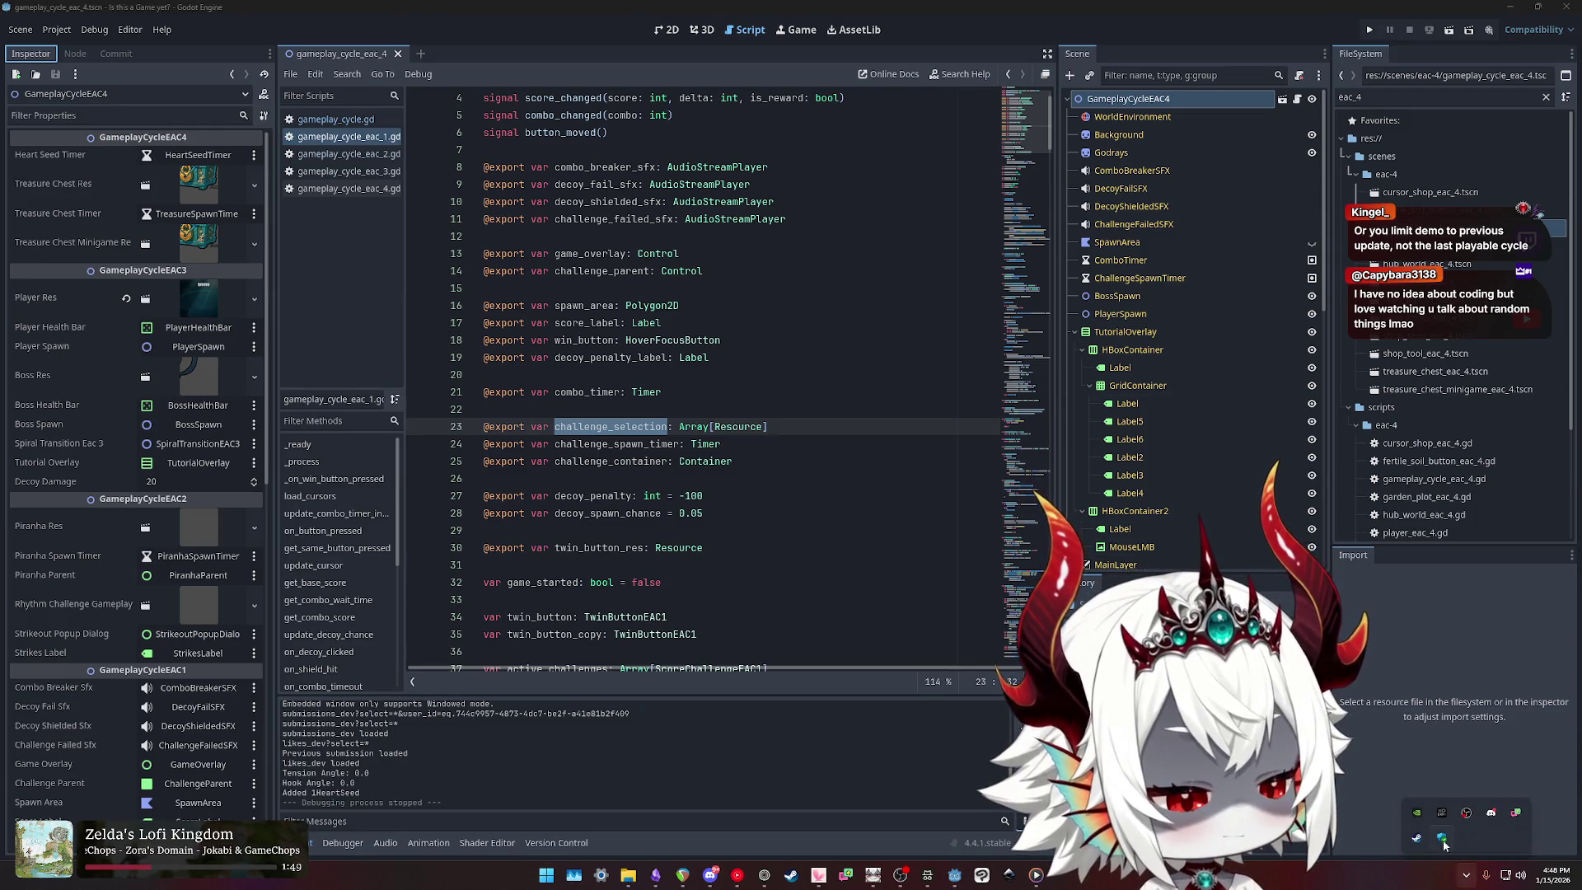
pyautogui.rightClick(1423, 839)
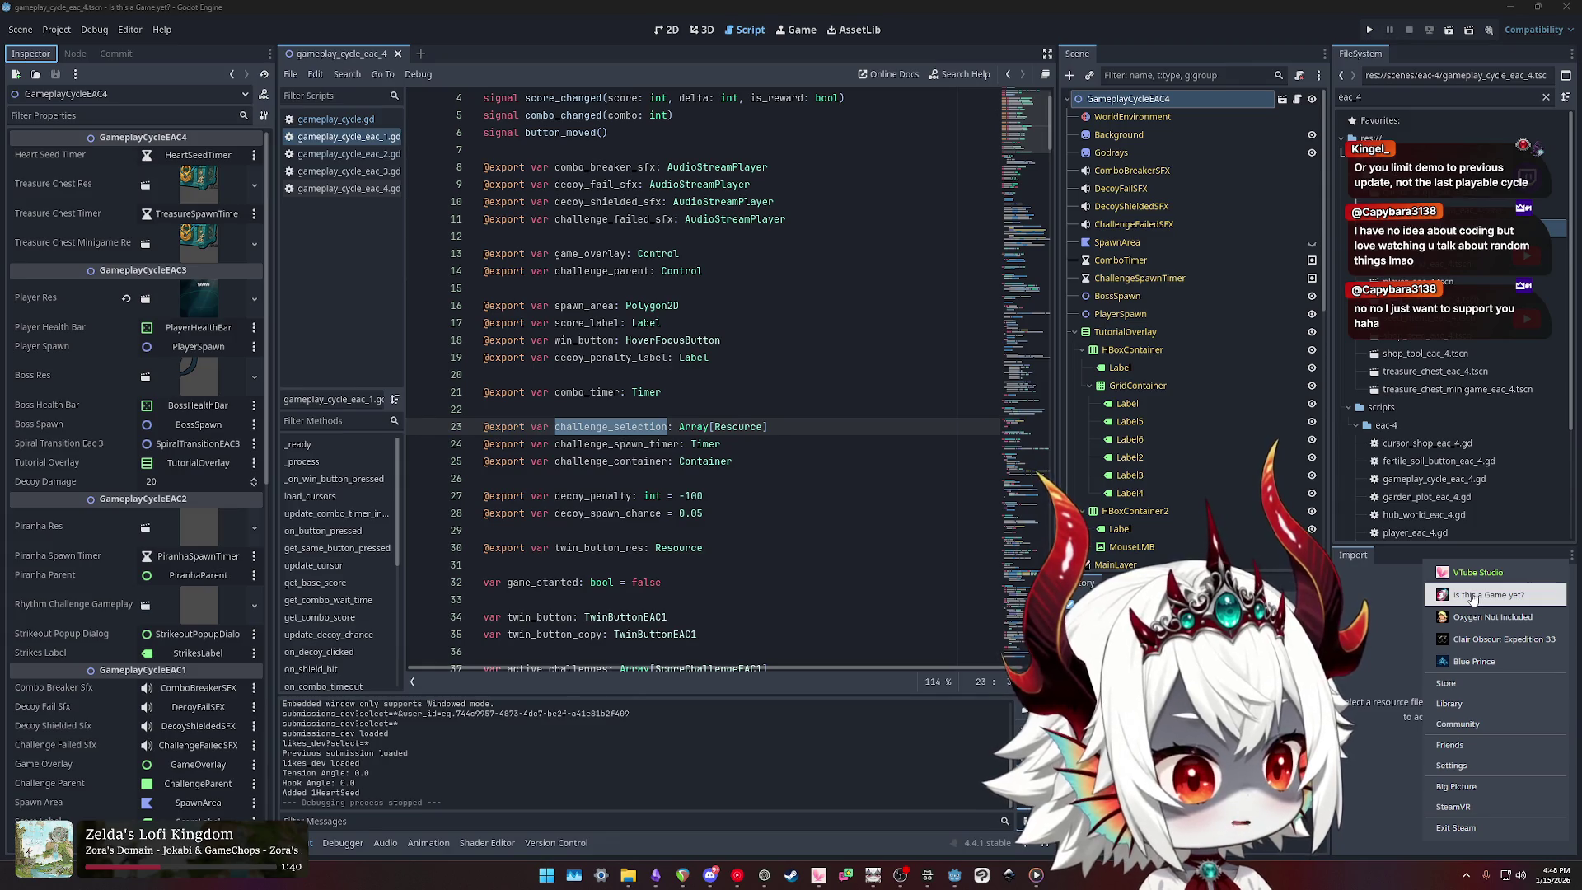
pyautogui.click(1081, 439)
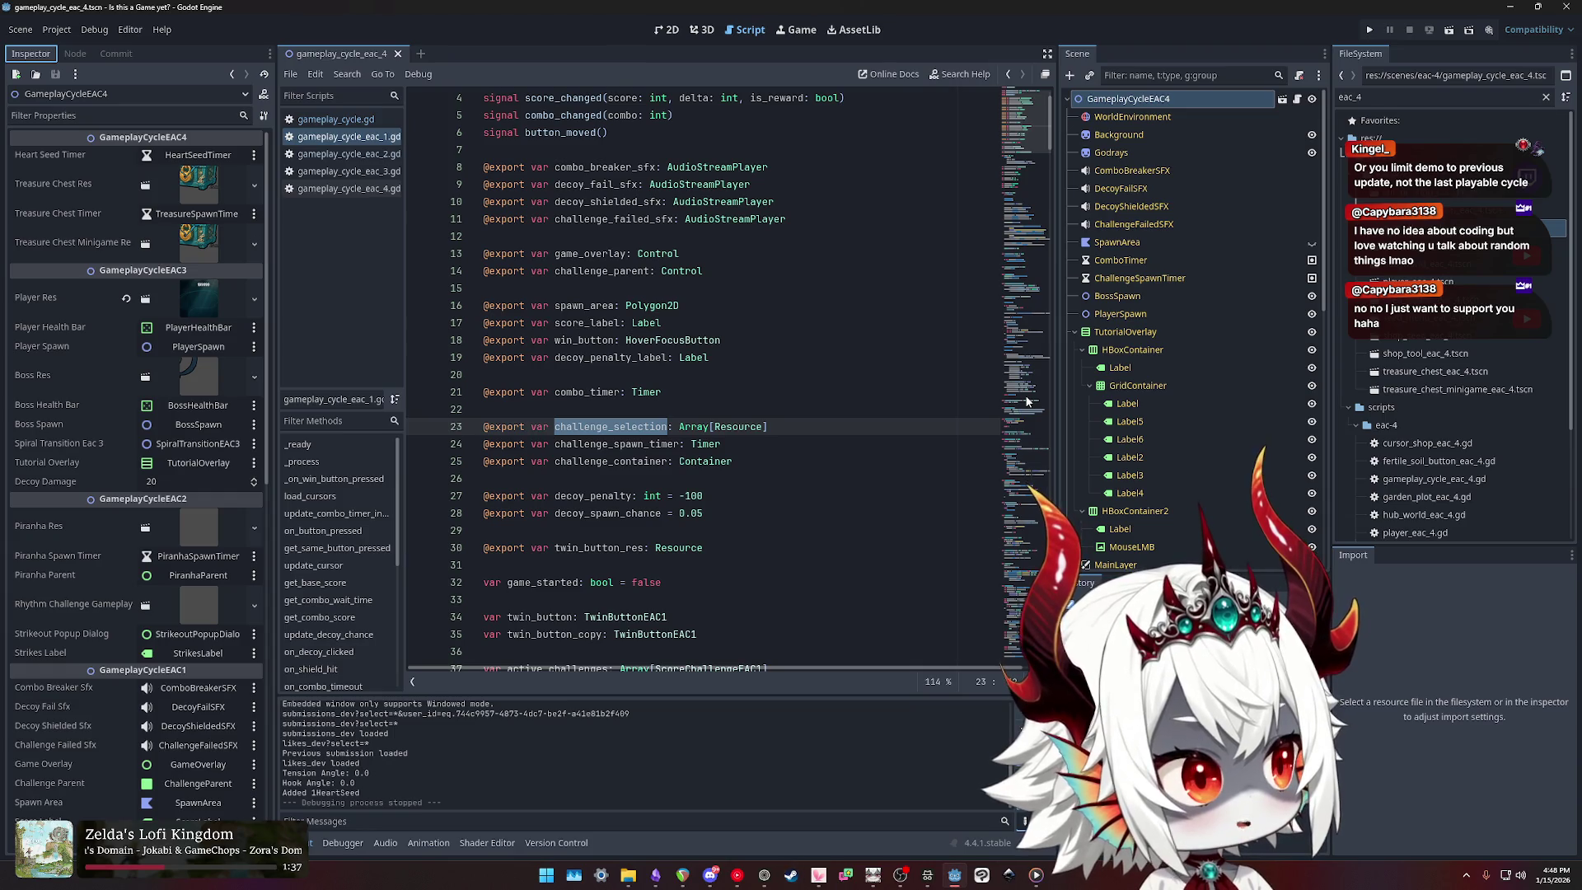
pyautogui.press('F5')
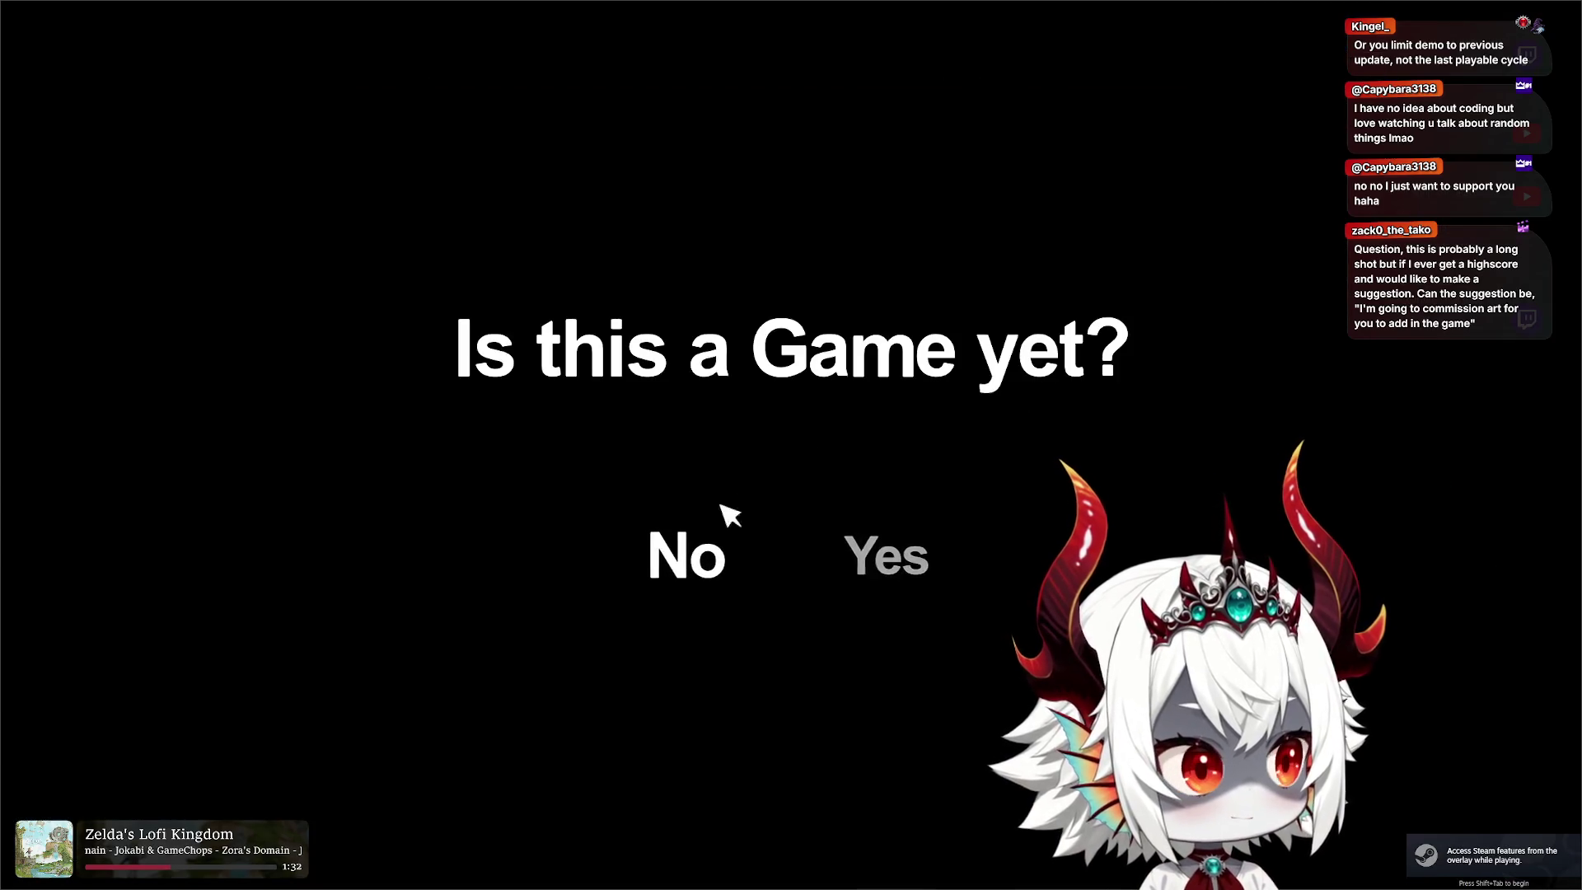
# Step: Get past the prompt and Welcome, pick the Hub World arcade game and start its level
pyautogui.click(717, 527)
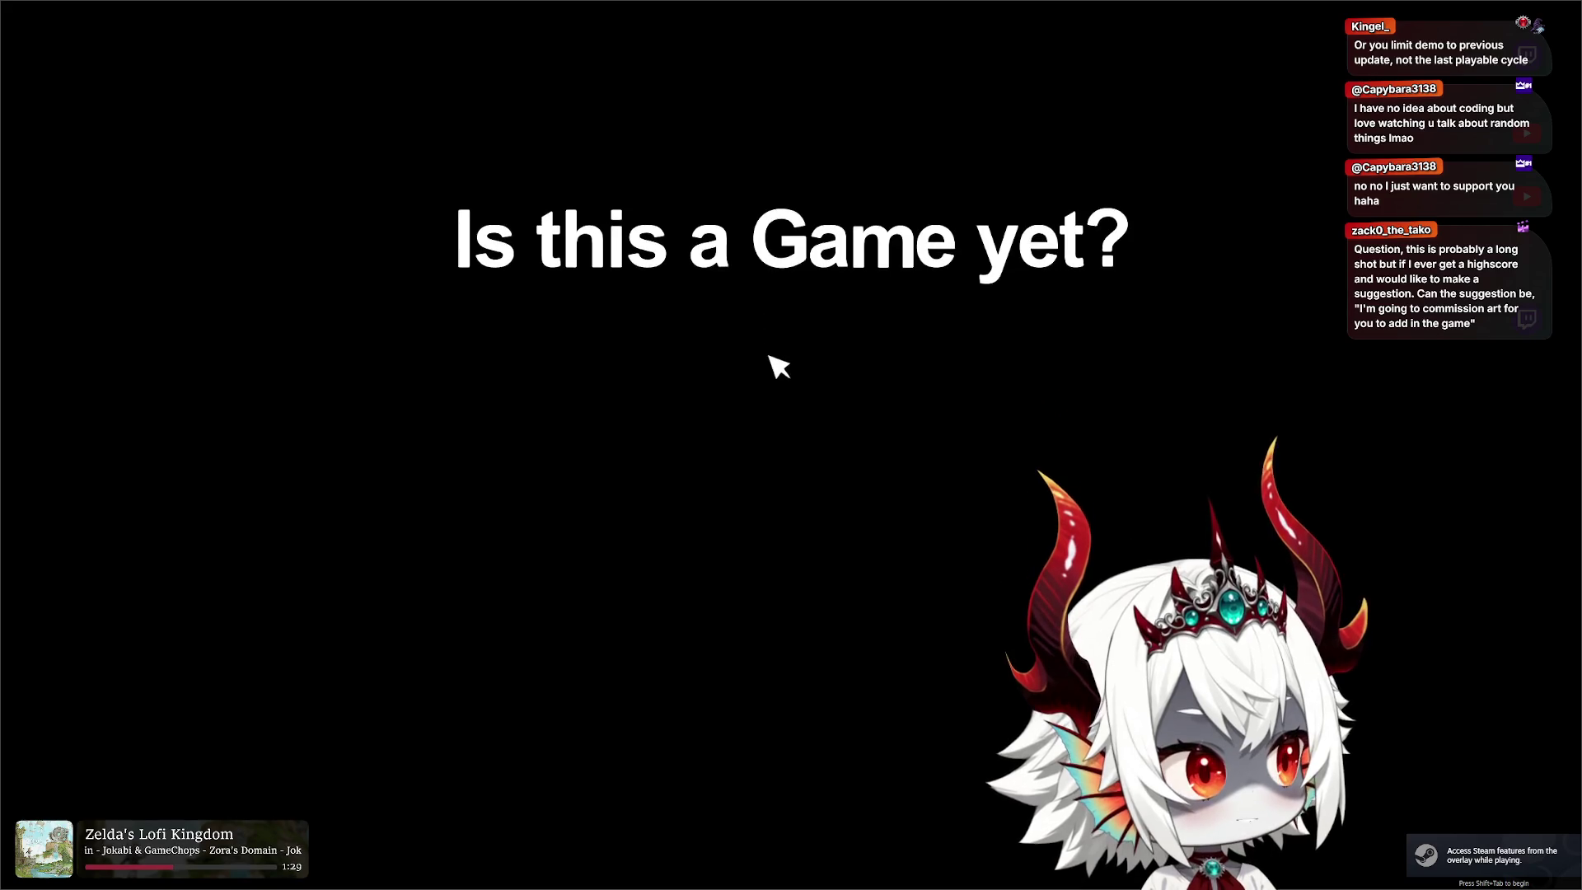
pyautogui.click(791, 386)
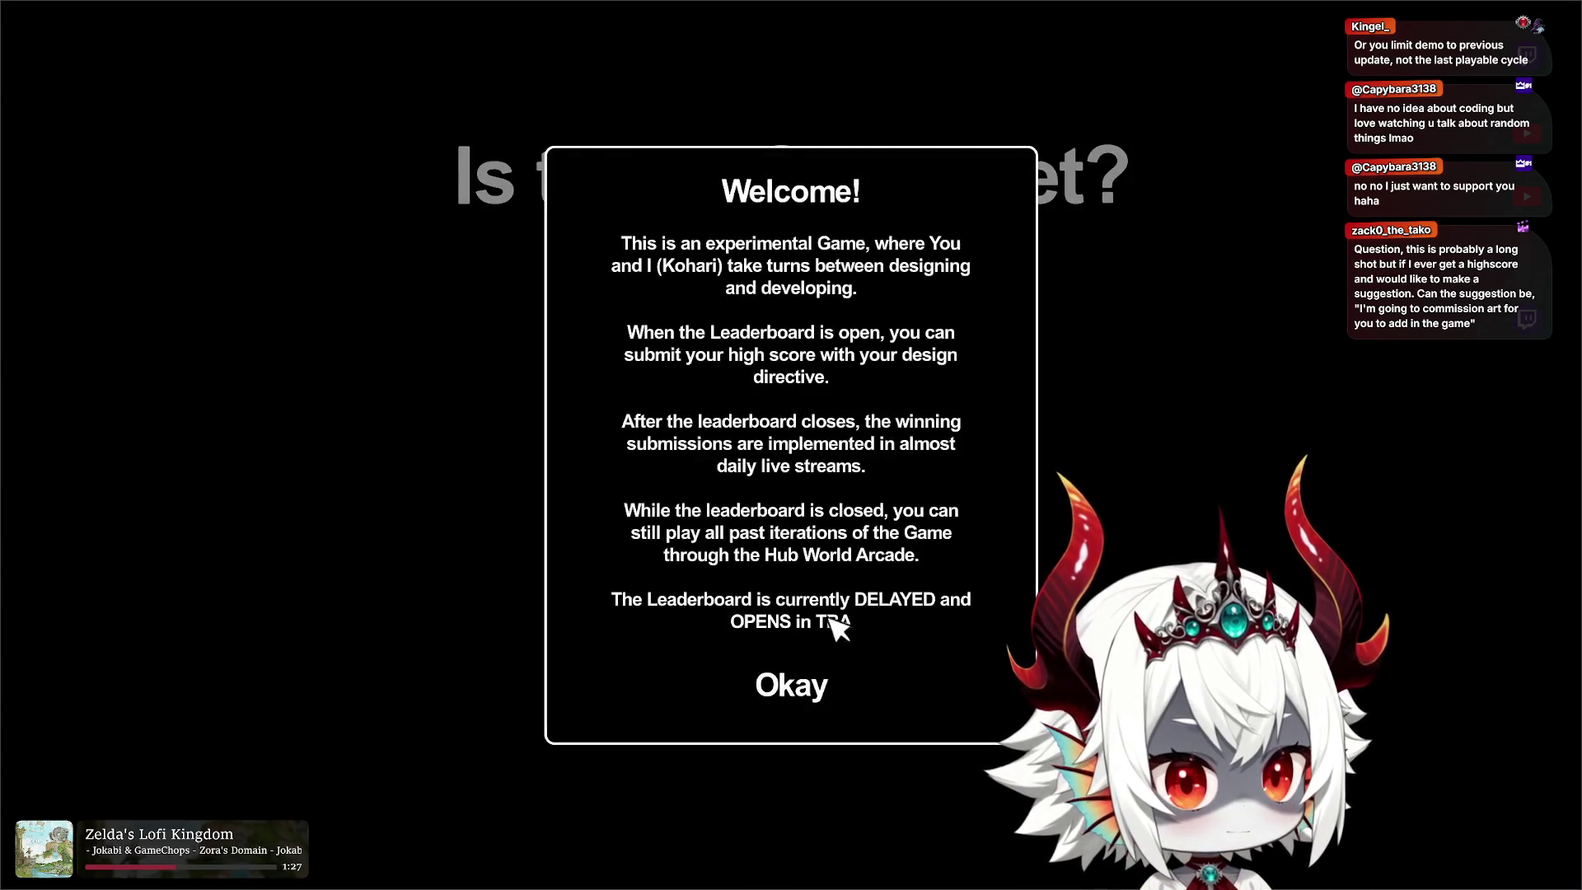
pyautogui.click(791, 684)
pyautogui.click(791, 467)
pyautogui.click(565, 590)
pyautogui.click(795, 568)
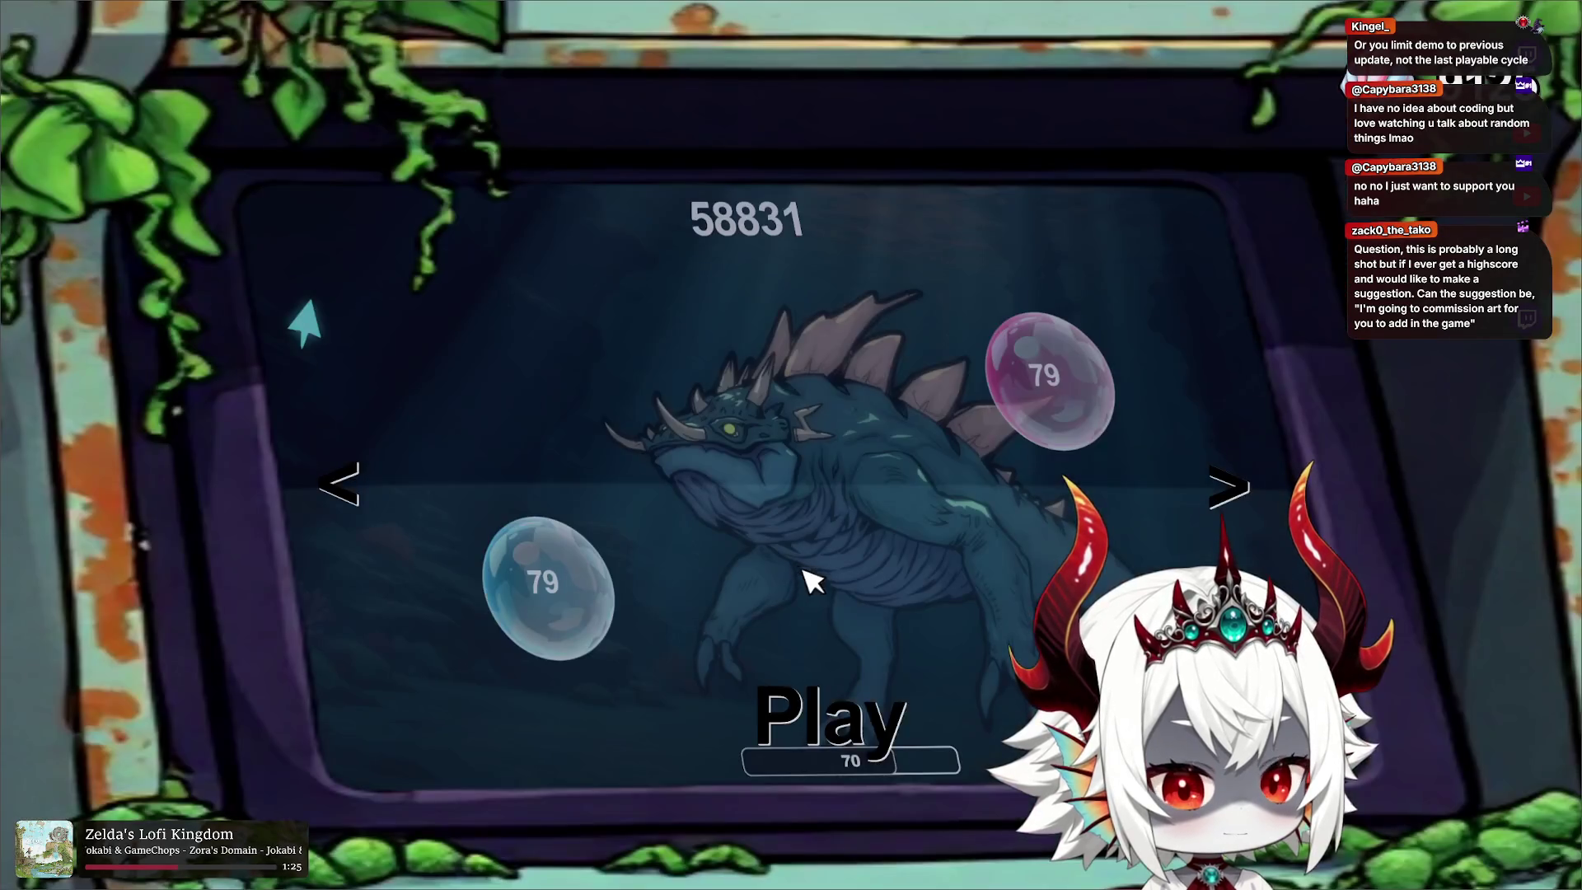
pyautogui.click(839, 719)
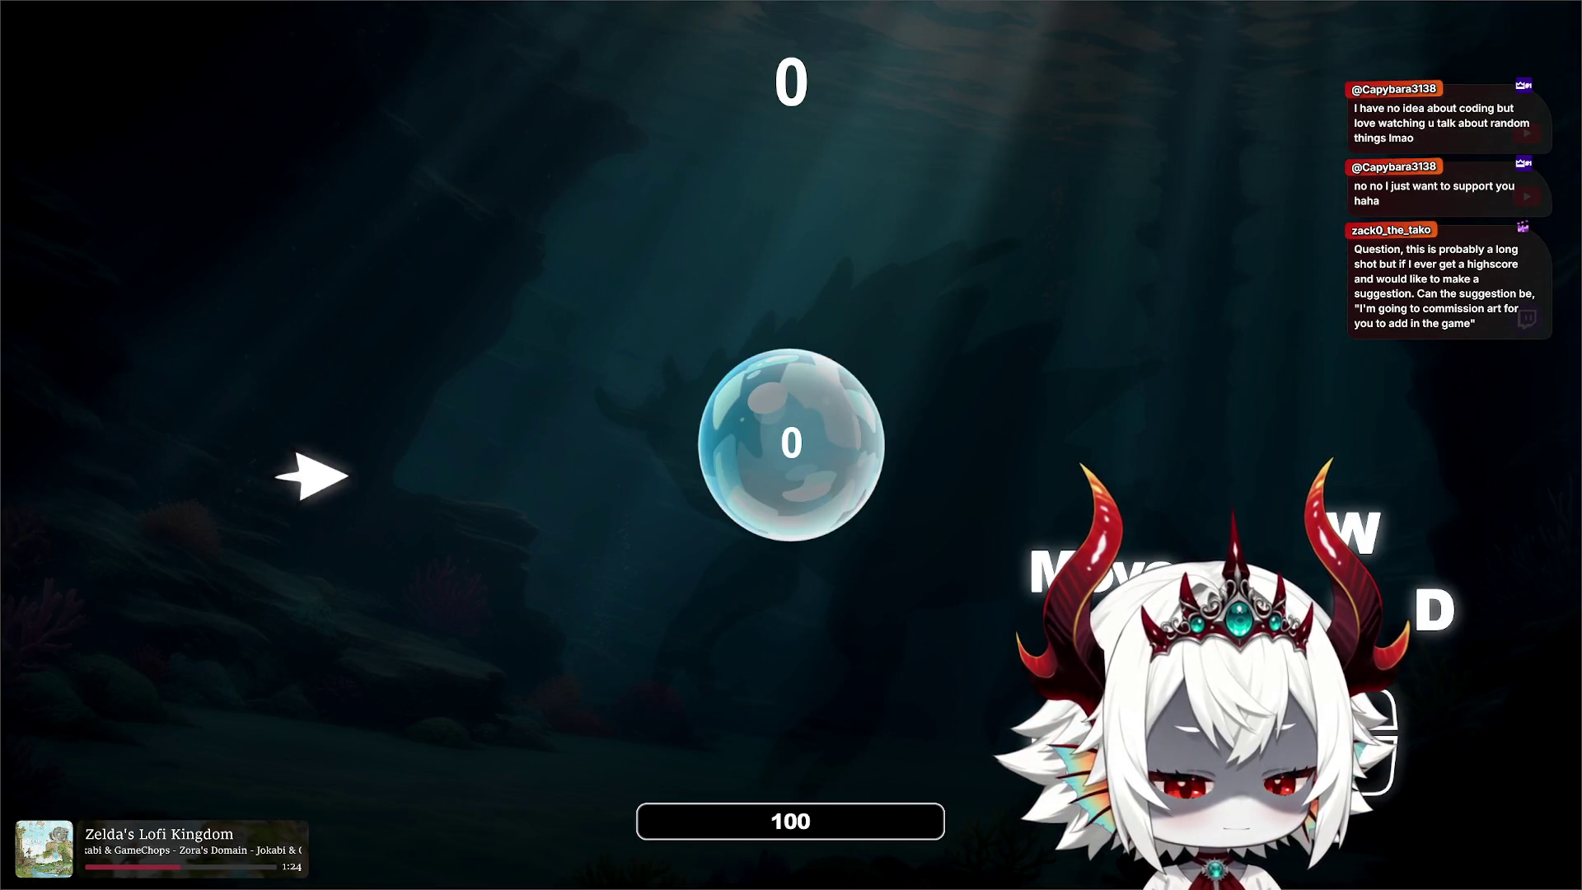
# Step: Steer the ship to pop bubbles, then pause with Esc and quit the game
pyautogui.press('d')
pyautogui.press('a')
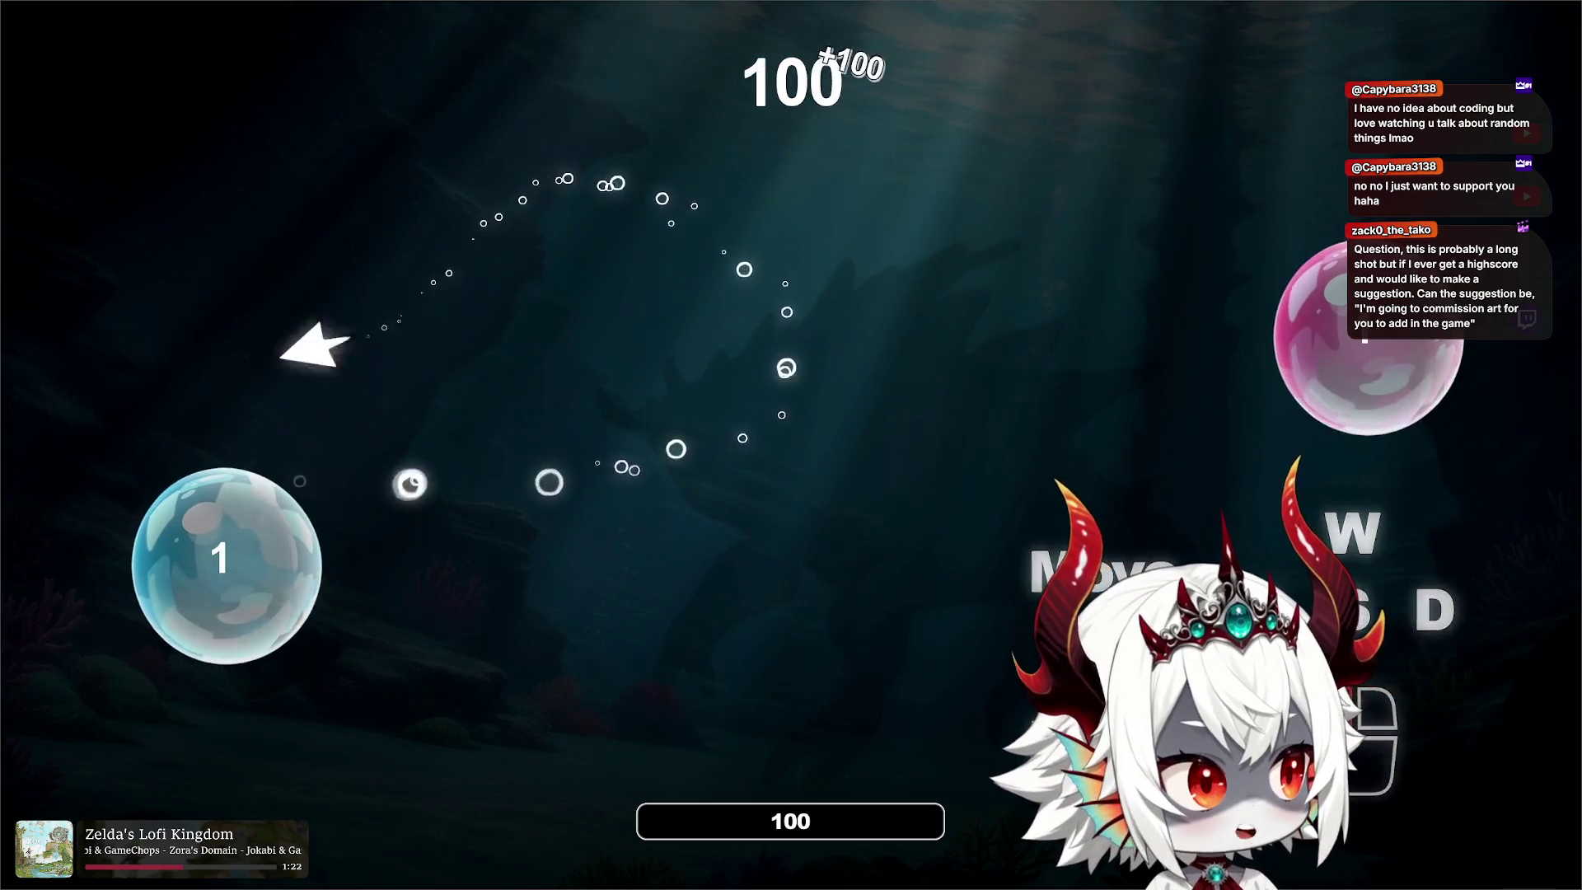
pyautogui.press('w')
pyautogui.press('d')
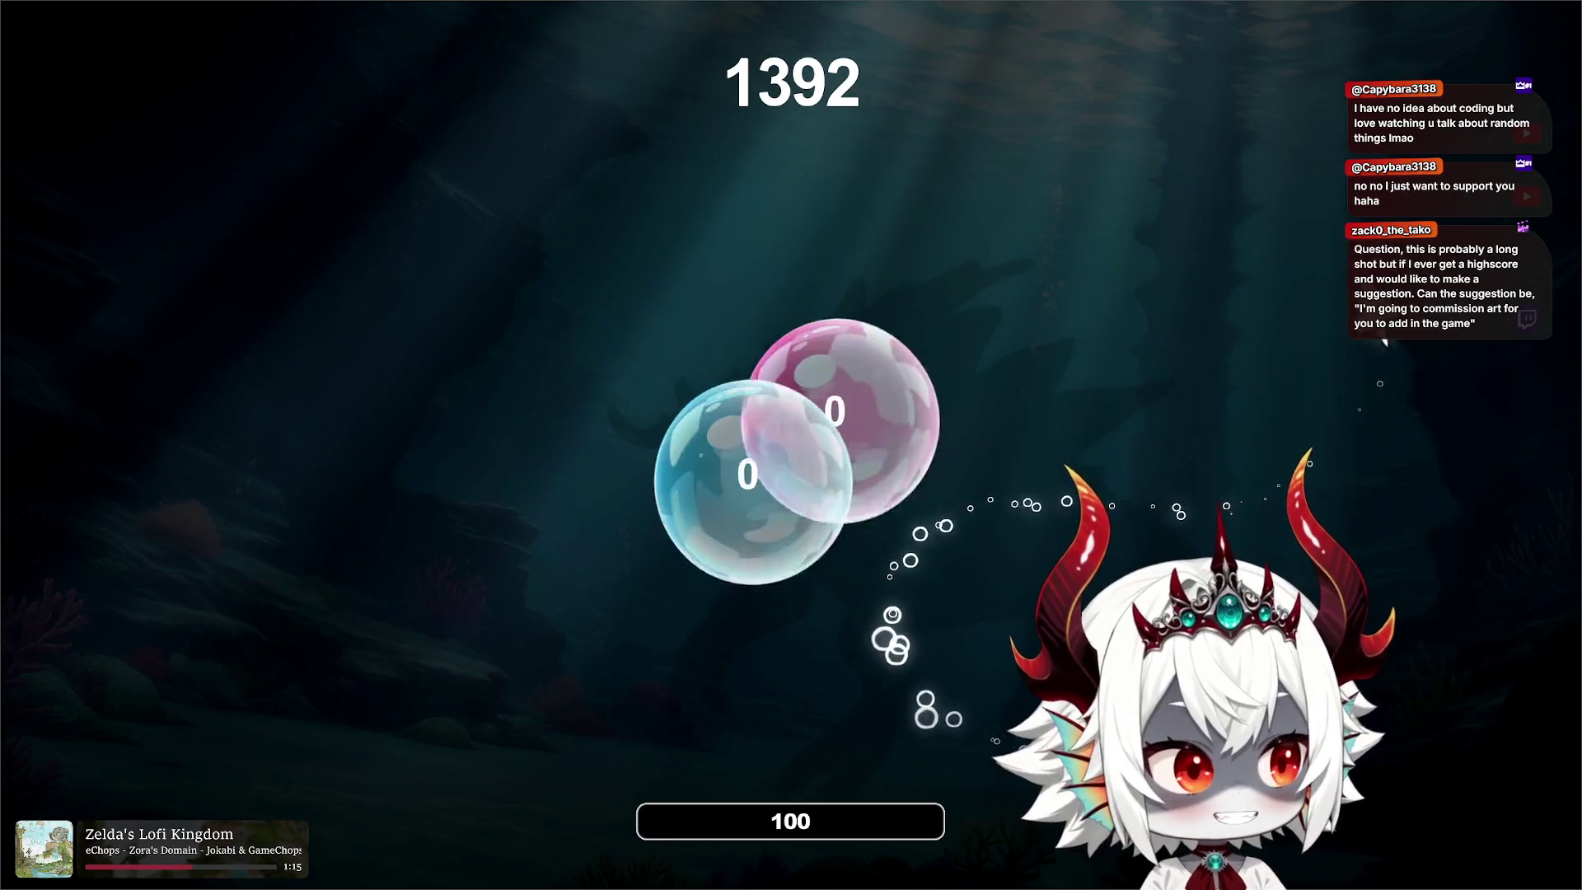
pyautogui.press('Escape')
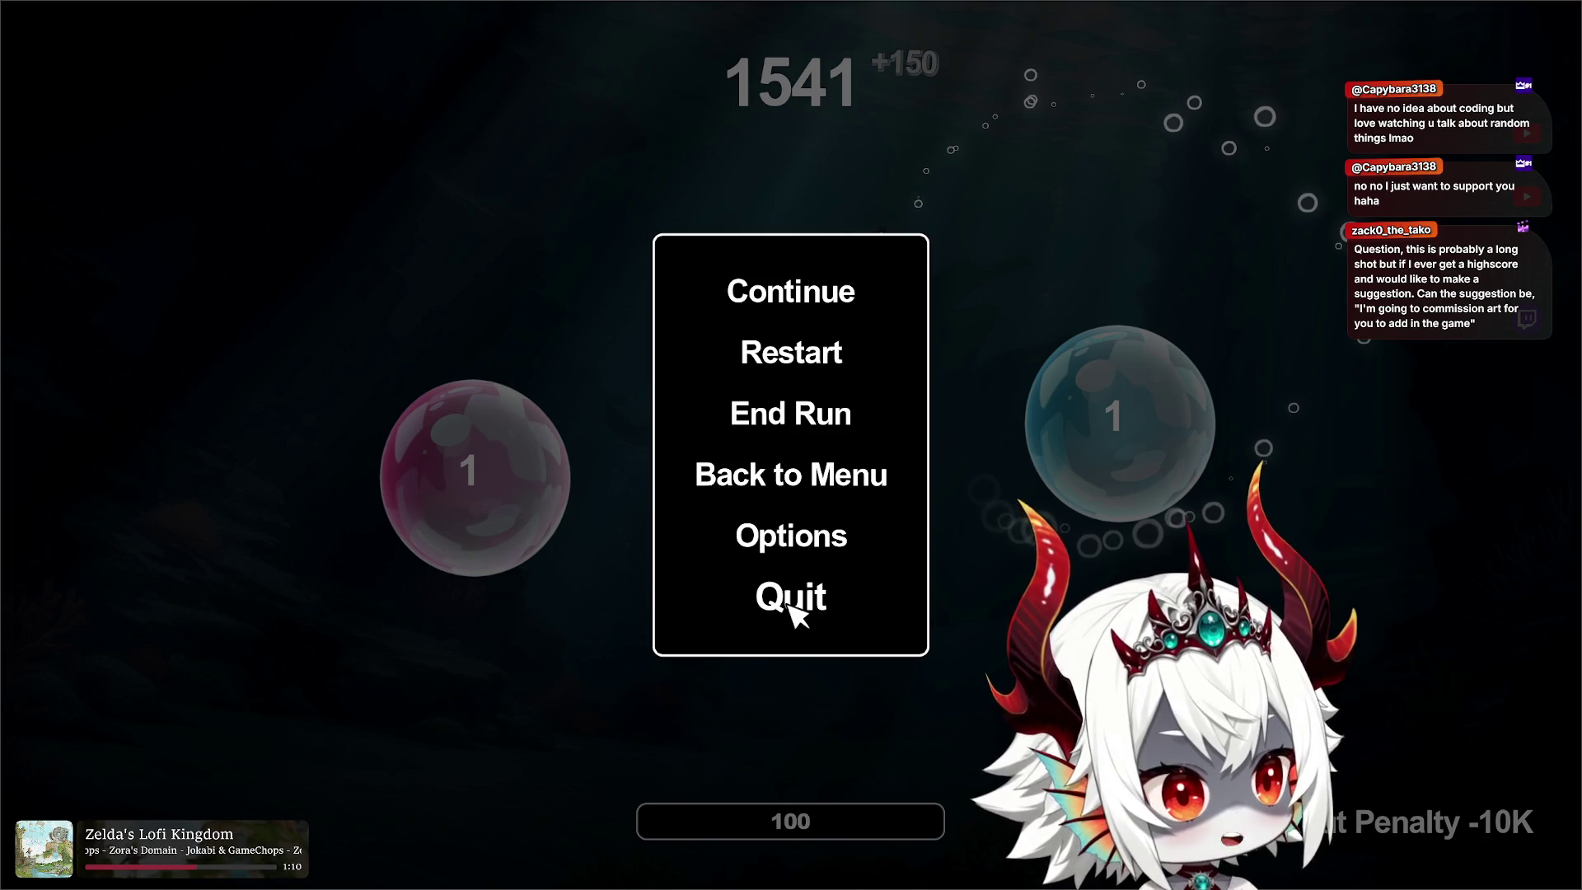
pyautogui.click(789, 604)
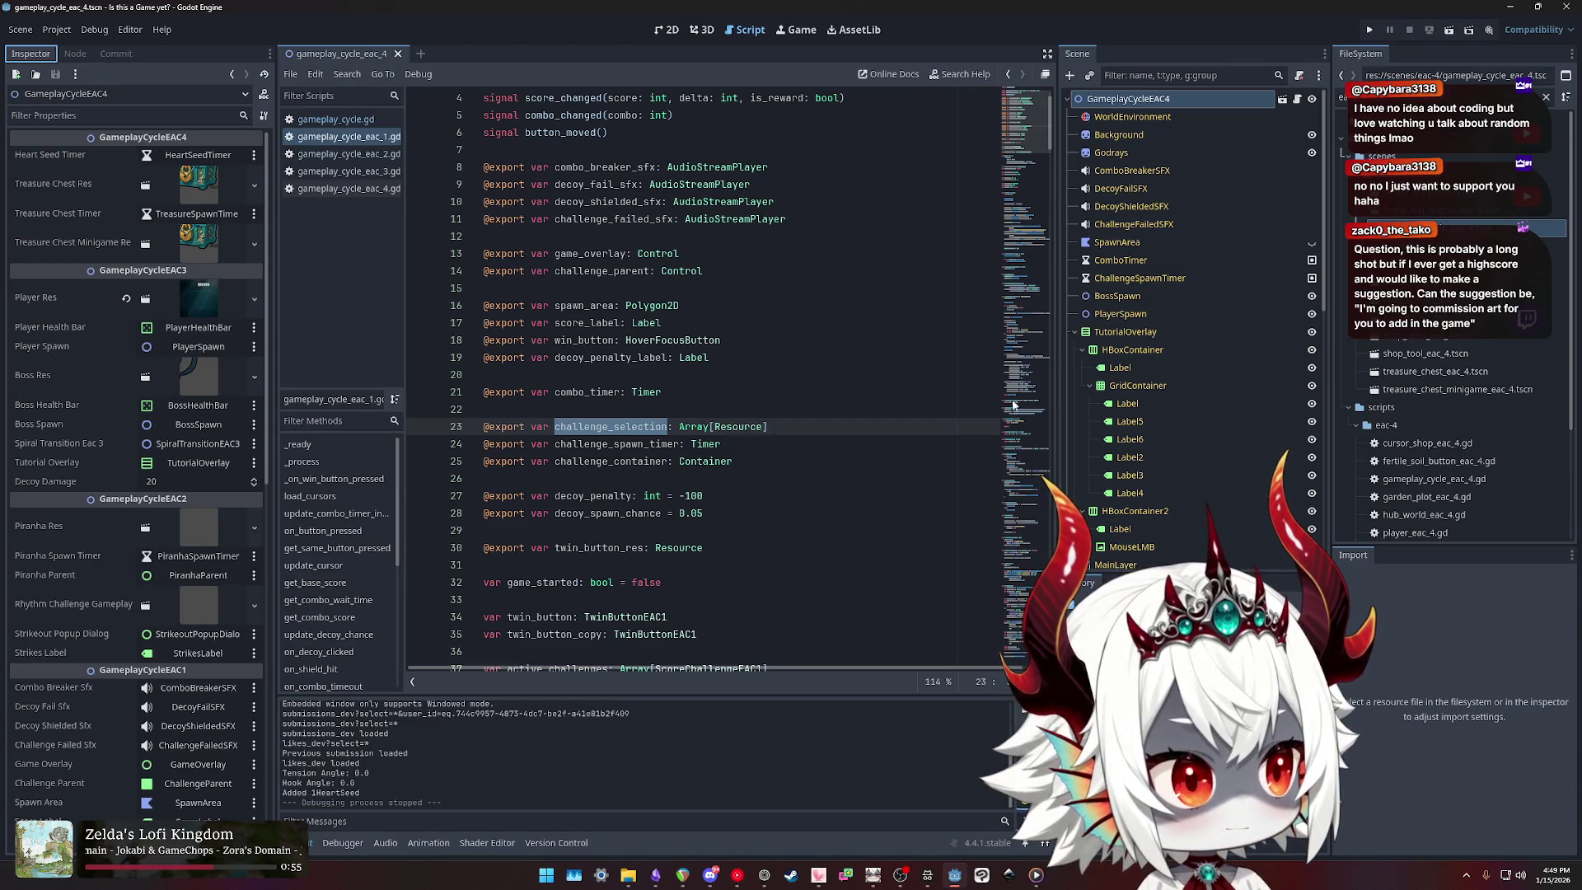
# Step: Run the project, answer No, dismiss Welcome, and begin the underwater game
pyautogui.click(1370, 31)
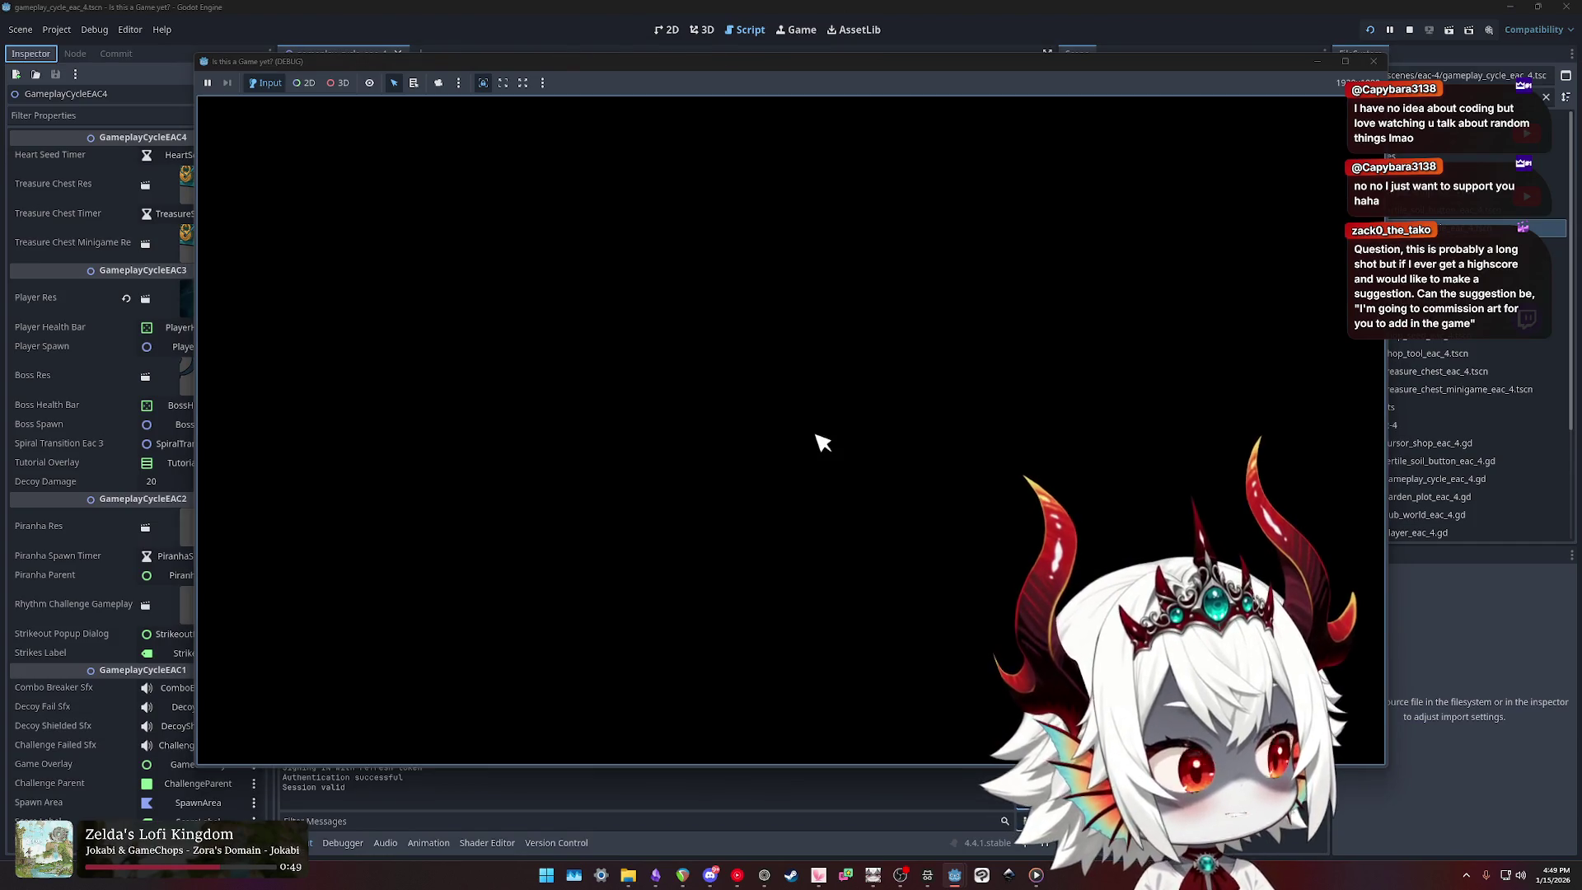
pyautogui.click(711, 516)
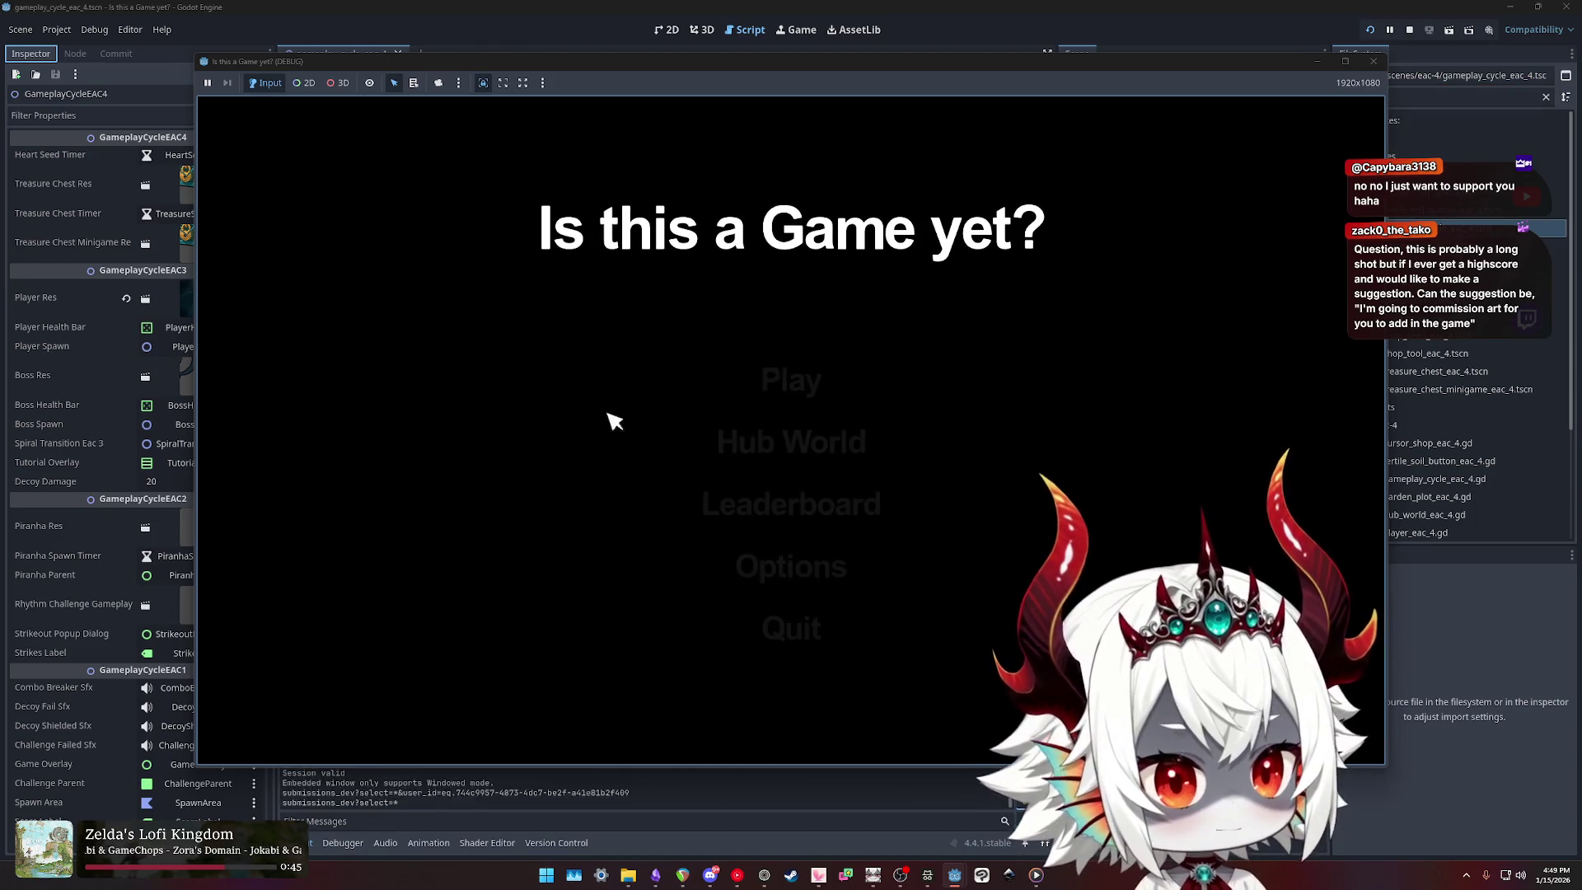
pyautogui.click(801, 400)
pyautogui.click(784, 607)
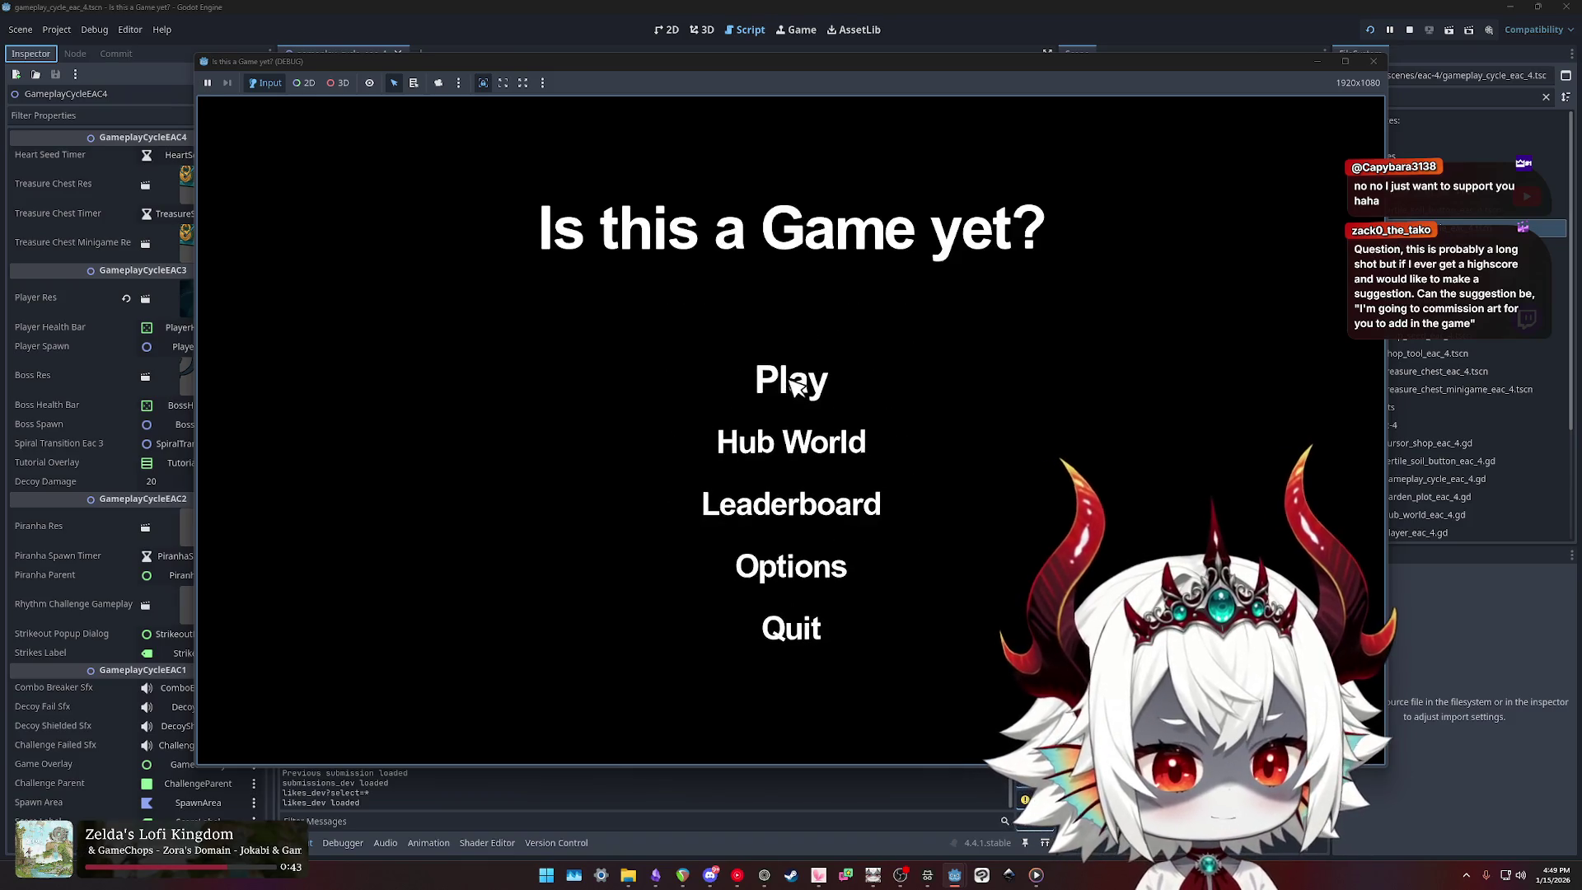
pyautogui.click(791, 381)
# Step: Pop one bubble, end the run from the pause menu, and acknowledge the Score: 99 popup
pyautogui.click(812, 417)
pyautogui.press('Escape')
pyautogui.click(803, 406)
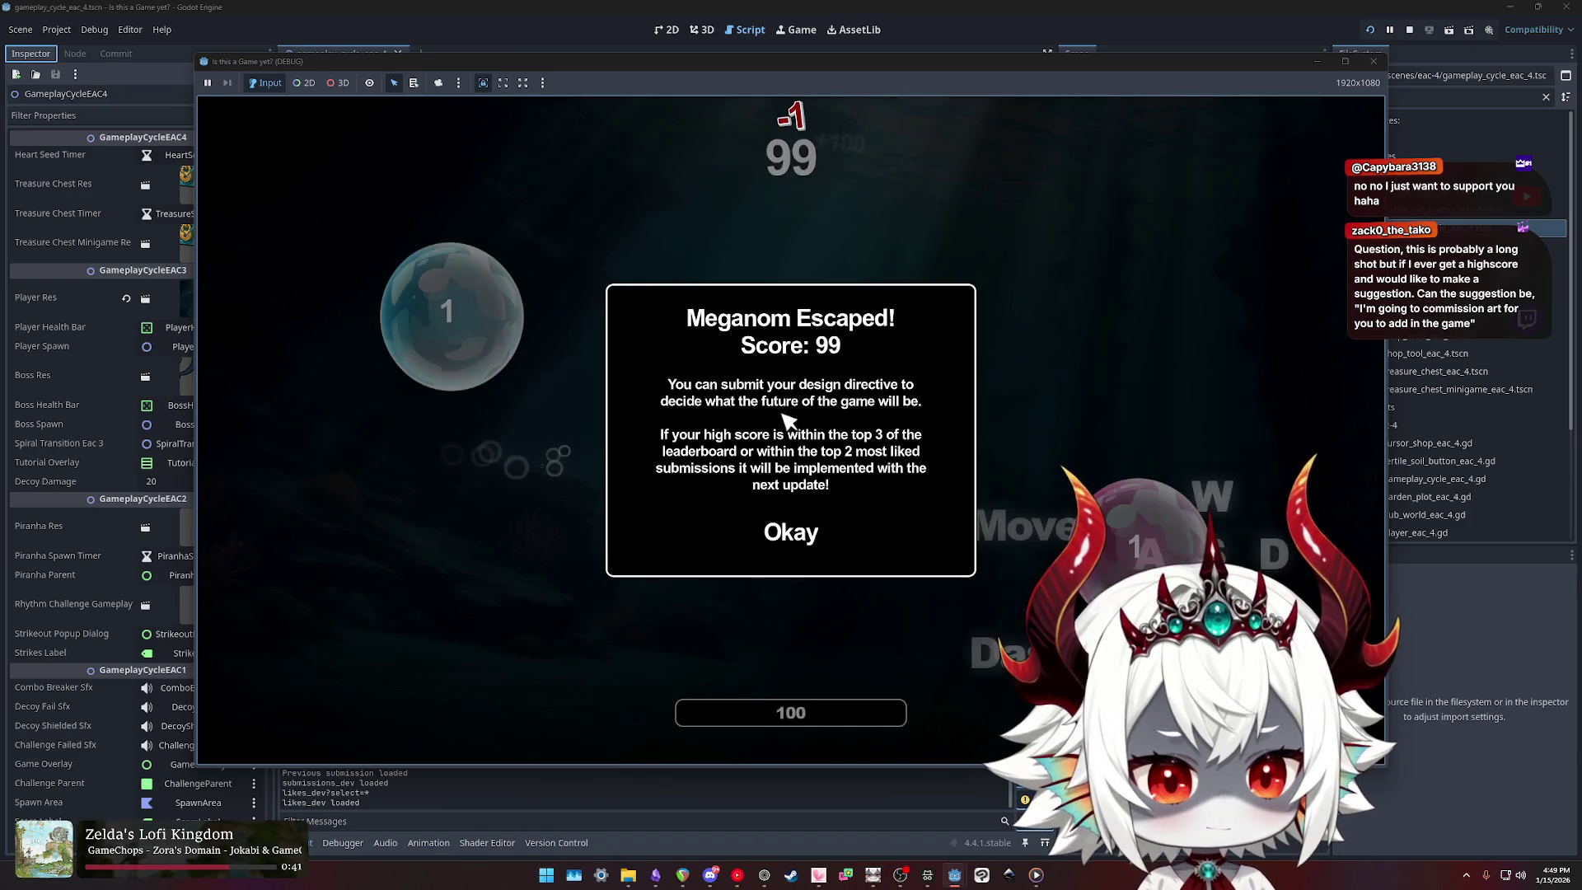
pyautogui.click(793, 531)
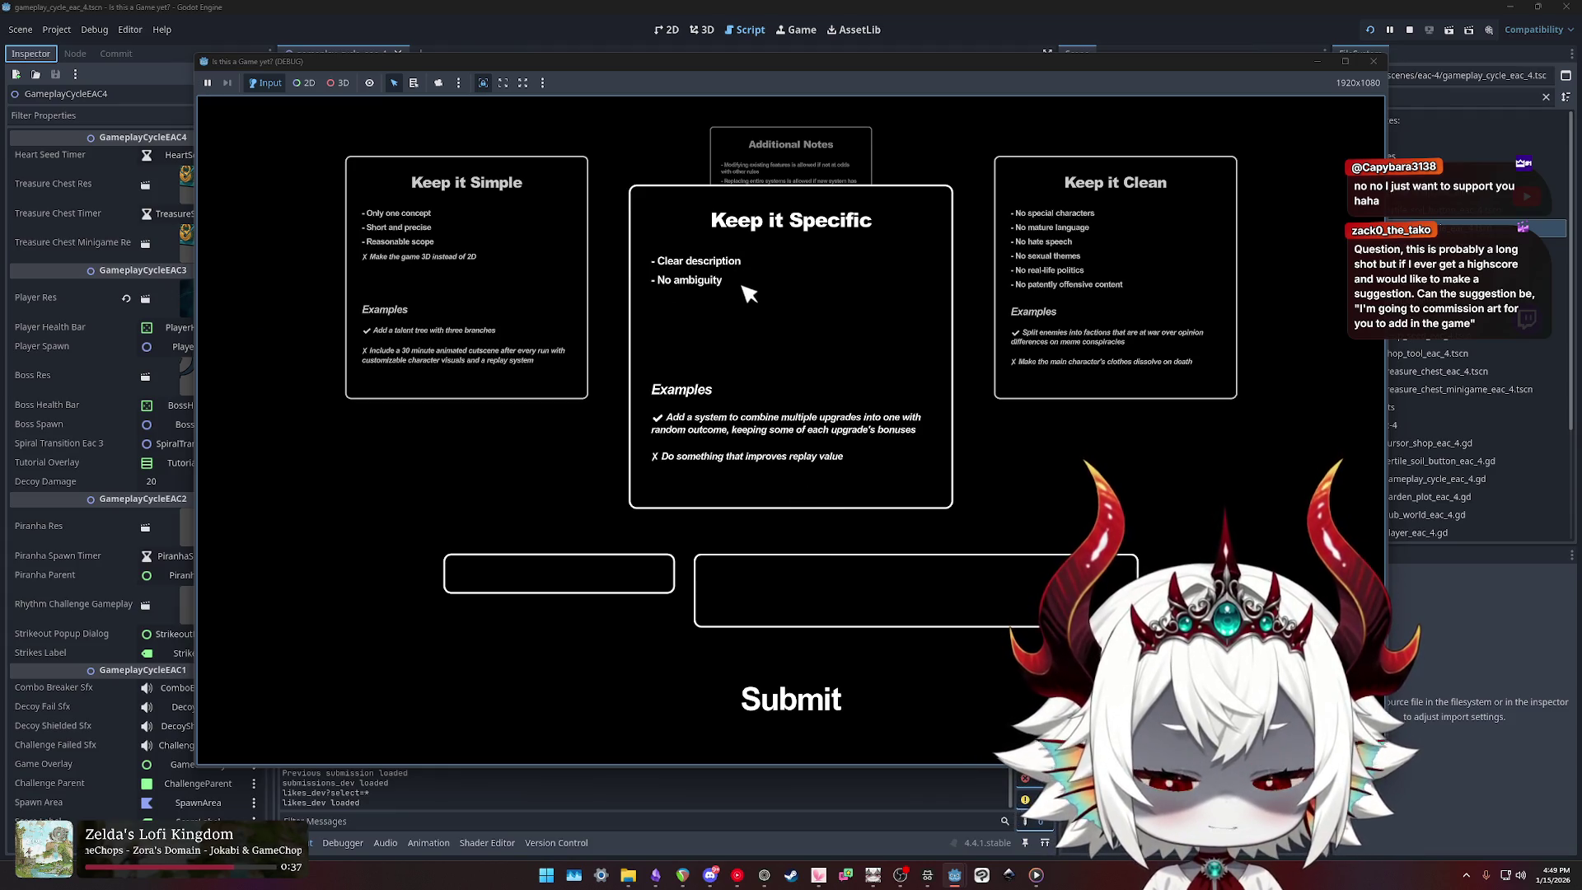
# Step: Rotate the Keep it Clean and Additional Notes cards to the front, then close the game window
pyautogui.click(754, 416)
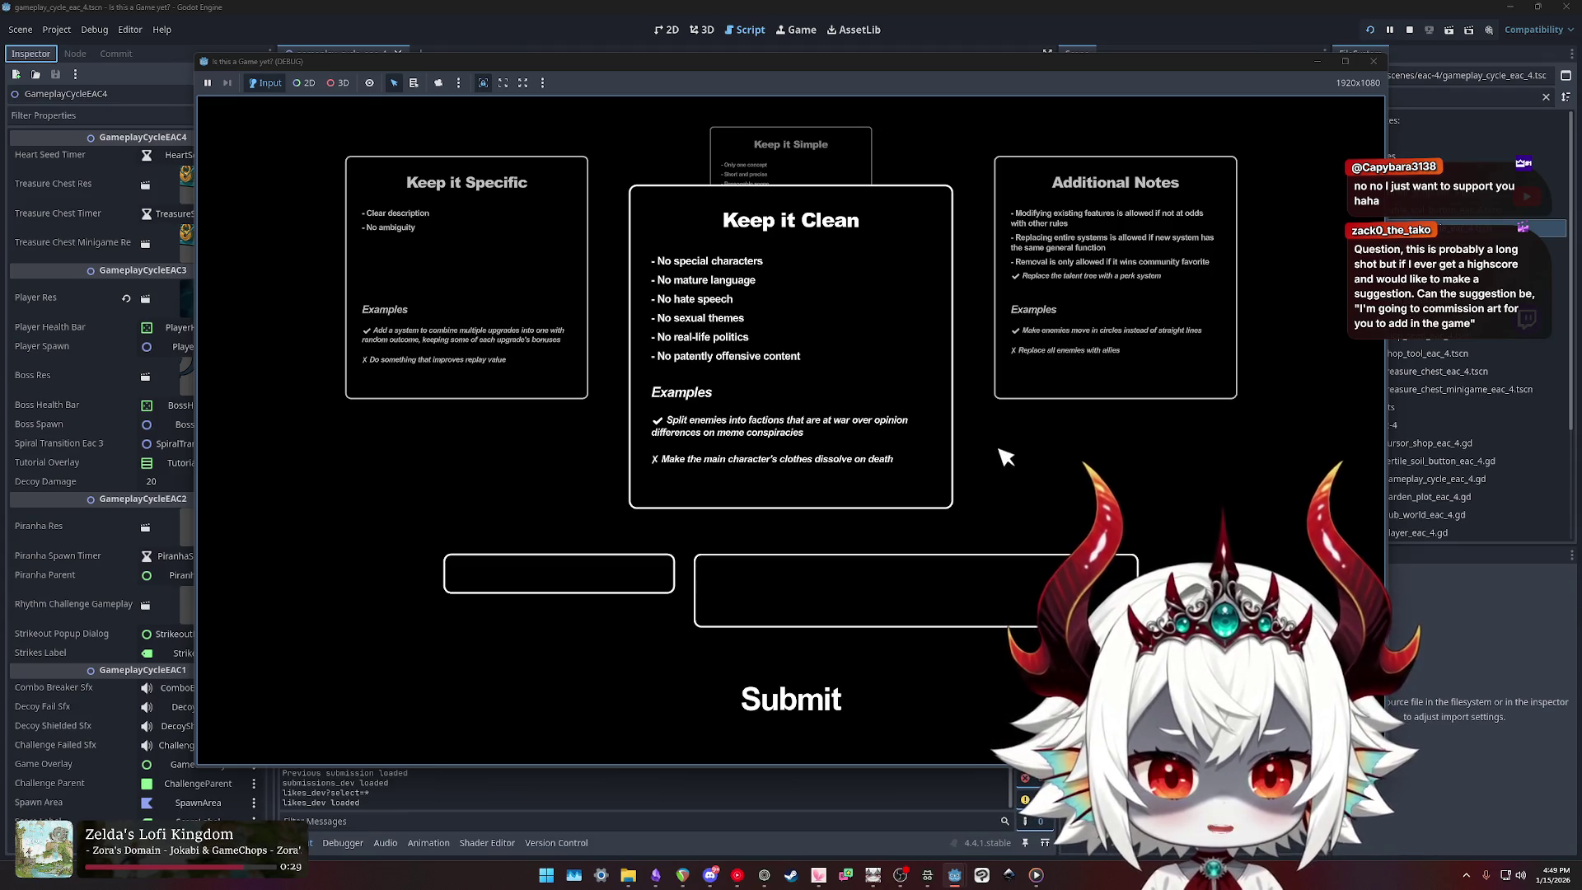
pyautogui.click(1109, 368)
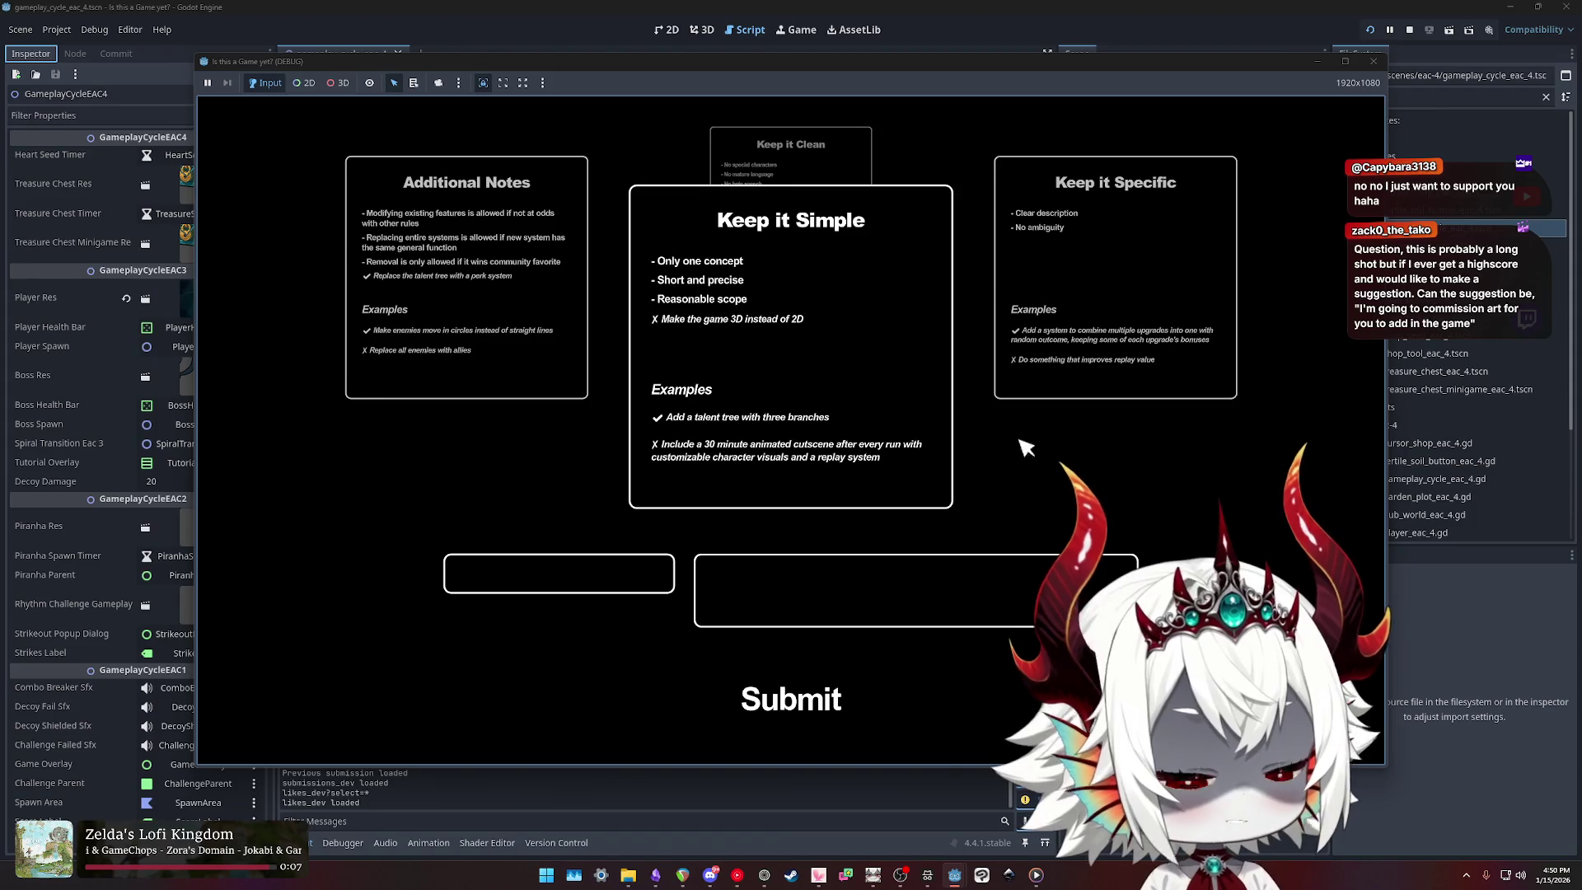
pyautogui.click(1368, 63)
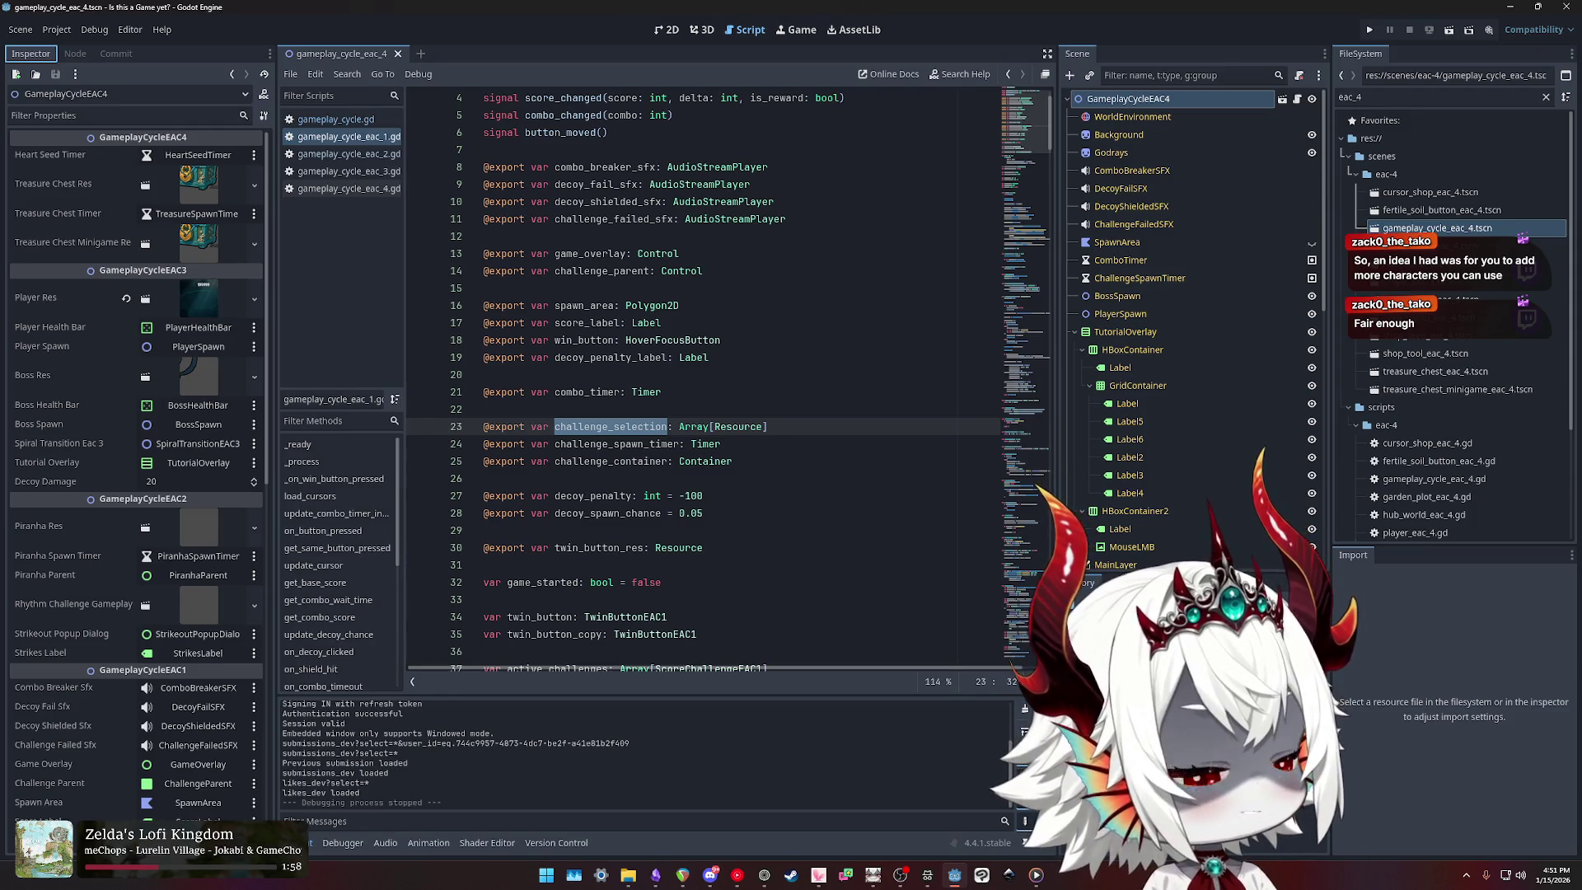
# Step: Restore and move the blank Steam EULA window, close it, then switch to the Godot 4.4 docs browser
pyautogui.click(791, 875)
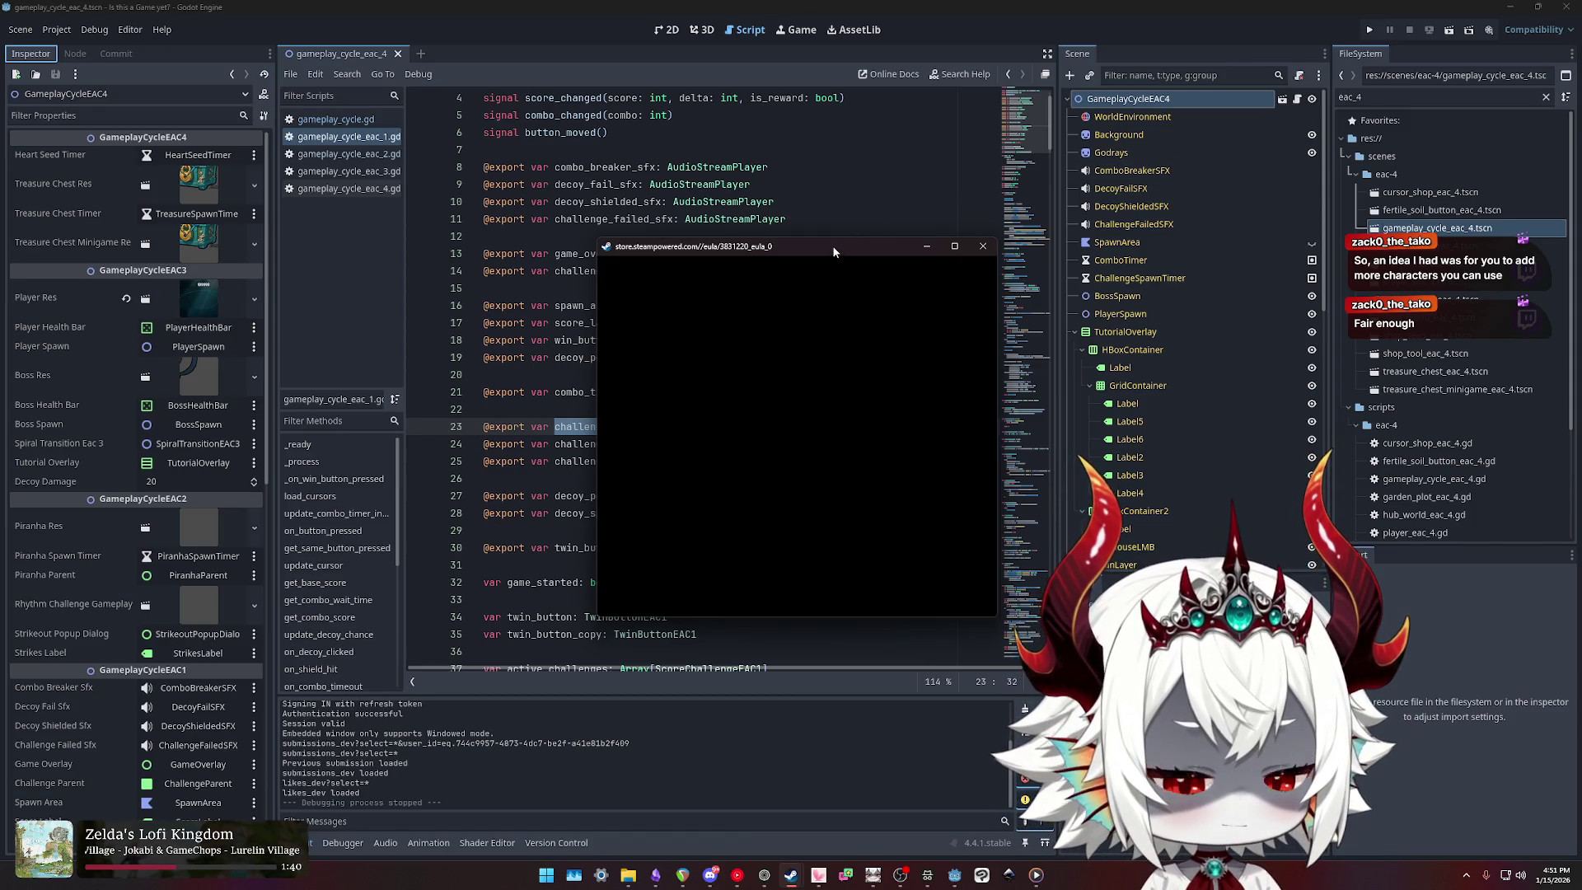
pyautogui.moveTo(850, 245); pyautogui.dragTo(863, 222)
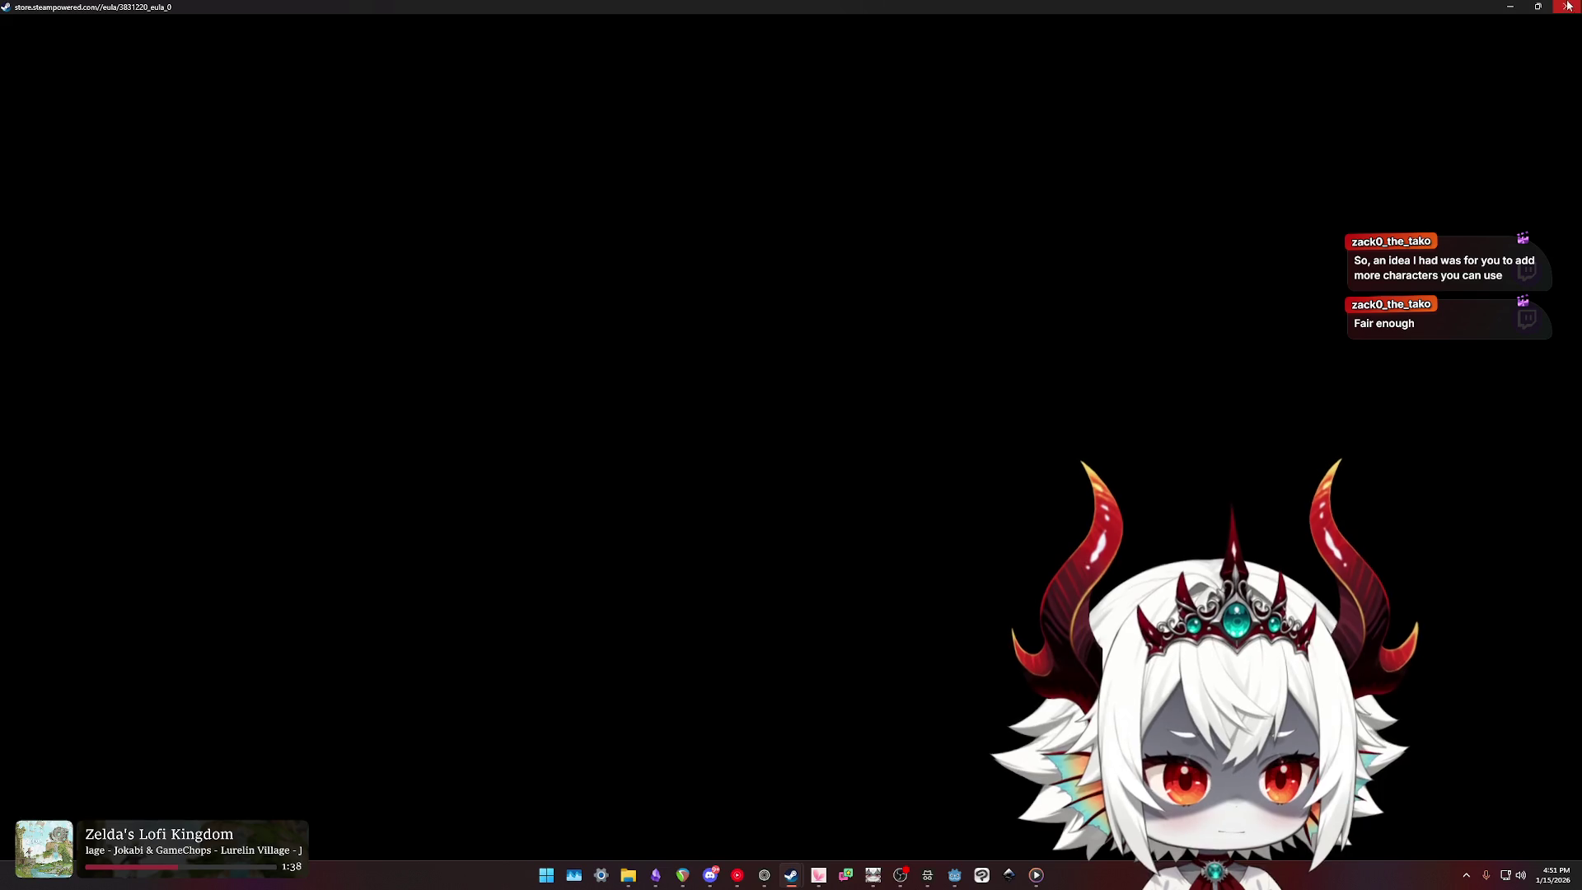
pyautogui.click(1537, 6)
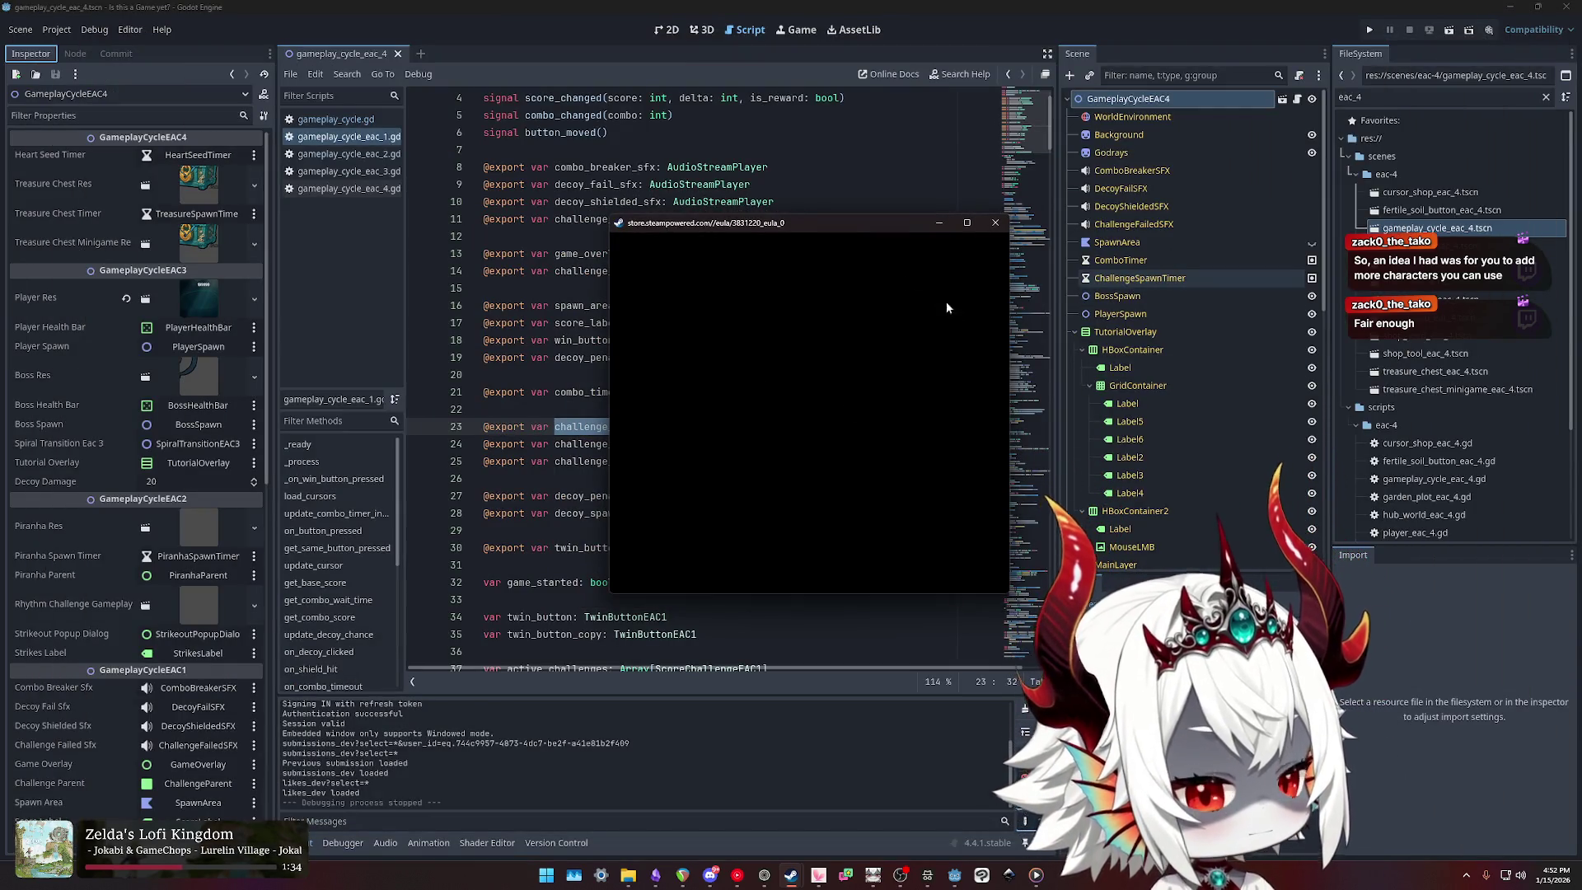
pyautogui.moveTo(791, 223); pyautogui.dragTo(801, 243)
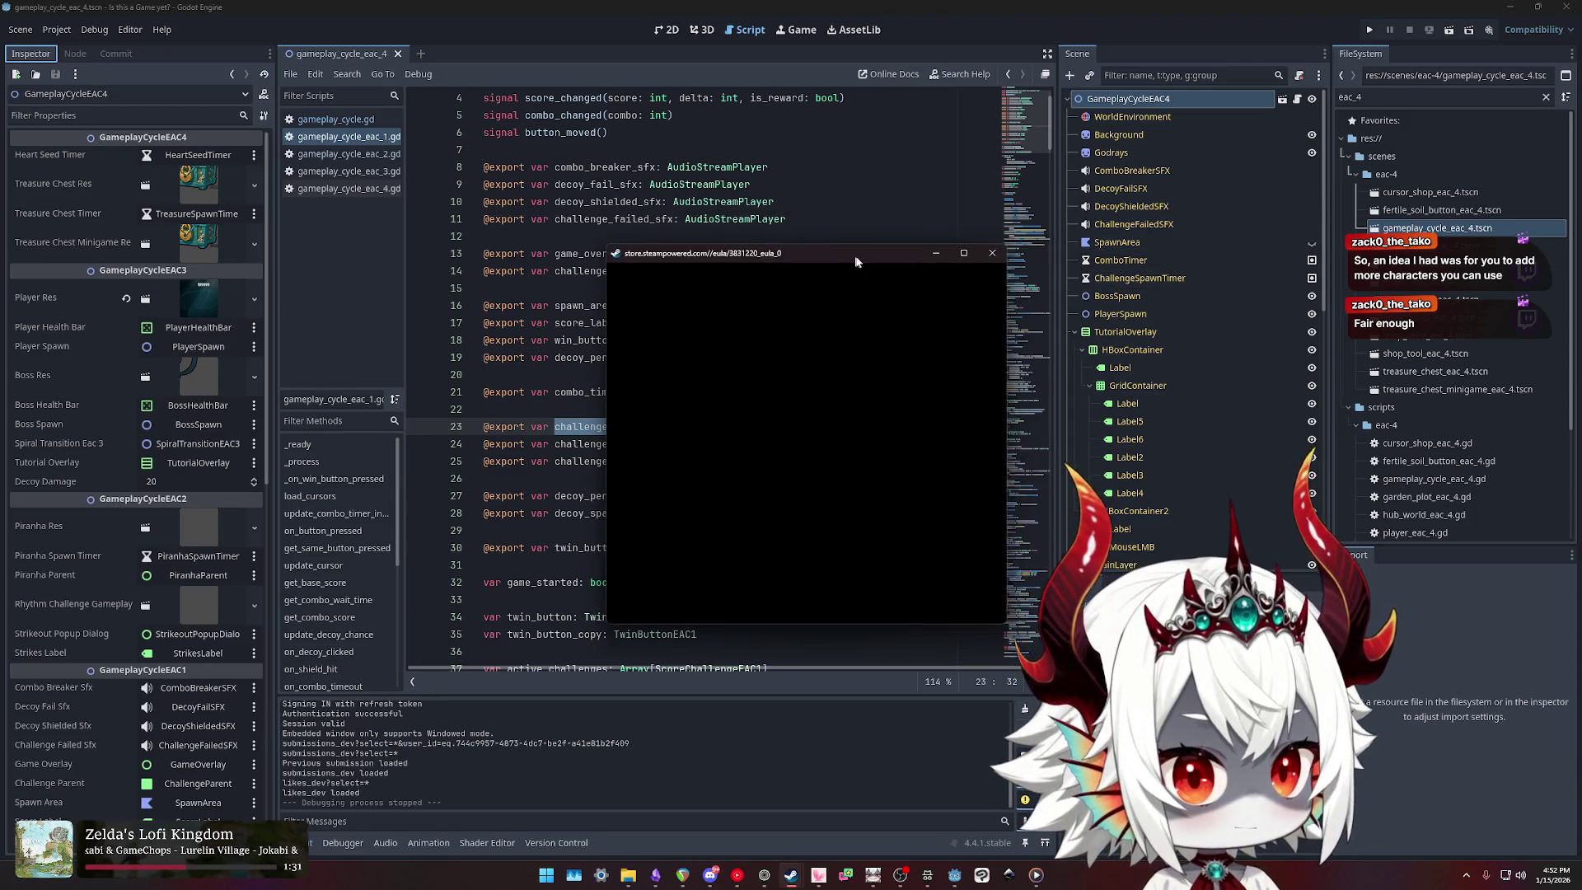
pyautogui.click(1003, 255)
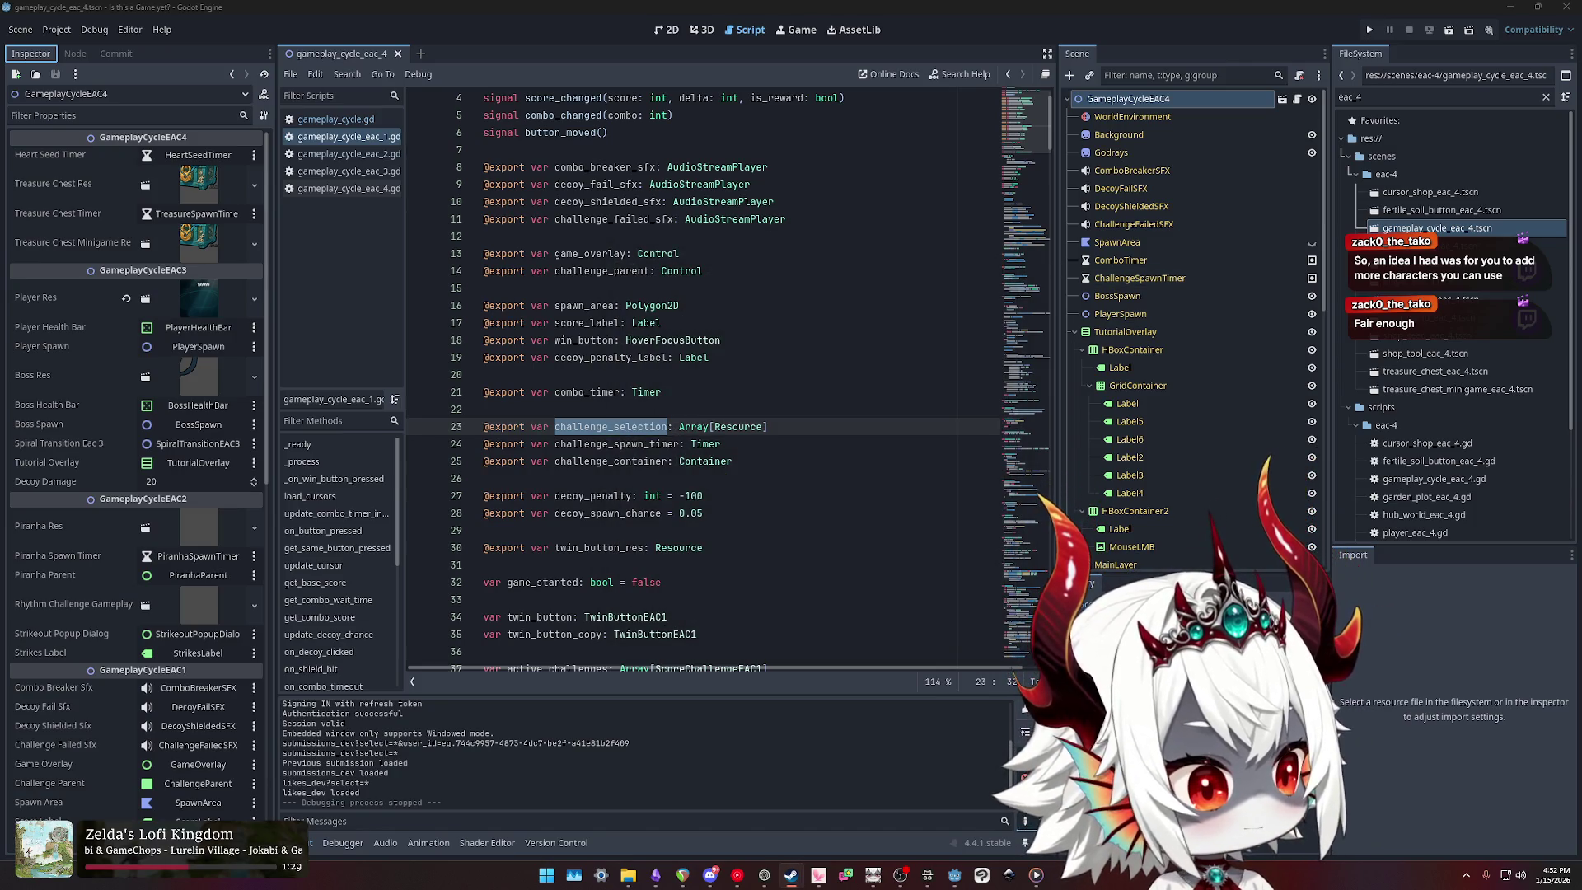
pyautogui.hotkey('alt', 'Tab')
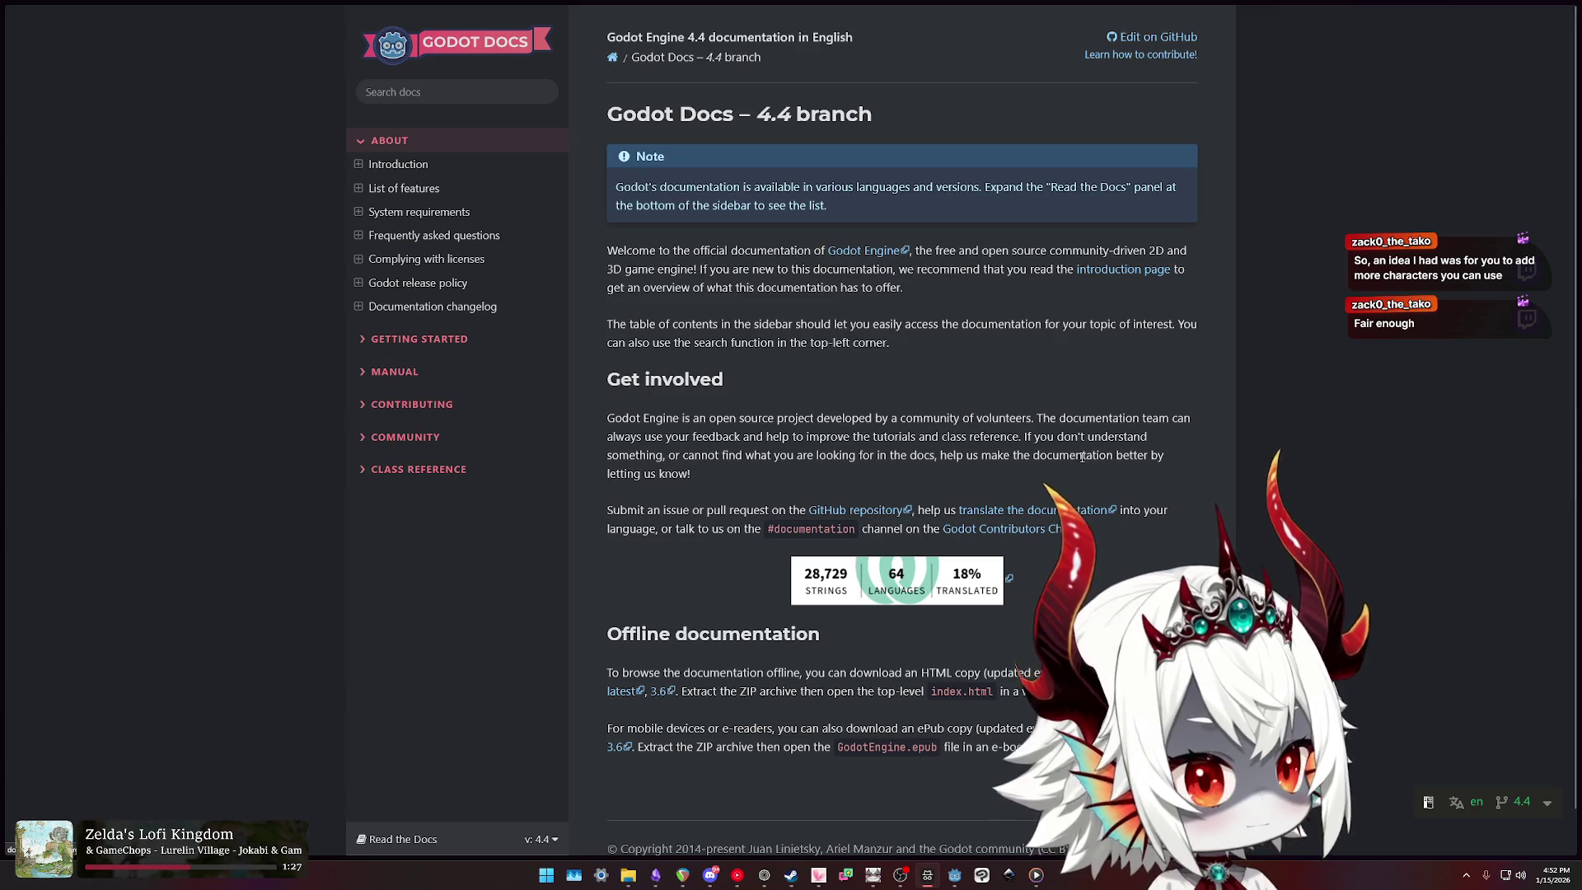
# Step: Search 'is this a game yet' and open the 'Is this a Game yet? EULA' link from its Steam page
pyautogui.write('is this a game yet')
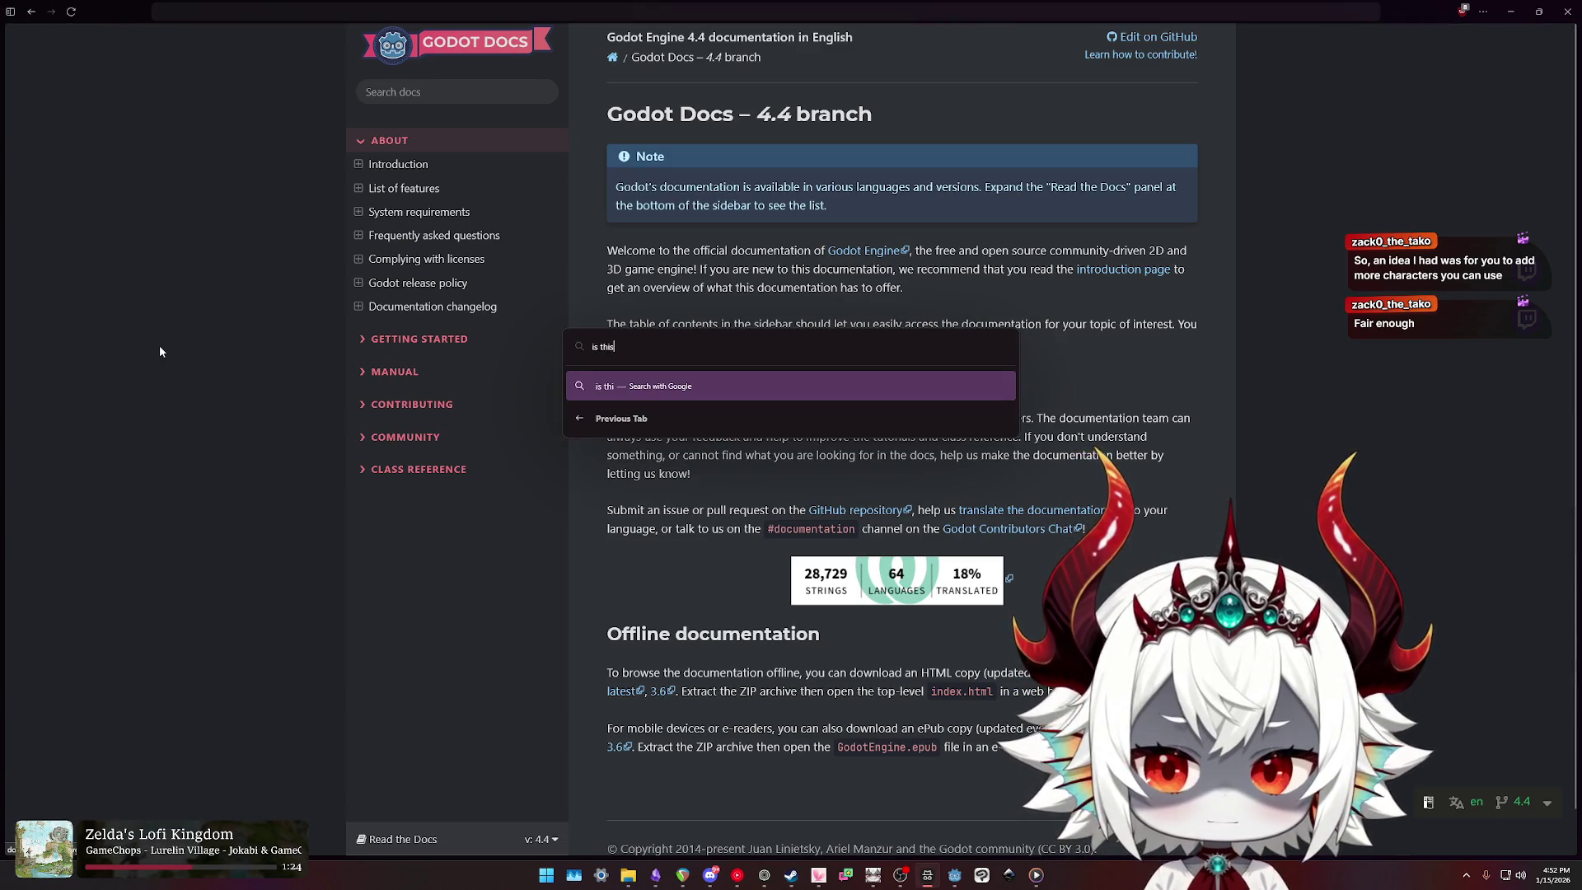
pyautogui.press('Return')
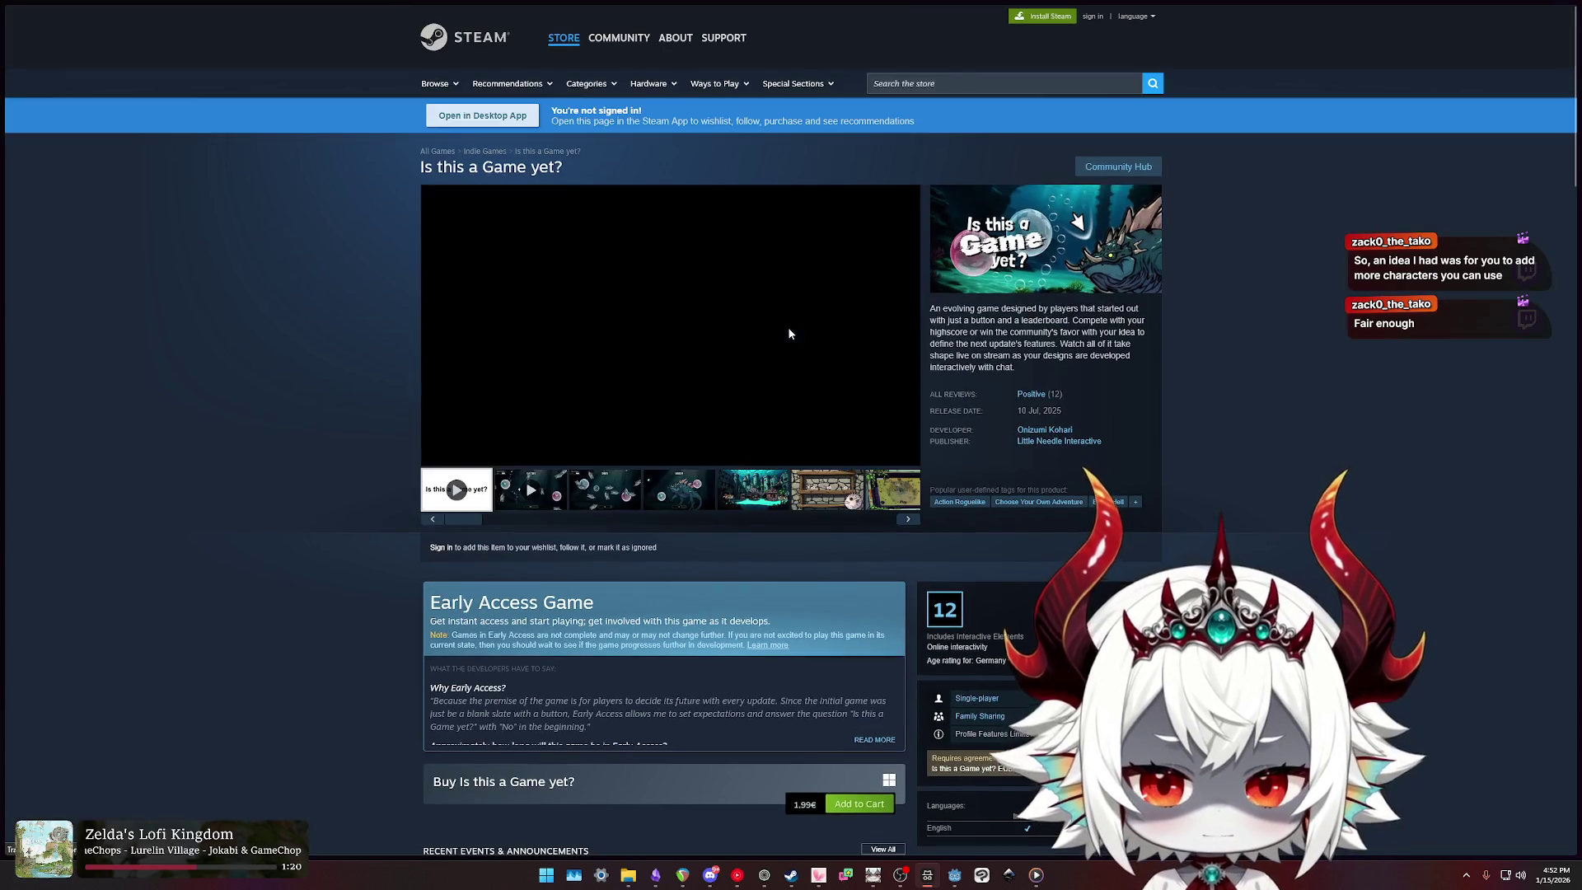
pyautogui.scroll(-4, 1085, 493)
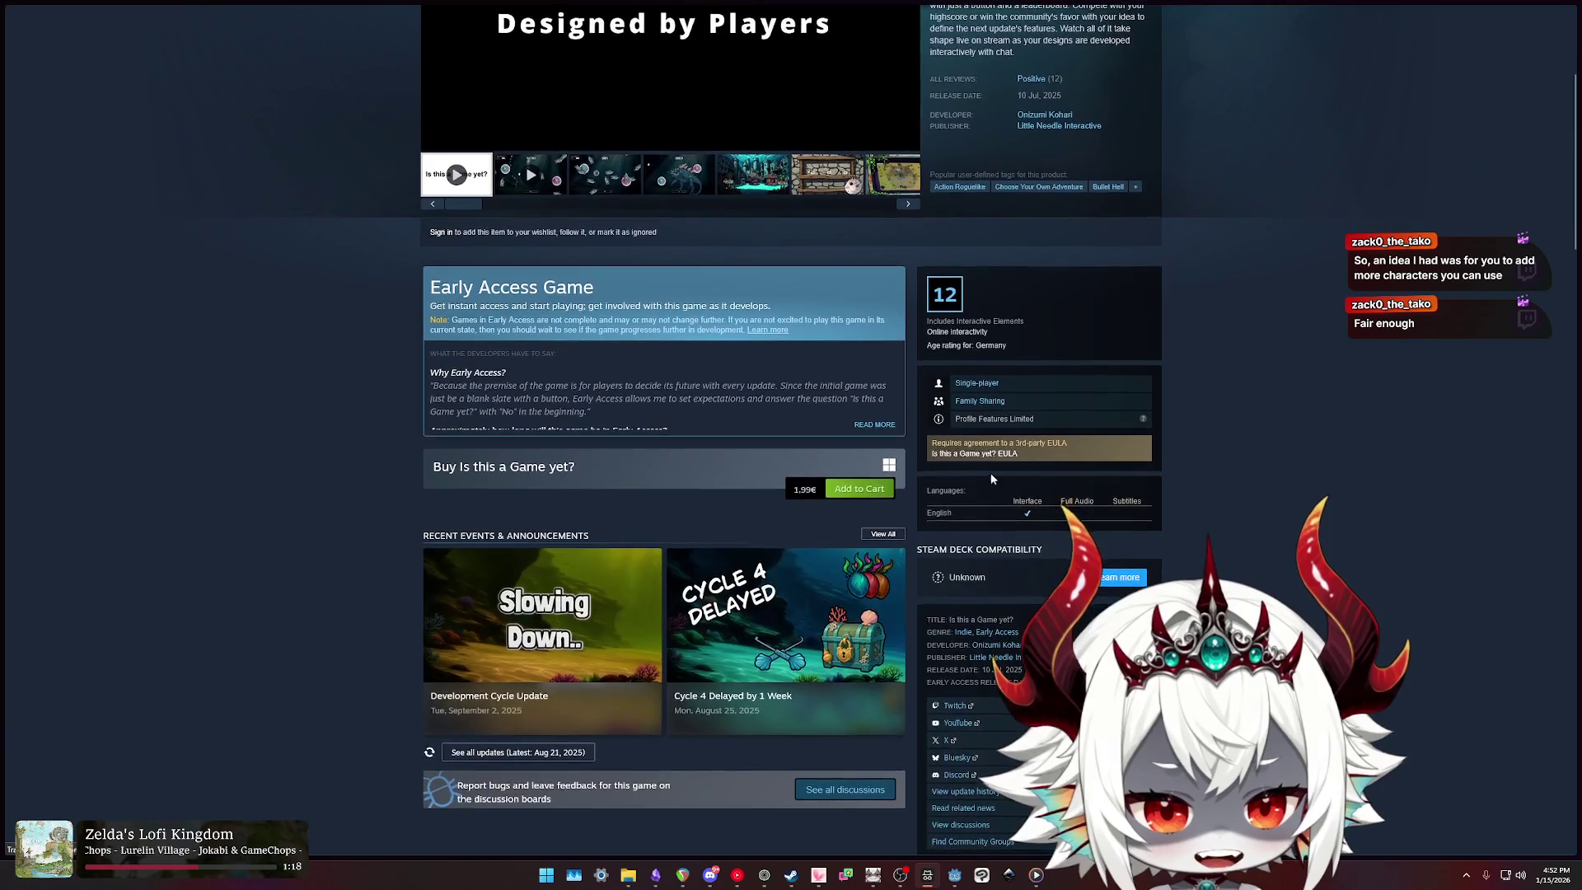
pyautogui.click(988, 453)
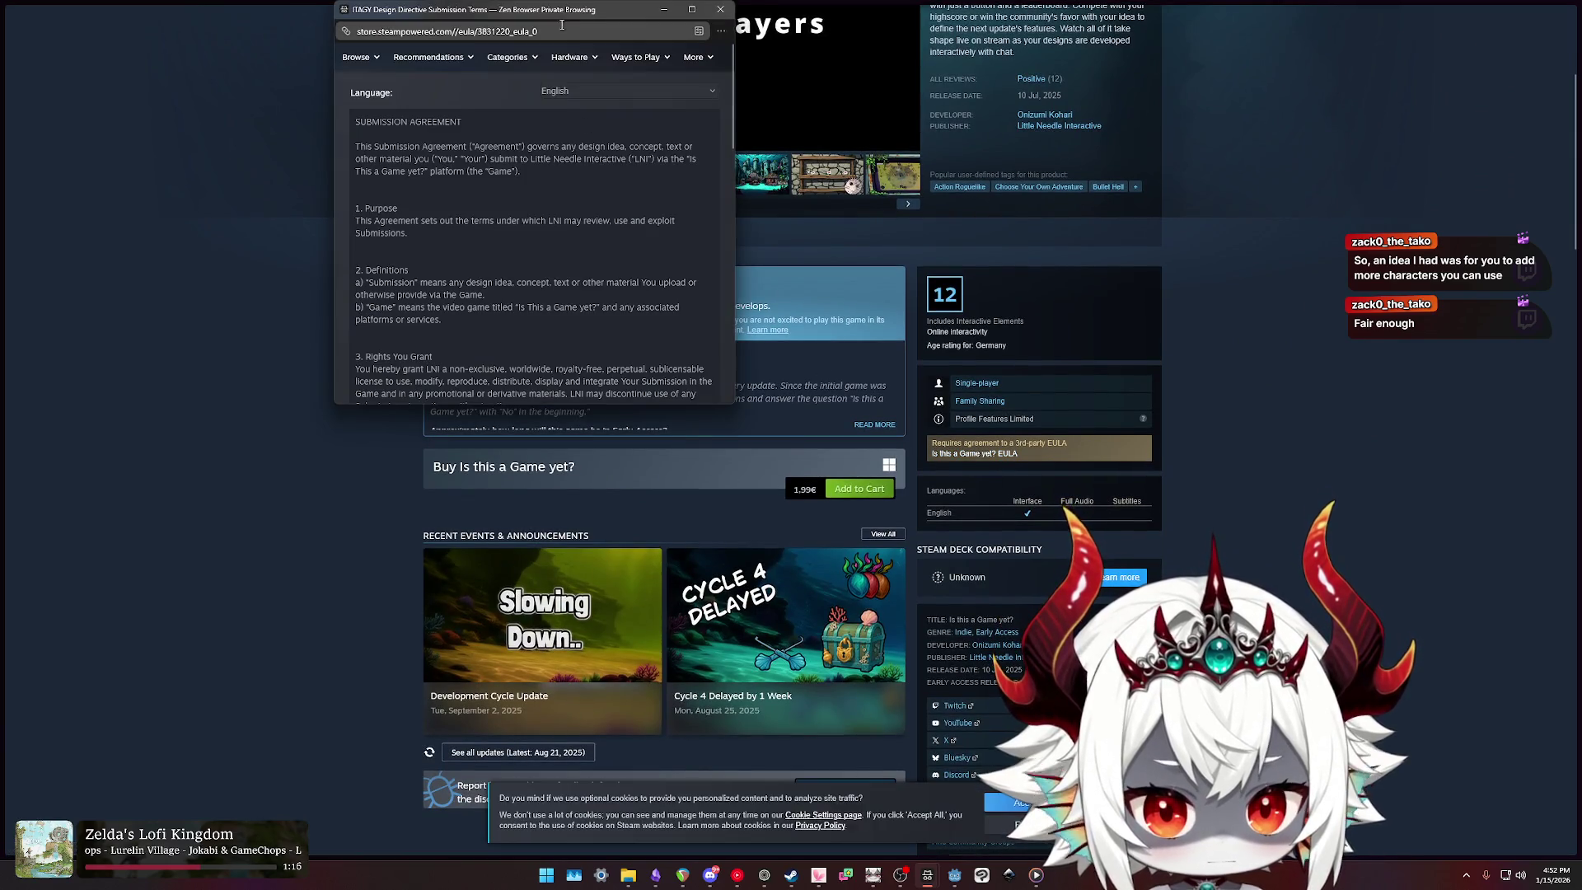
pyautogui.moveTo(596, 10); pyautogui.dragTo(596, 78)
# Step: Maximize the EULA and read its opening lines and section 3 'Rights You Grant' permitted uses
pyautogui.click(691, 79)
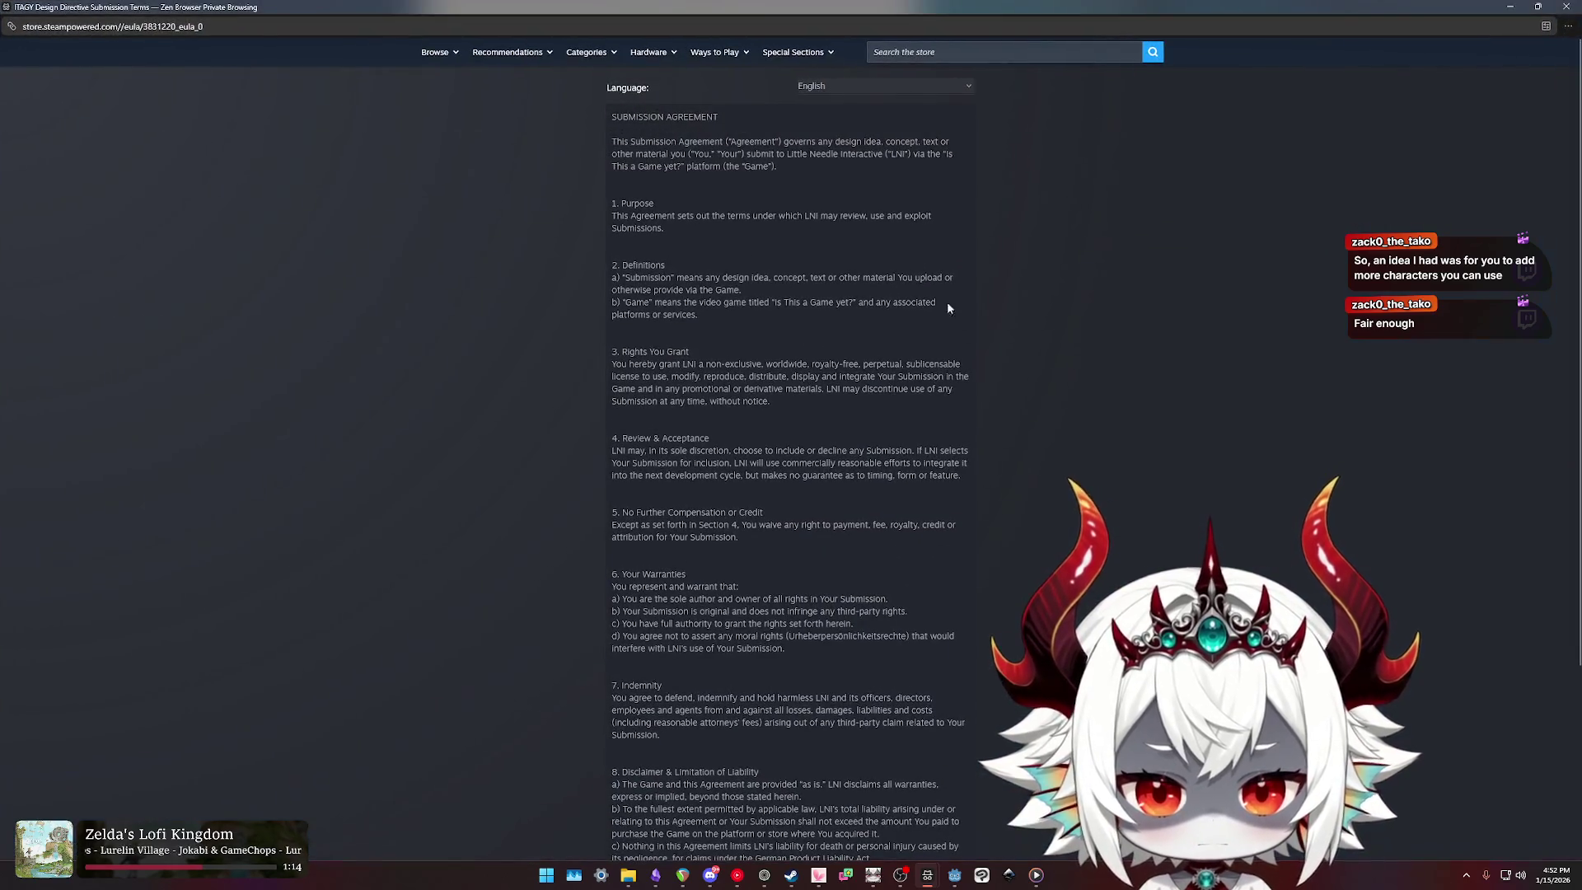
pyautogui.moveTo(614, 142)
pyautogui.mouseDown()
pyautogui.moveTo(876, 156)
pyautogui.moveTo(779, 166)
pyautogui.mouseUp()
pyautogui.click(691, 226)
pyautogui.scroll(-3, 690, 227)
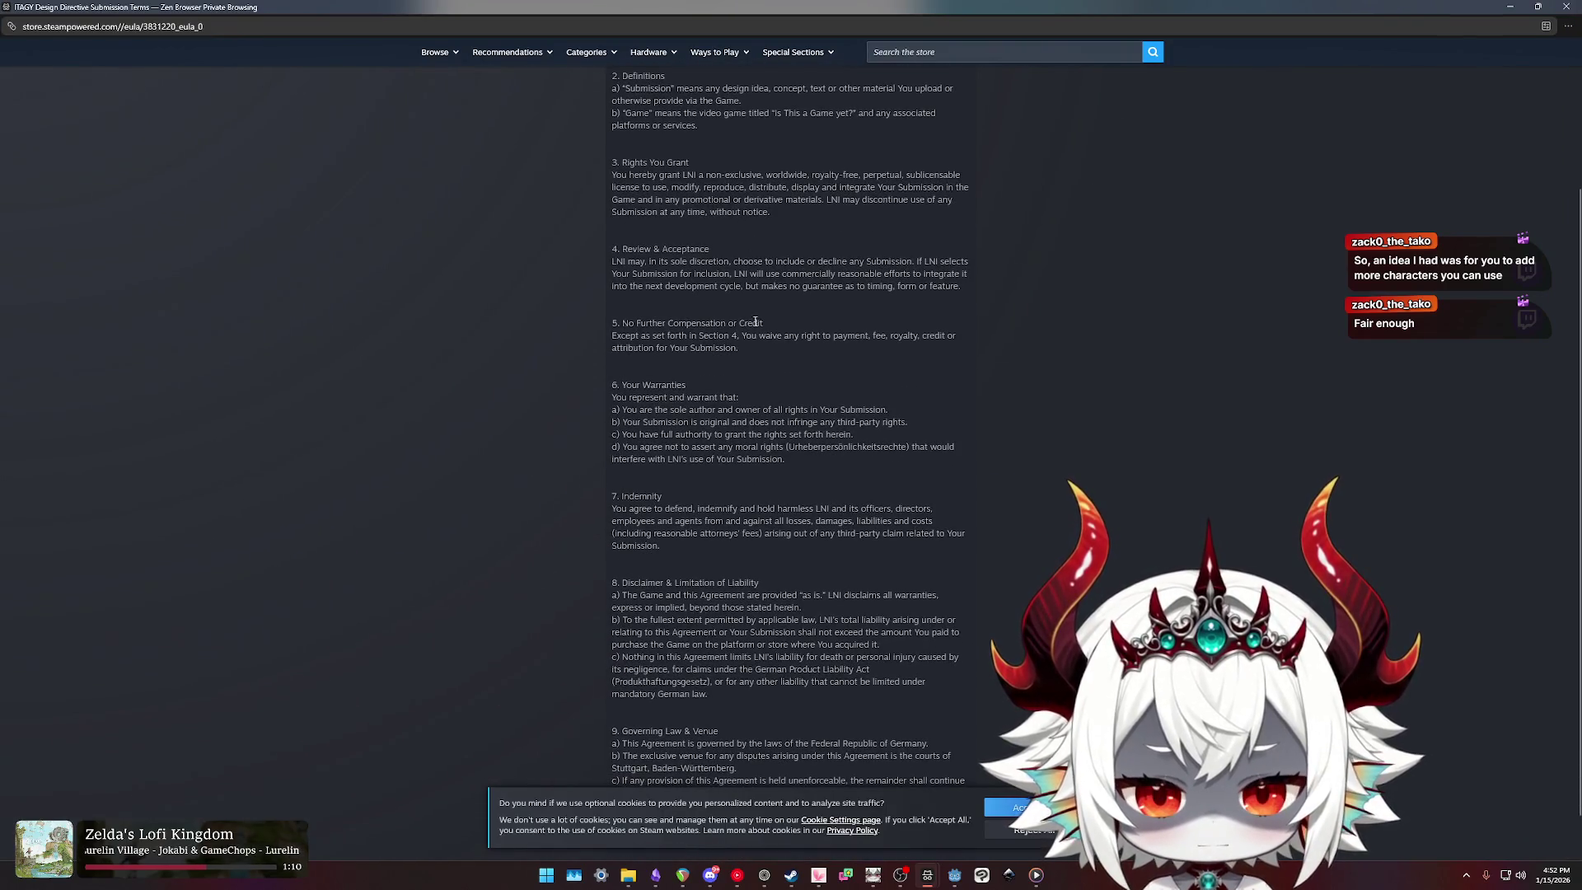
pyautogui.scroll(3, 779, 353)
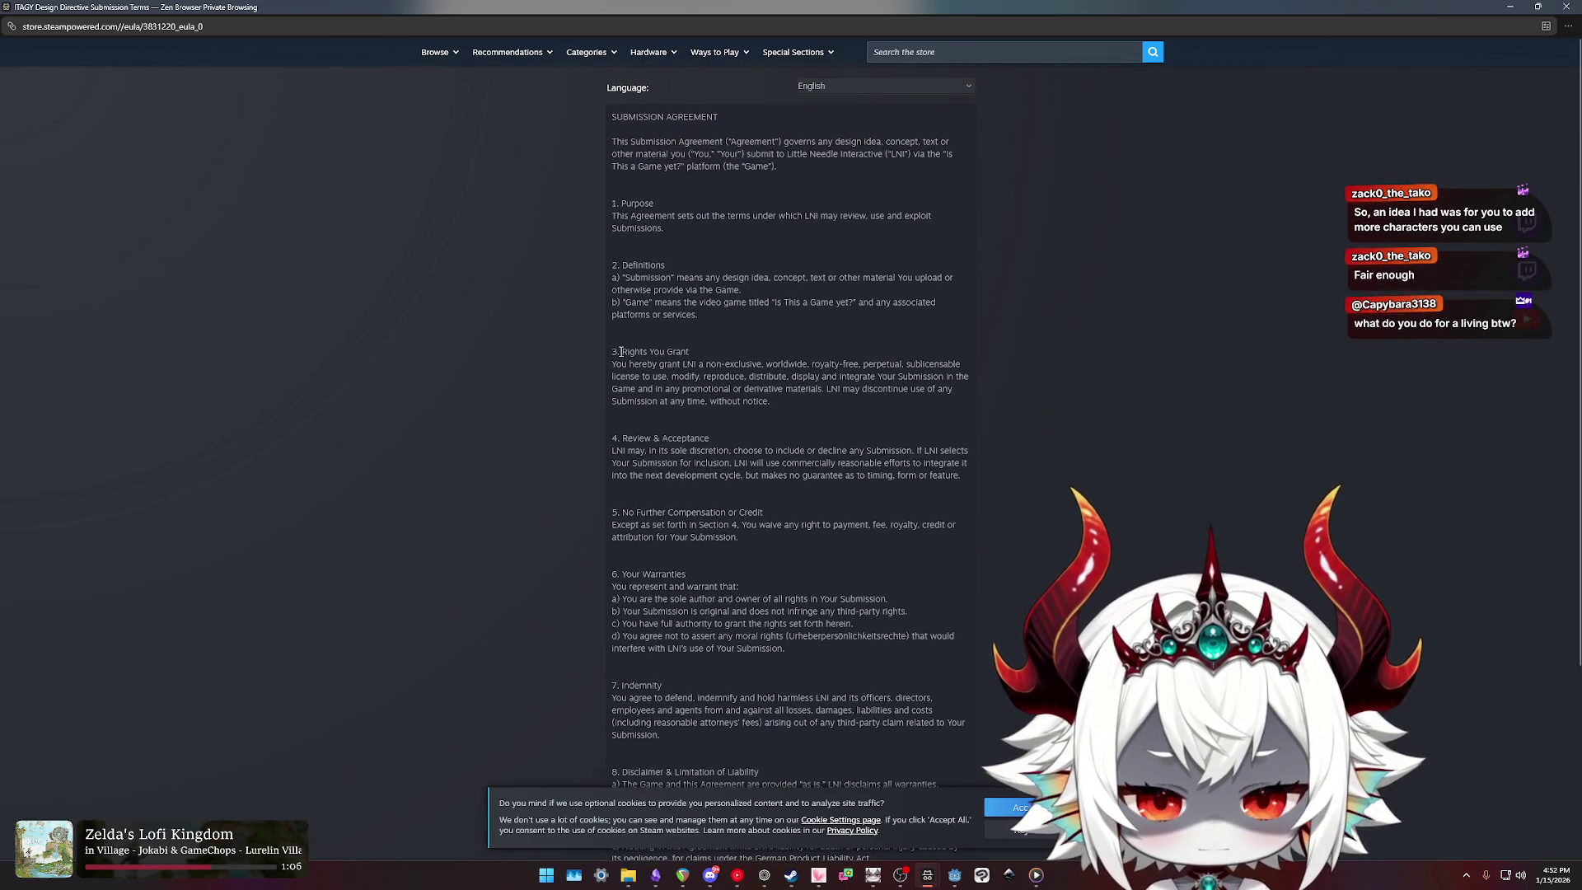
pyautogui.moveTo(649, 363)
pyautogui.mouseDown()
pyautogui.moveTo(618, 351)
pyautogui.moveTo(954, 364)
pyautogui.mouseUp()
pyautogui.click(632, 364)
pyautogui.click(730, 364)
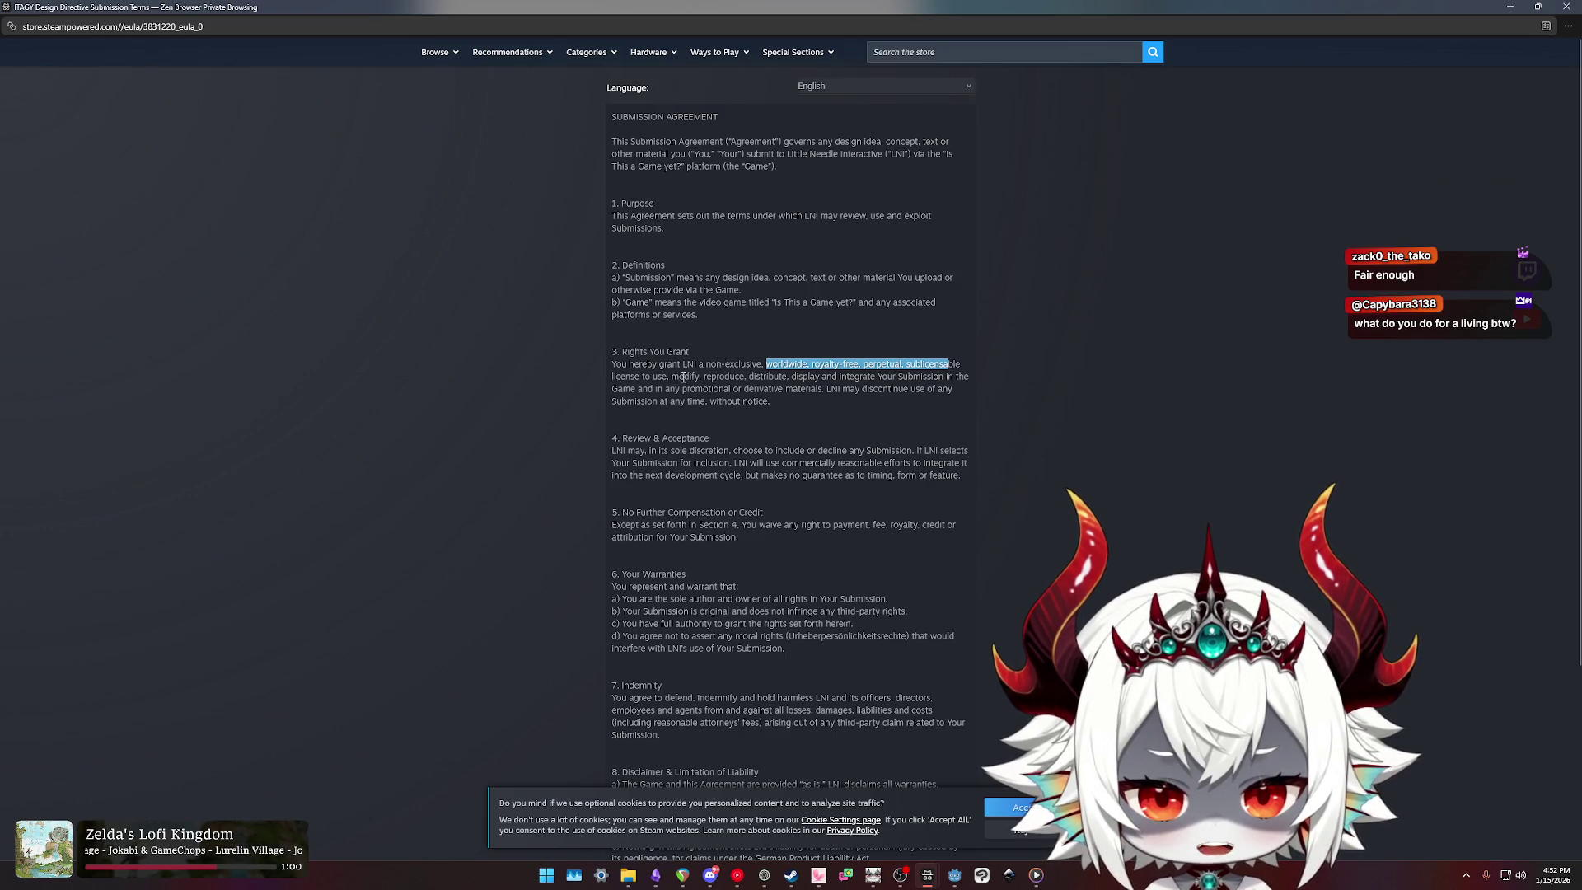
pyautogui.moveTo(695, 377); pyautogui.dragTo(939, 378)
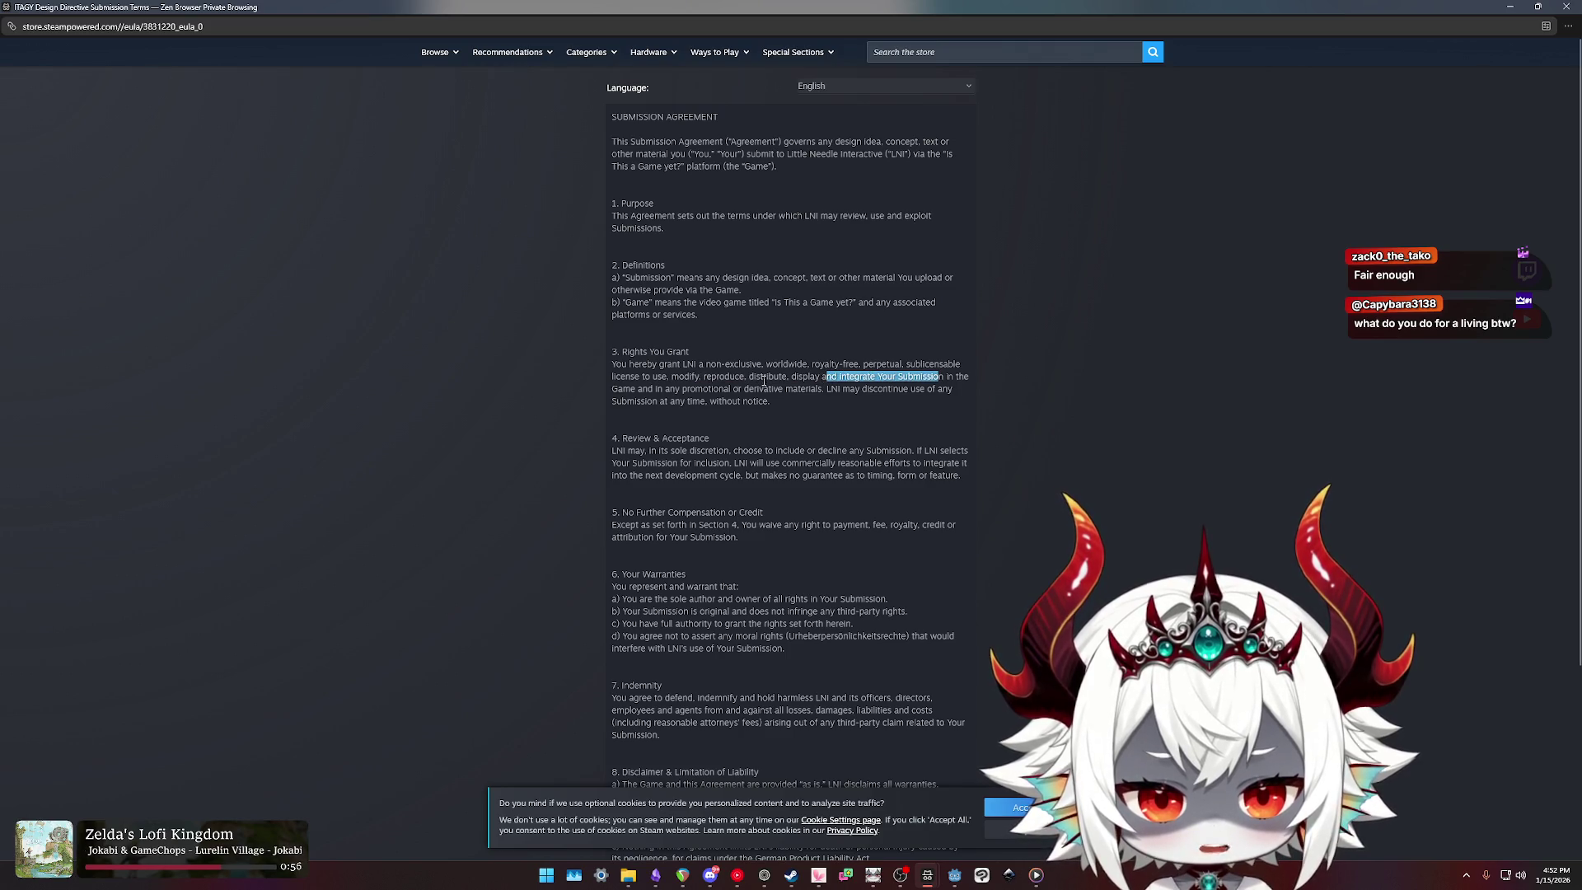
pyautogui.moveTo(622, 390); pyautogui.dragTo(949, 377)
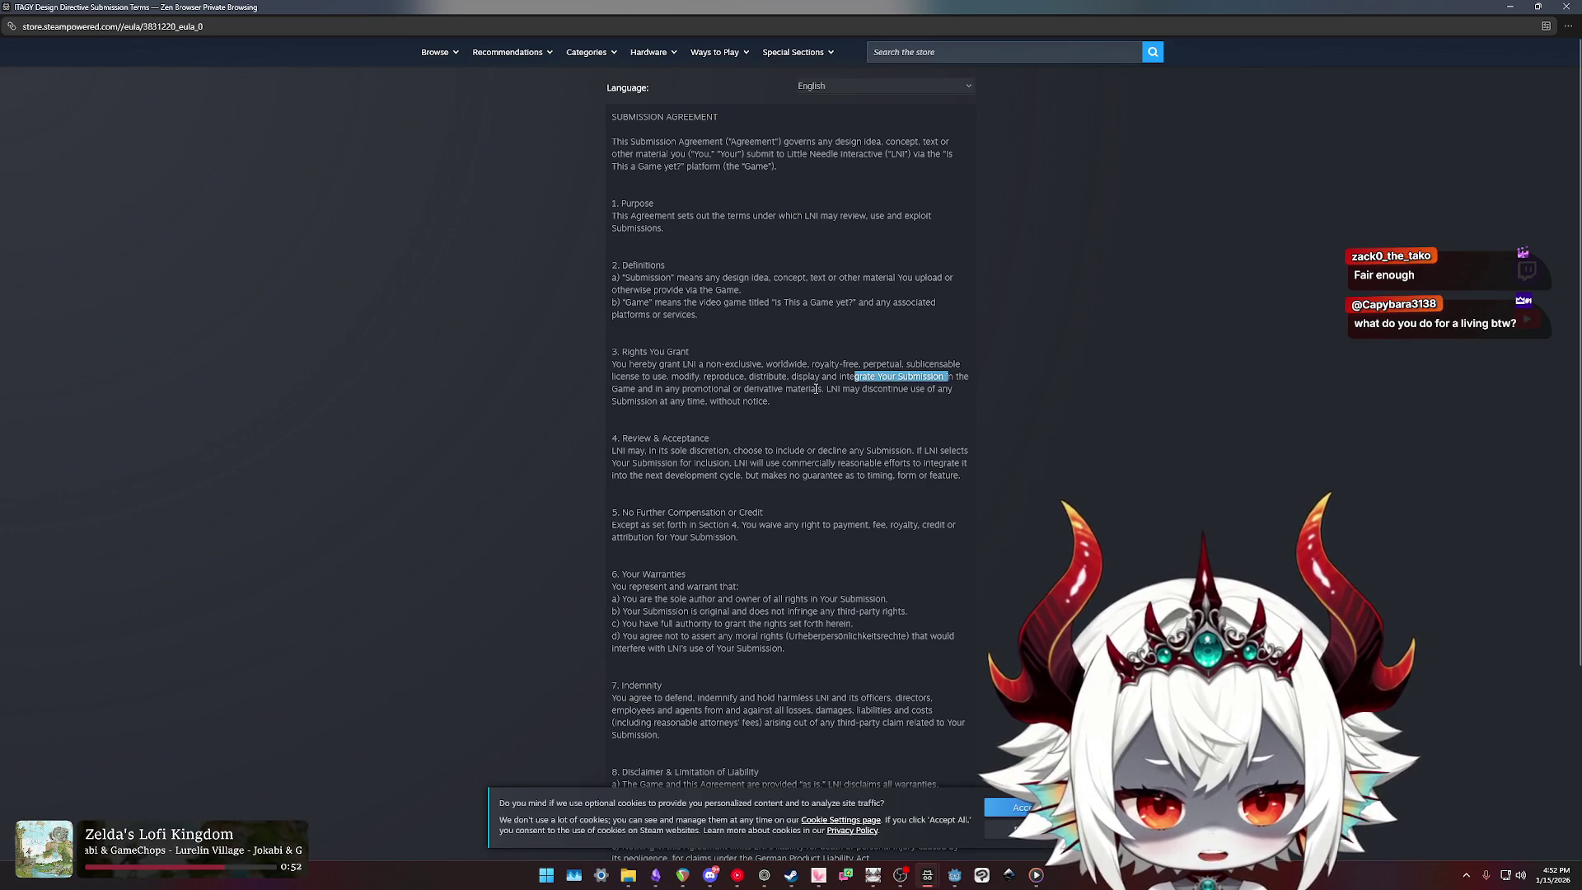
pyautogui.moveTo(616, 401); pyautogui.dragTo(674, 401)
# Step: Read back through the Game definition and the Purpose paragraph
pyautogui.scroll(-3, 803, 414)
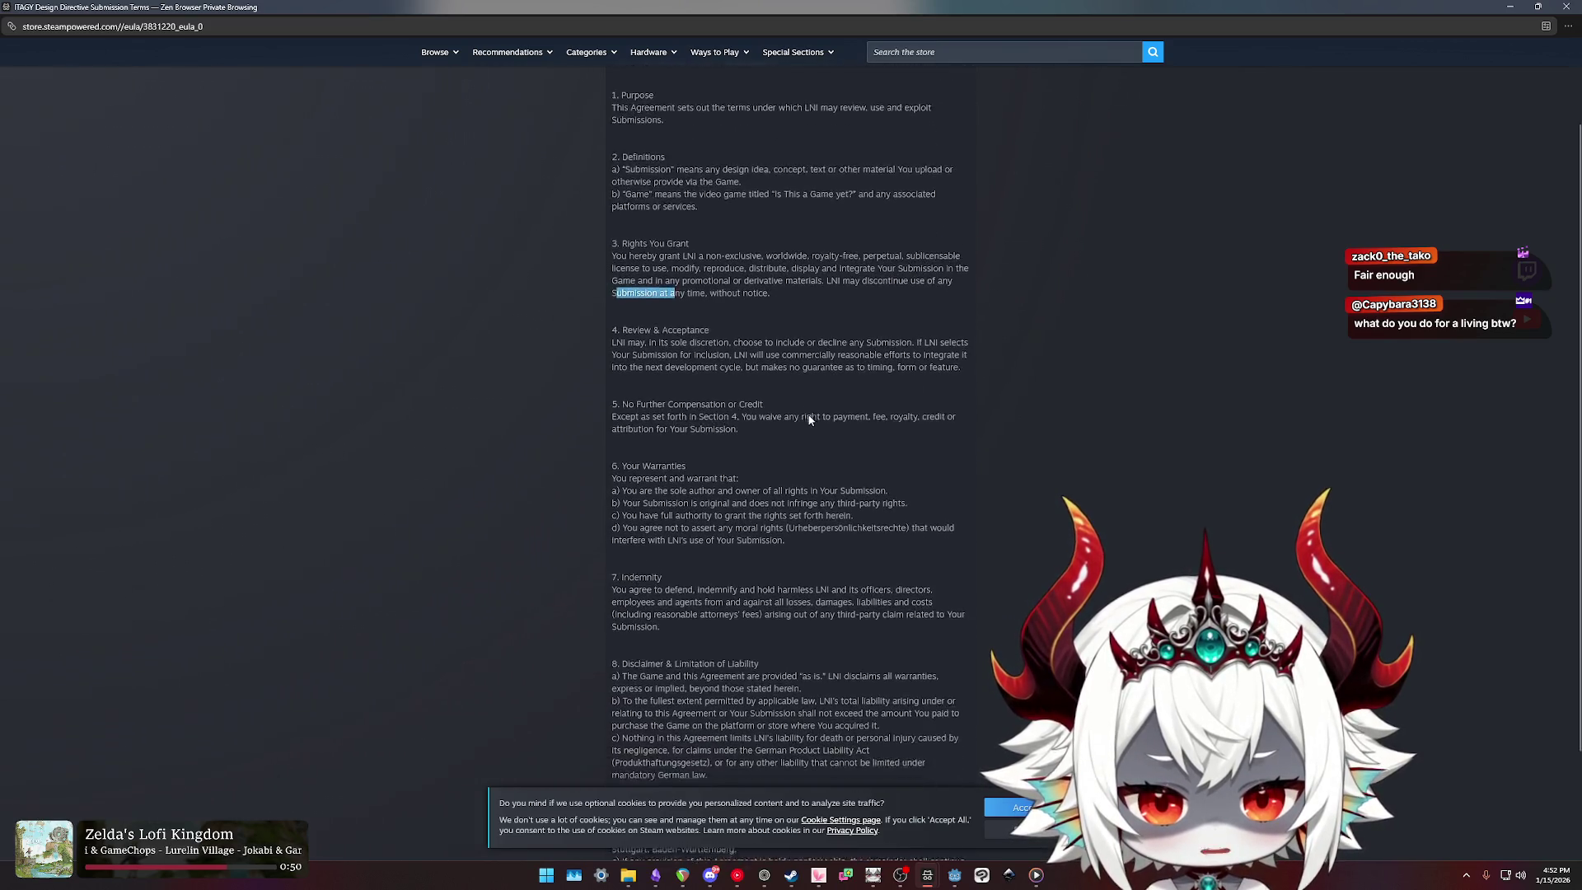
pyautogui.scroll(-3, 799, 413)
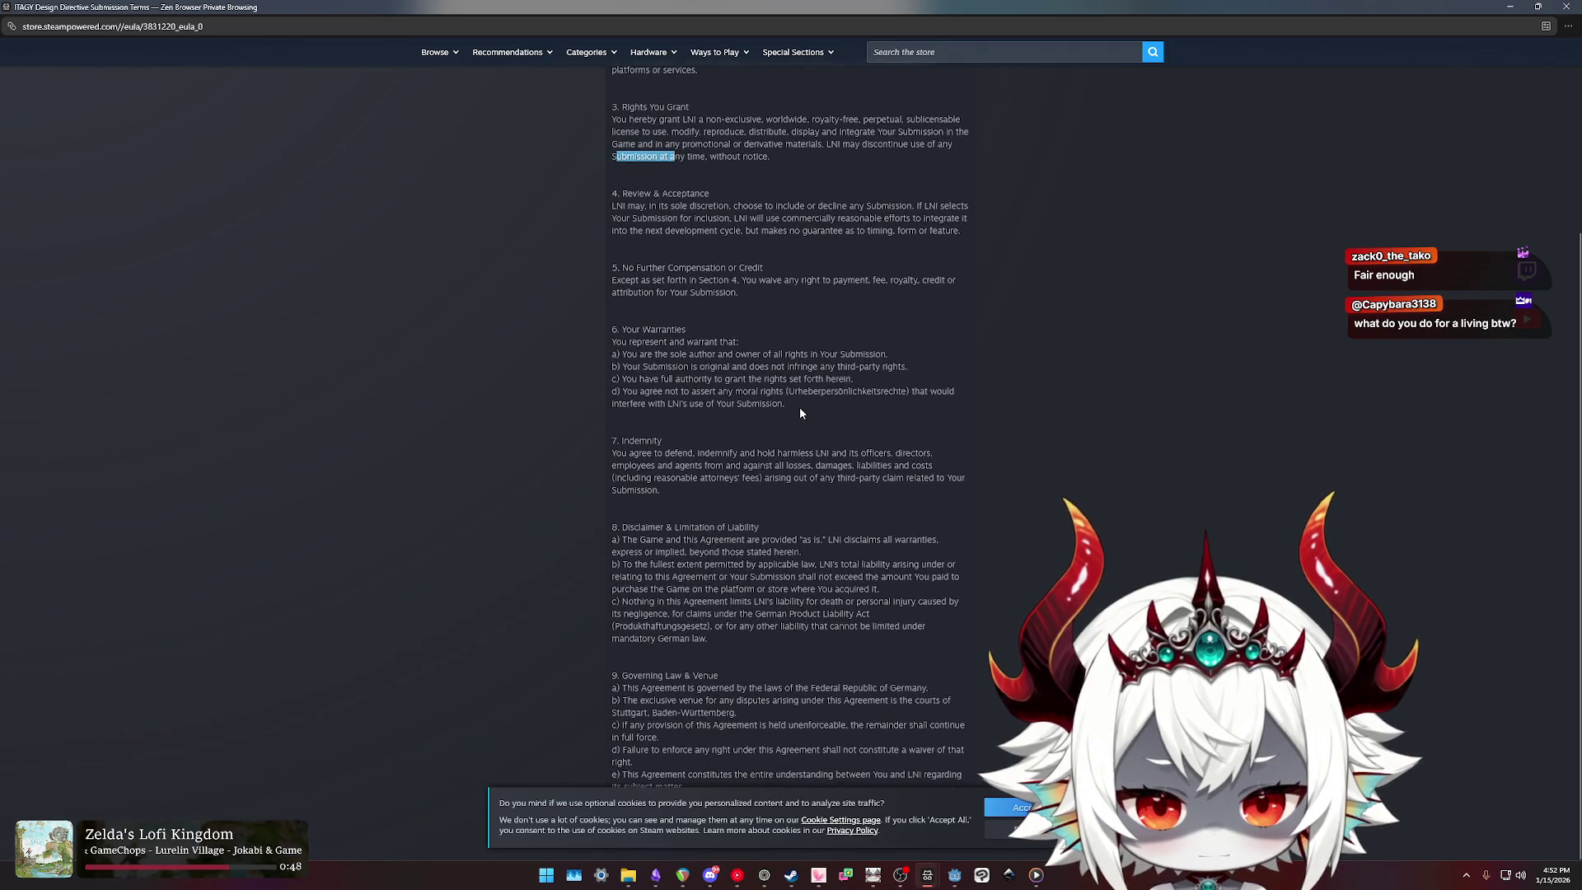
pyautogui.scroll(6, 800, 412)
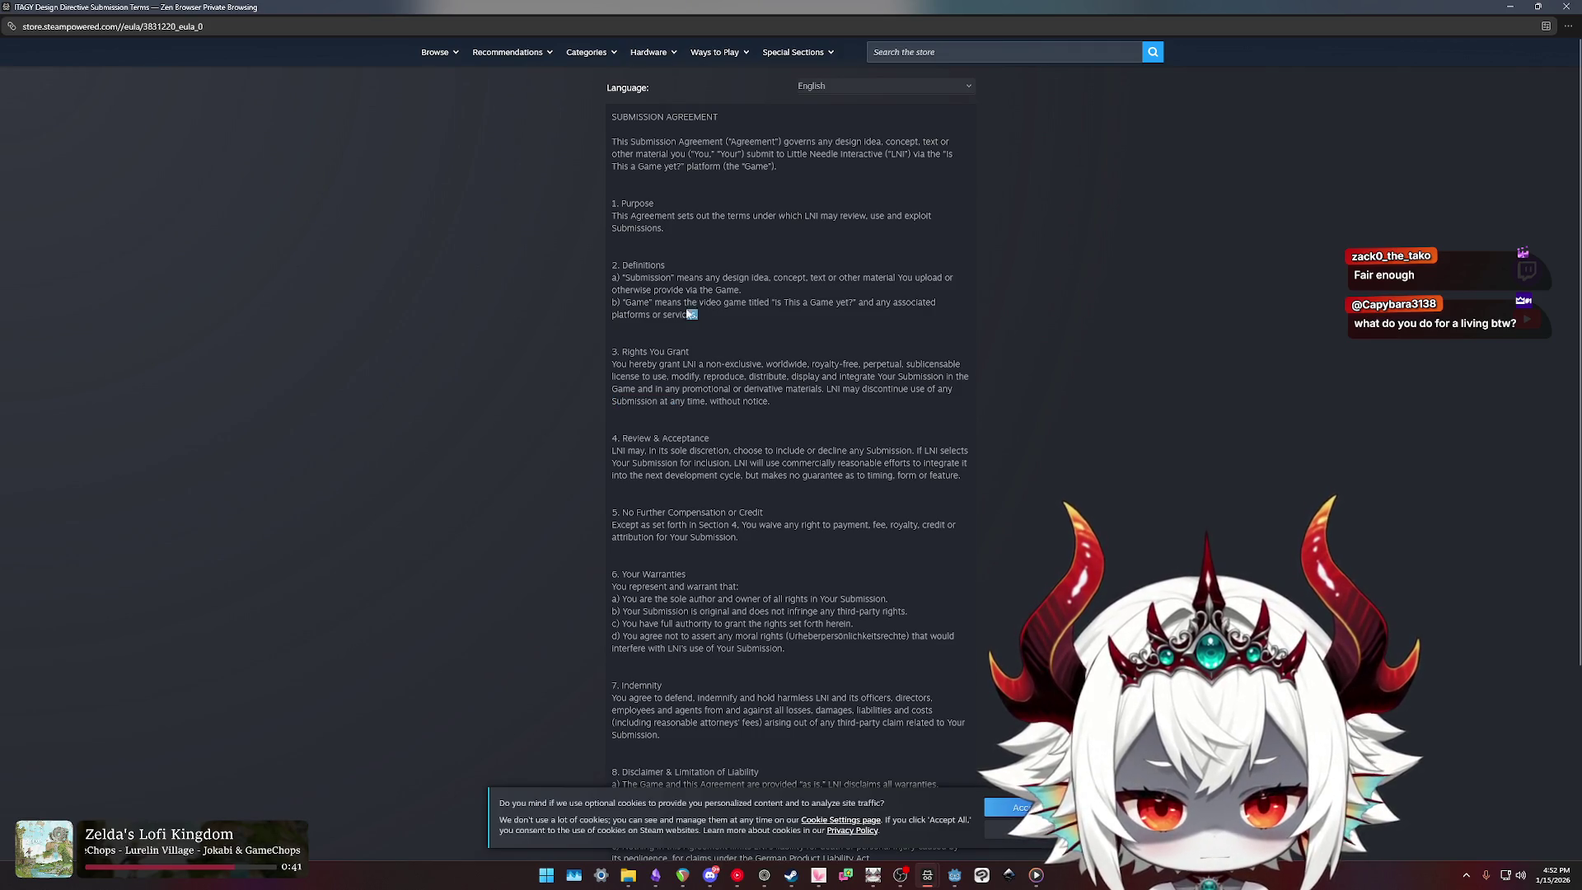
pyautogui.moveTo(729, 313); pyautogui.dragTo(620, 289)
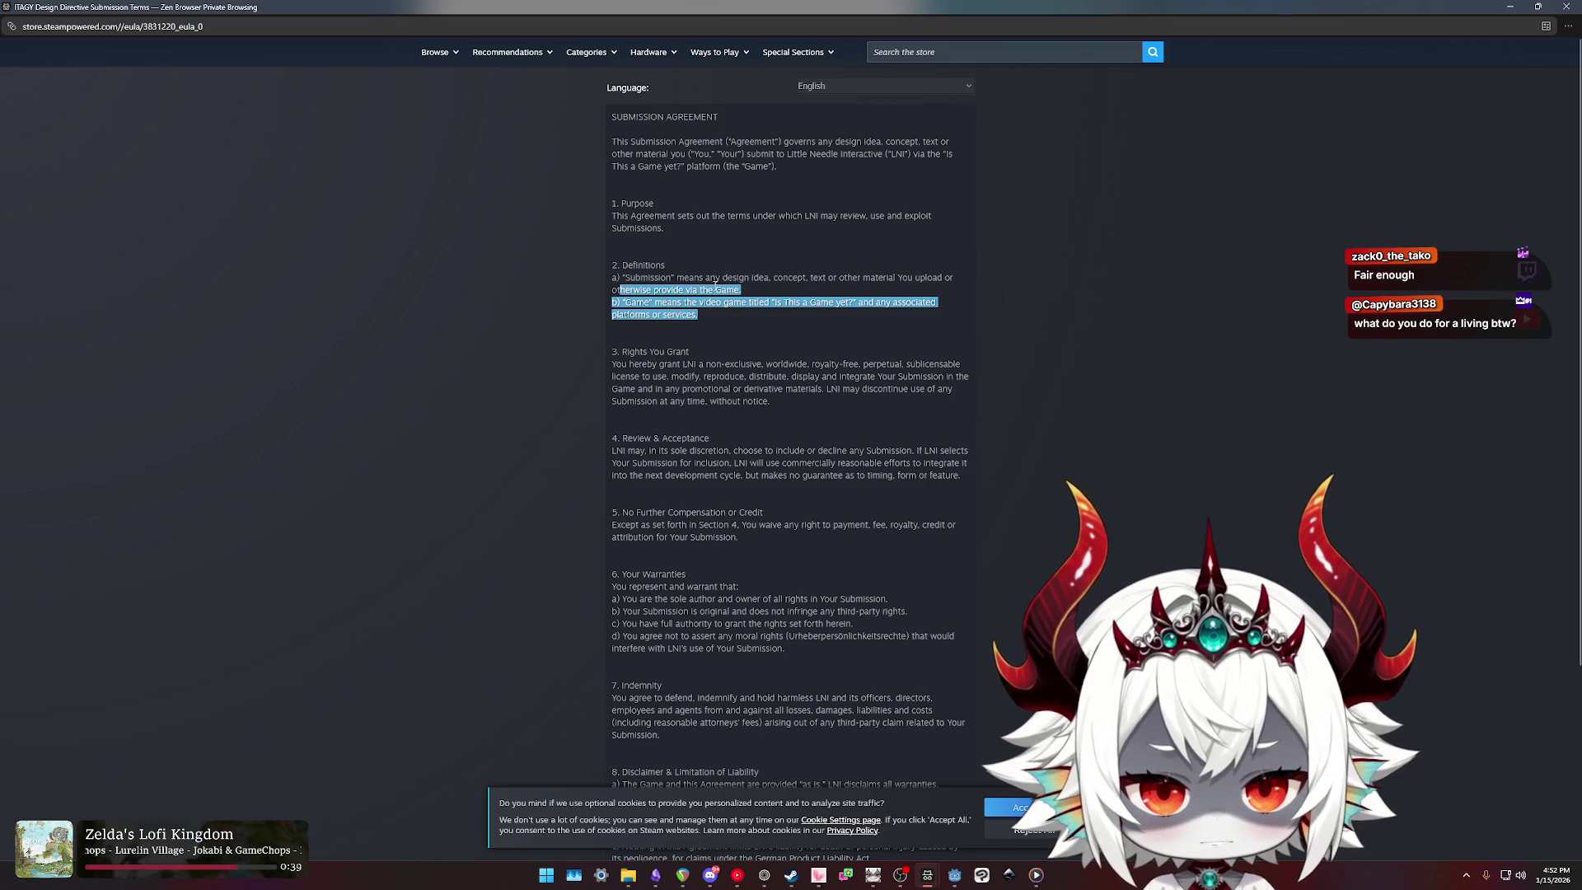
pyautogui.moveTo(695, 235); pyautogui.dragTo(601, 215)
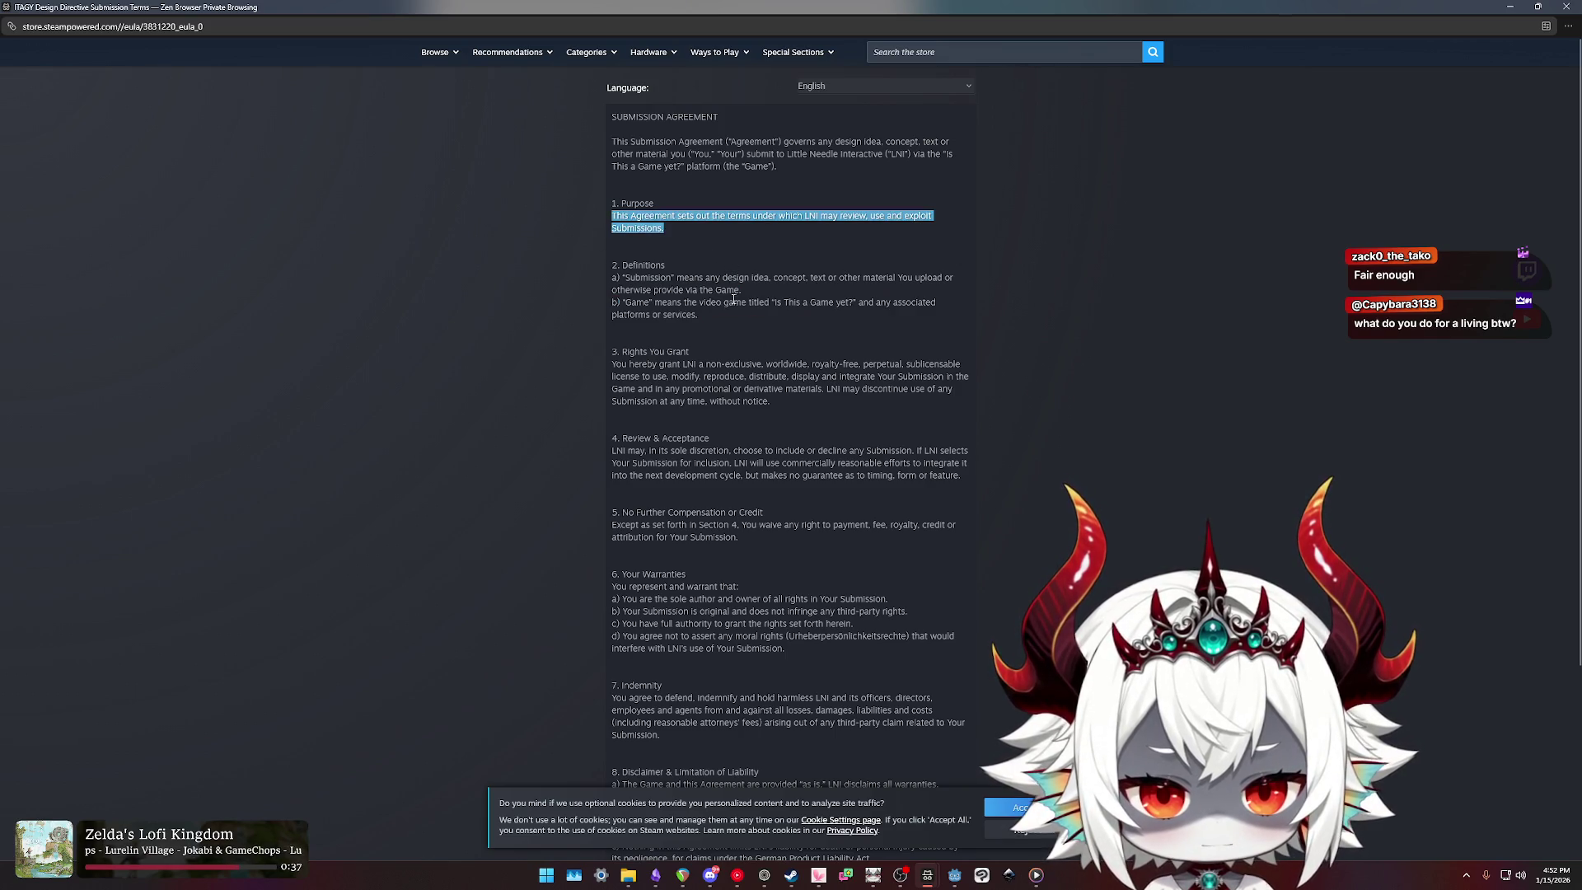
pyautogui.click(704, 351)
# Step: Review all of section 3, including the discontinue-without-notice clause, then close the EULA
pyautogui.tripleClick(781, 388)
pyautogui.click(793, 408)
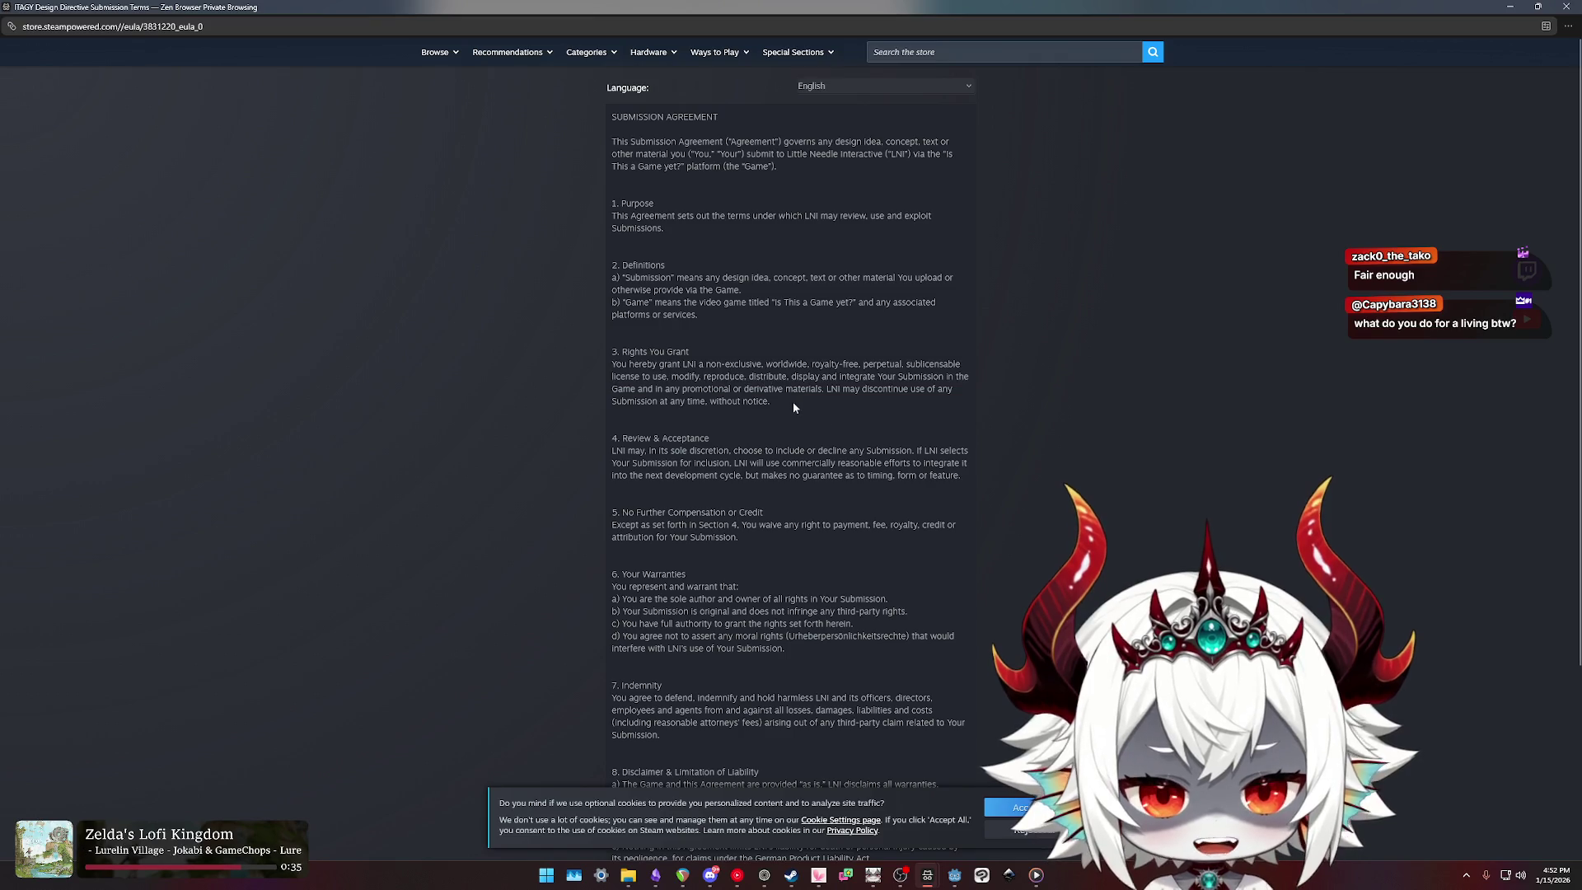
pyautogui.moveTo(794, 407); pyautogui.dragTo(576, 380)
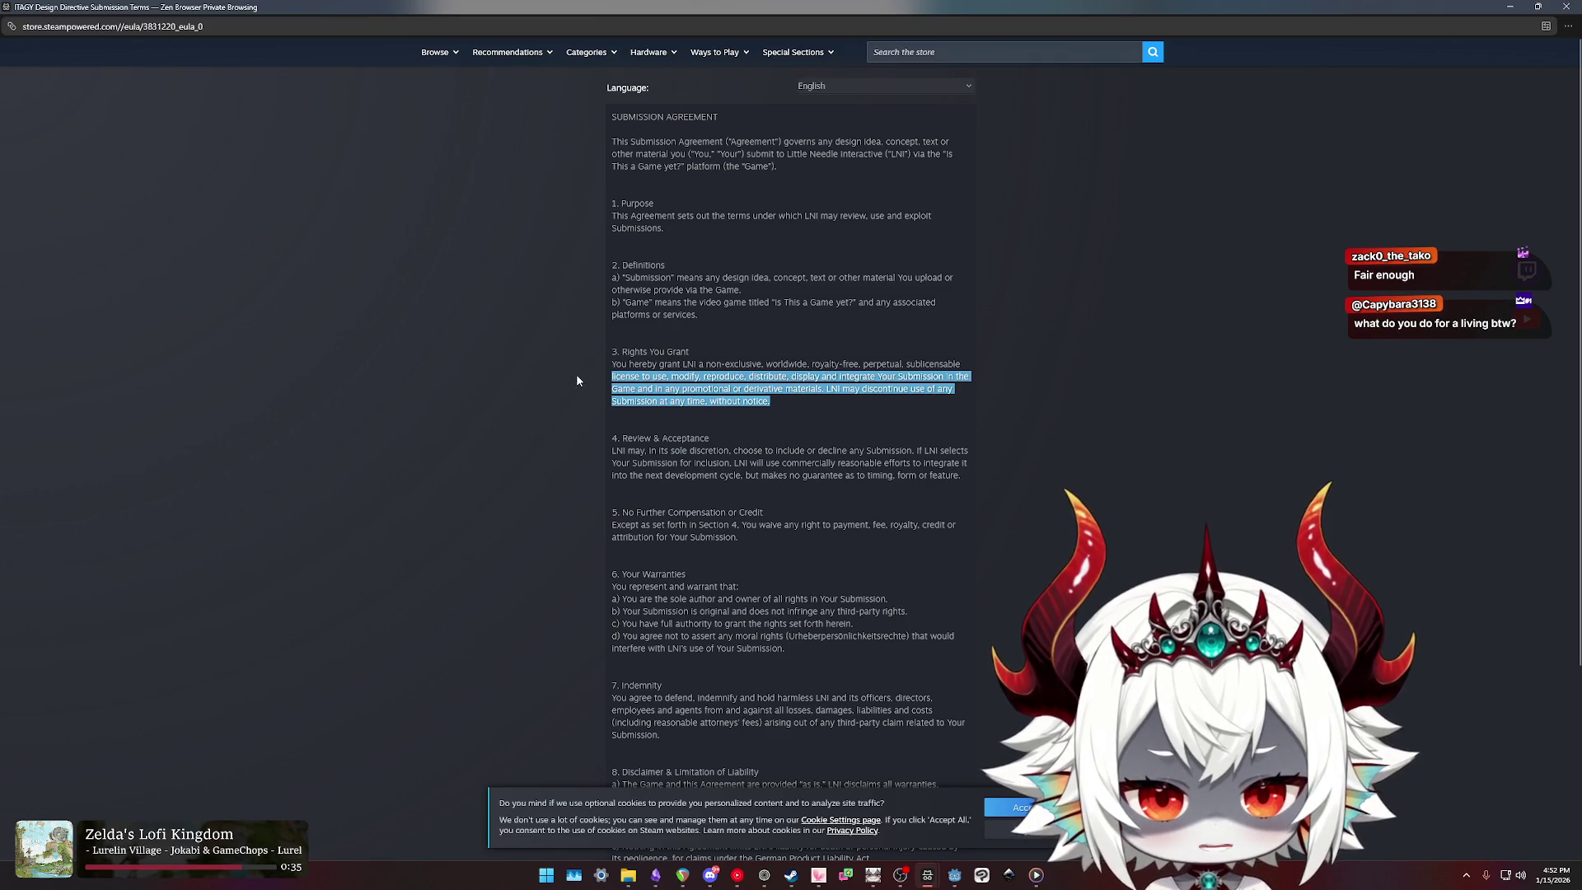
pyautogui.tripleClick(789, 402)
pyautogui.click(778, 402)
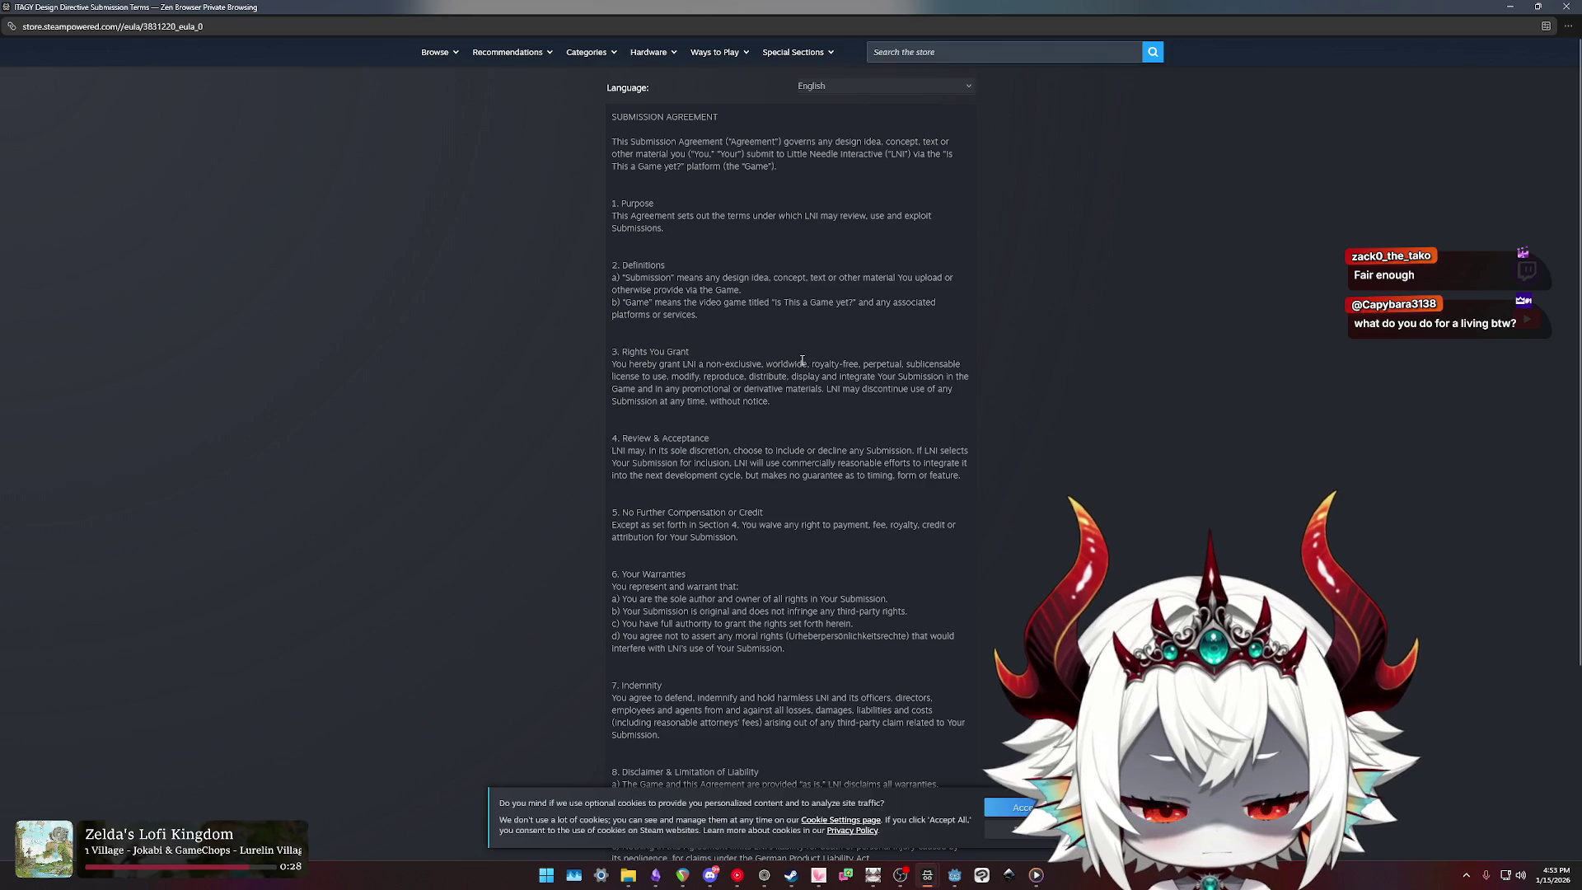
pyautogui.moveTo(872, 376); pyautogui.dragTo(954, 375)
pyautogui.moveTo(746, 388); pyautogui.dragTo(742, 400)
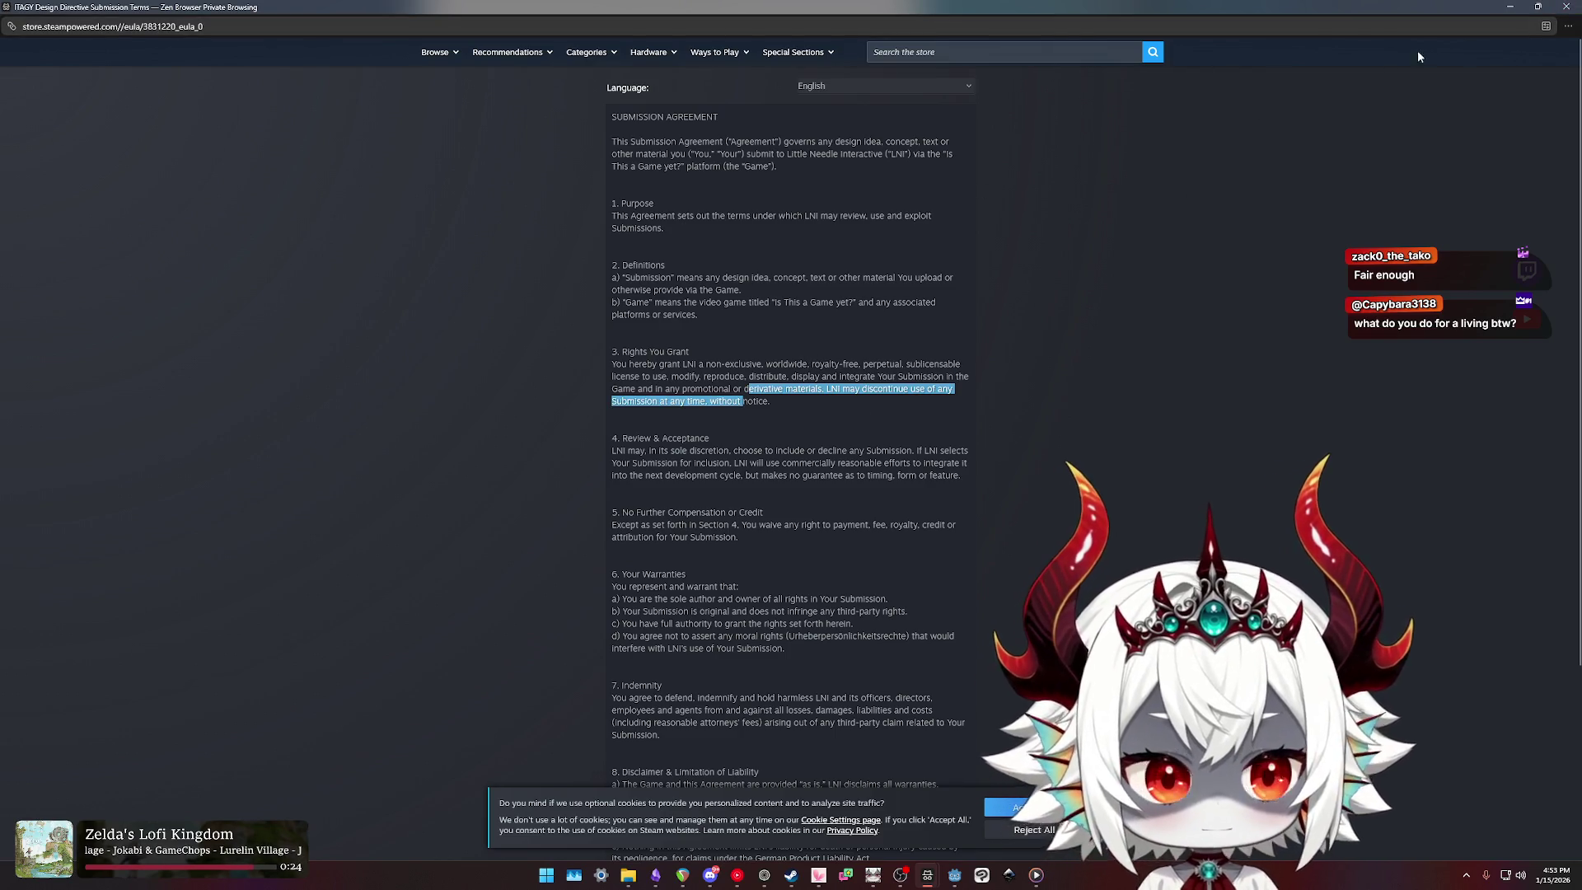
pyautogui.hotkey('ctrl', 'w')
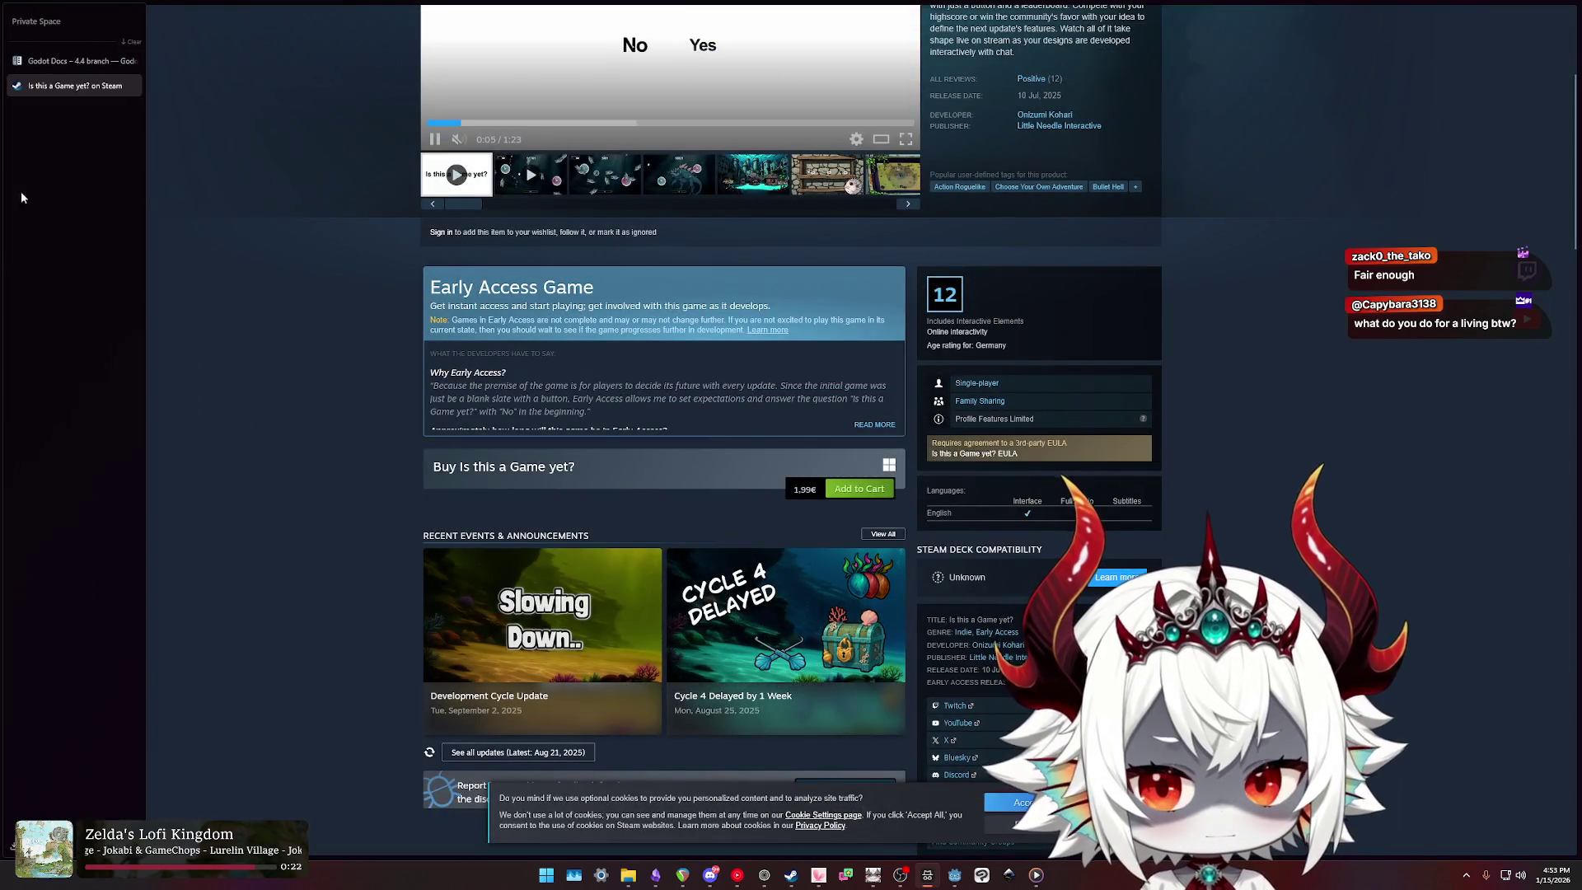
pyautogui.click(132, 85)
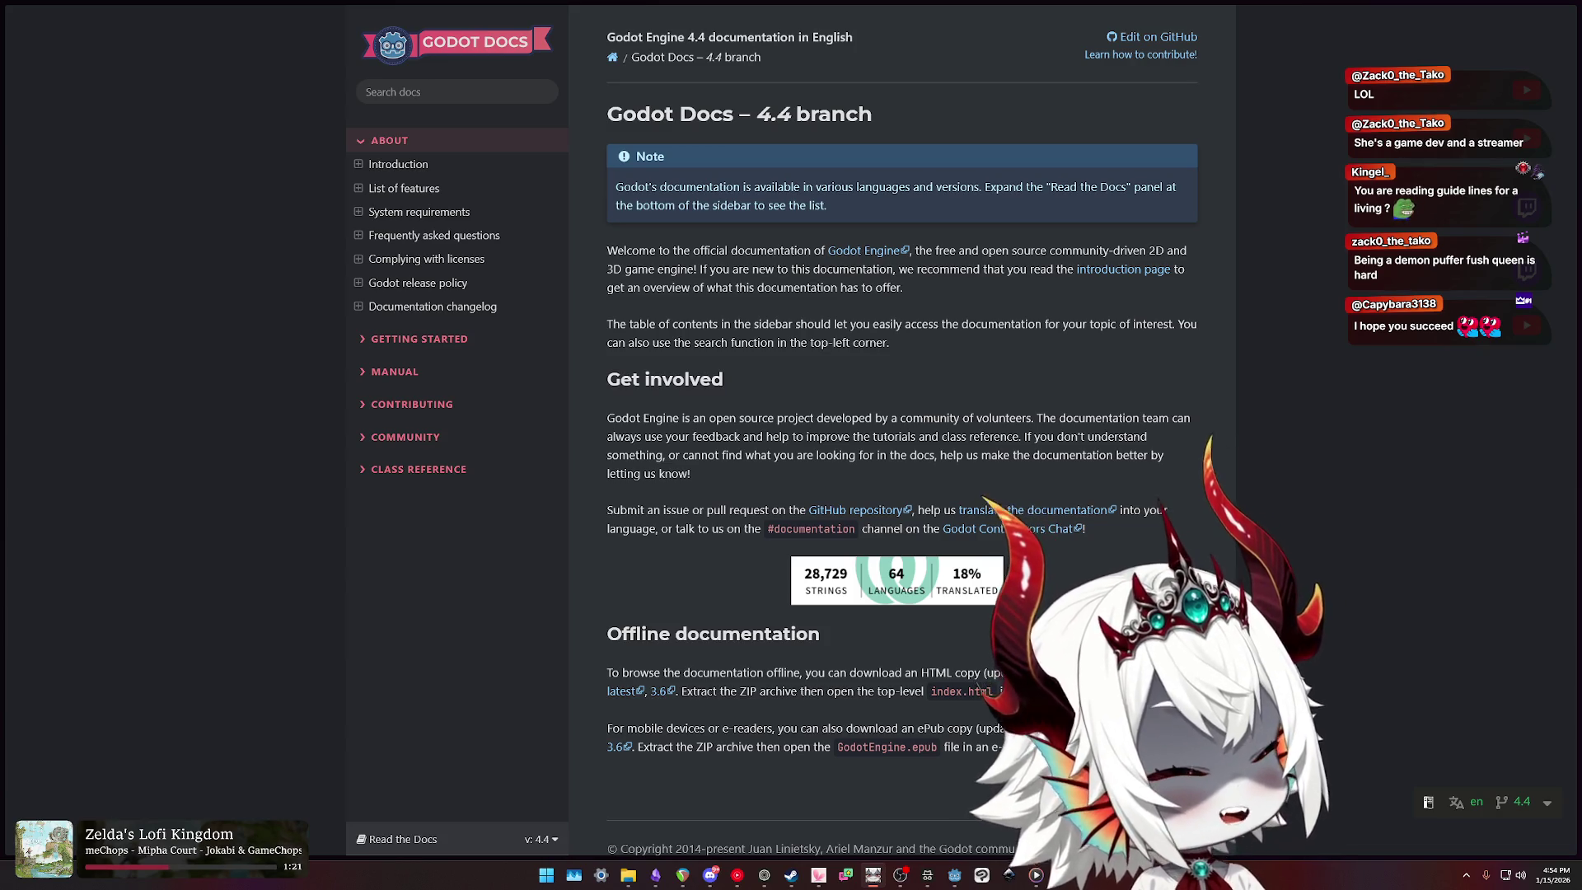
# Step: Hide the browser window to show the desktop
pyautogui.press('super+d')
pyautogui.press('super+d')
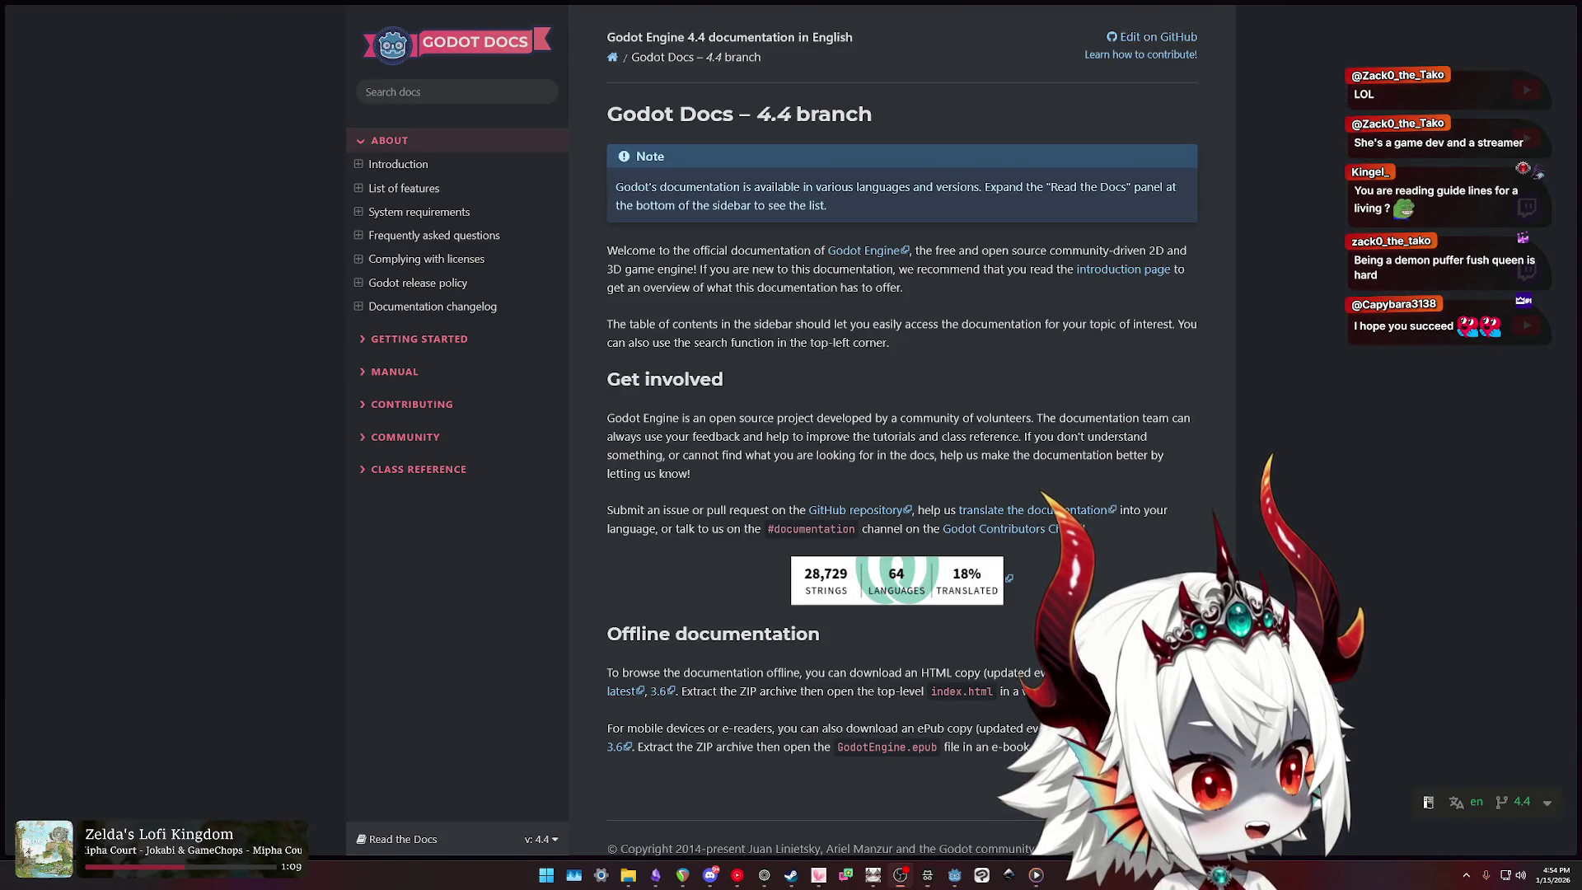
# Step: Switch between the Godot docs and the editor, ending on the gameplay_cycle_eac_1.gd script
pyautogui.hotkey('alt', 'Tab')
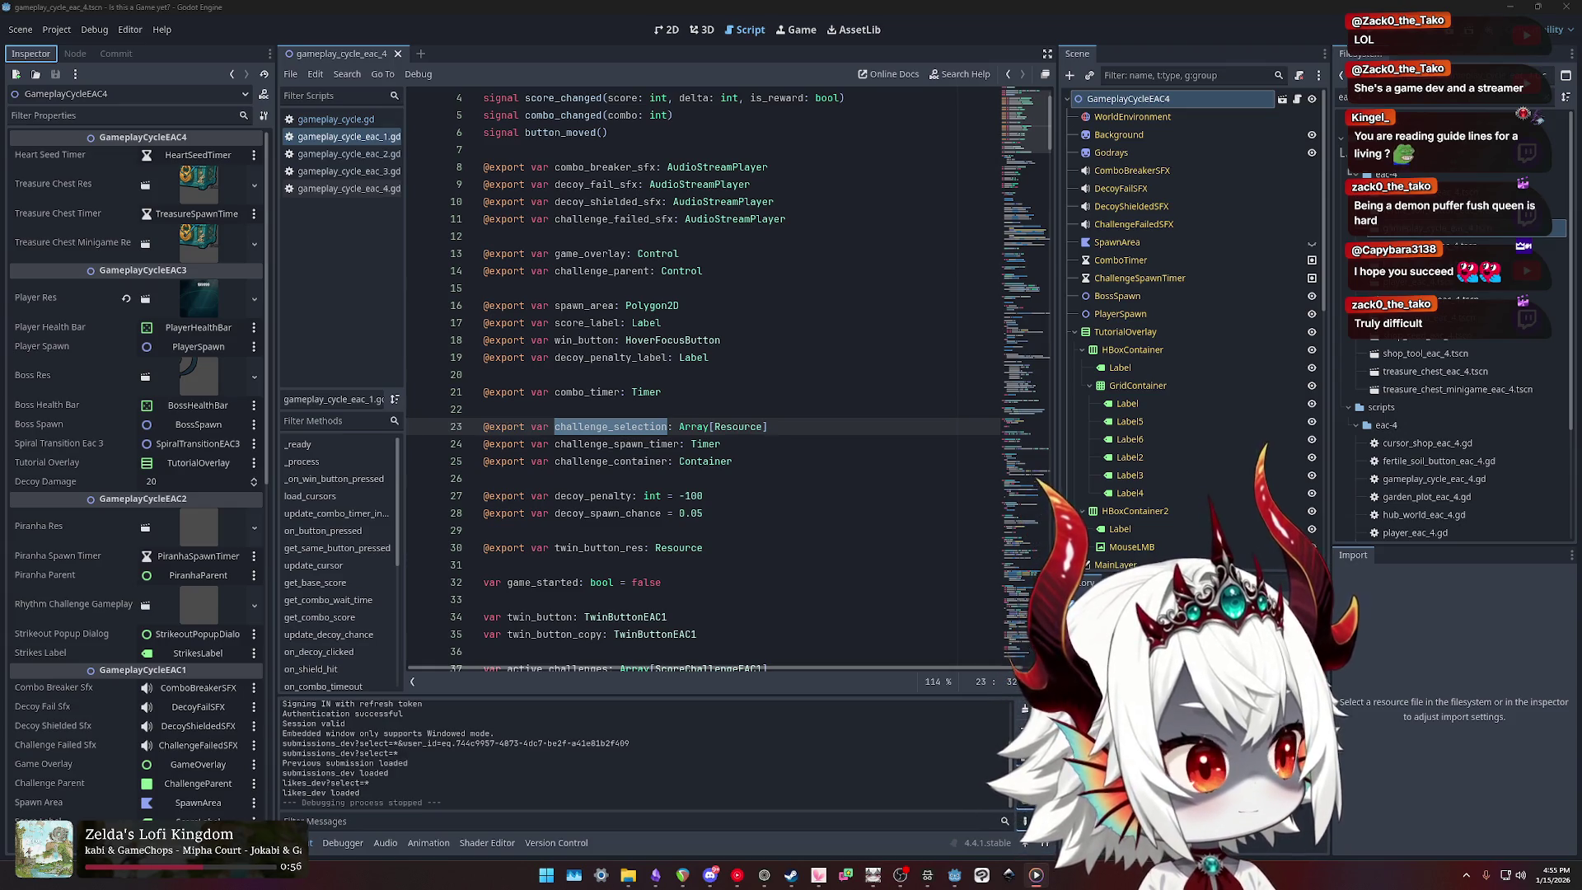
pyautogui.hotkey('alt', 'Tab')
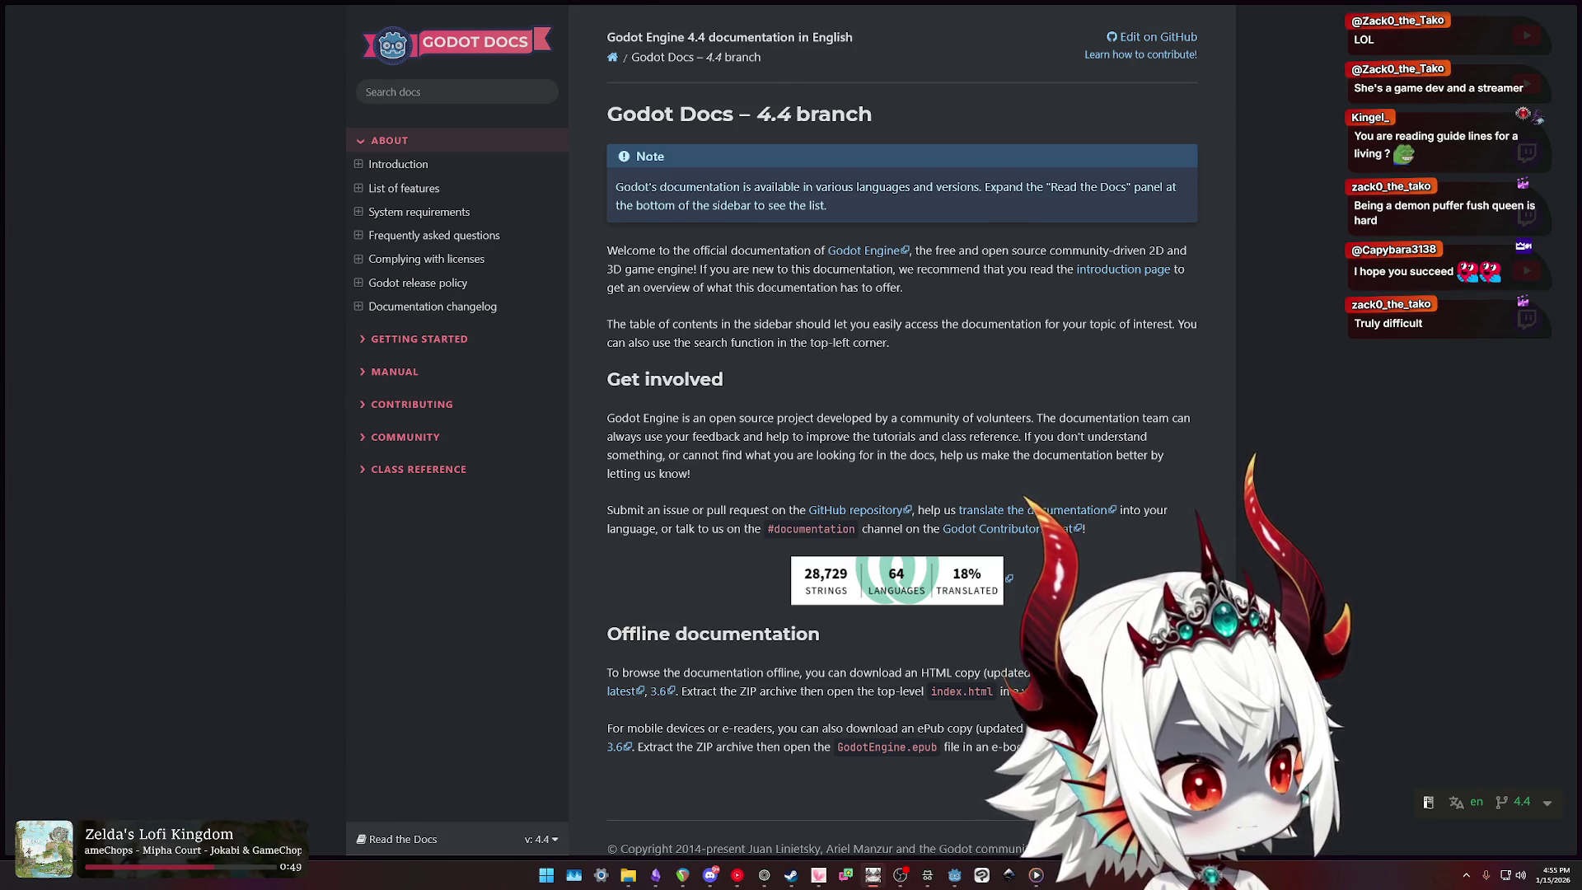
pyautogui.hotkey('alt', 'Tab')
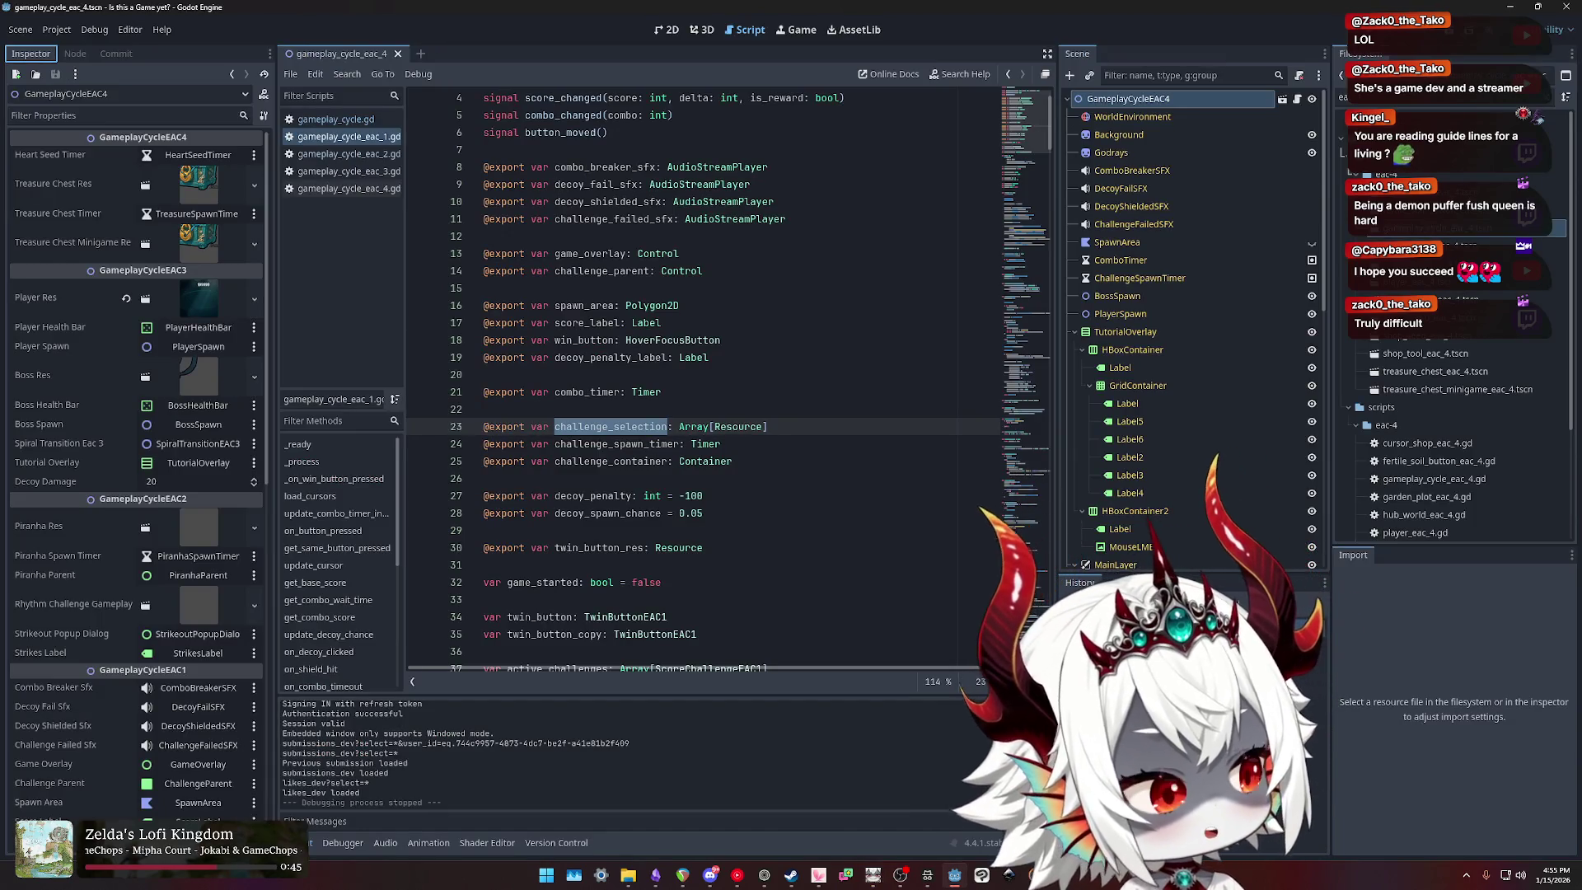
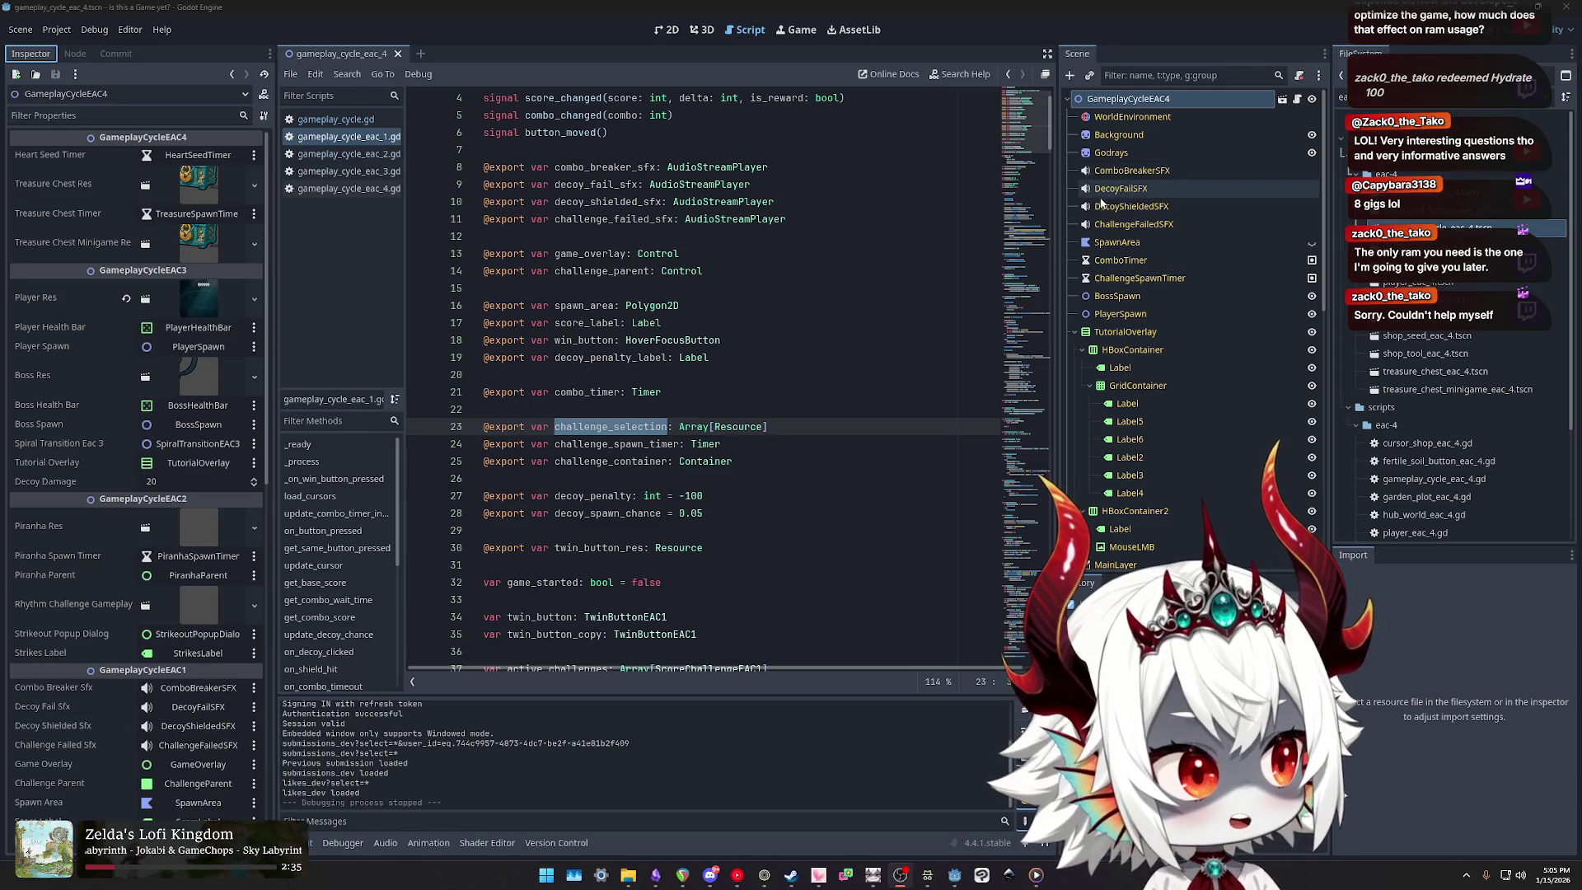
# Step: Test-run the game: answer the title question, start playing, steer the player, then stop it
pyautogui.click(905, 267)
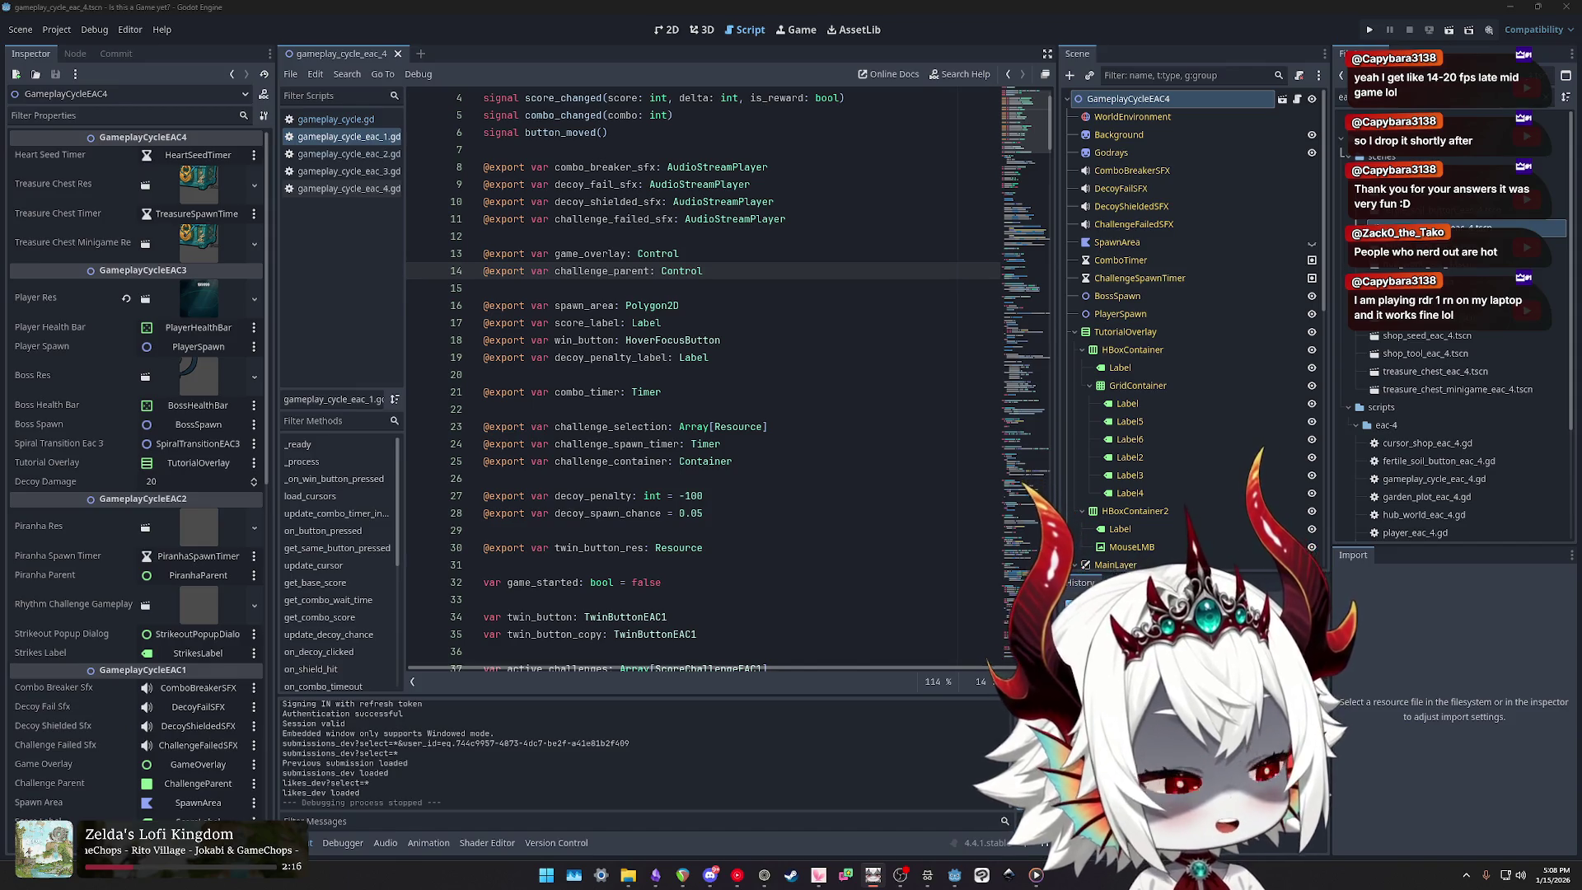
pyautogui.click(1369, 30)
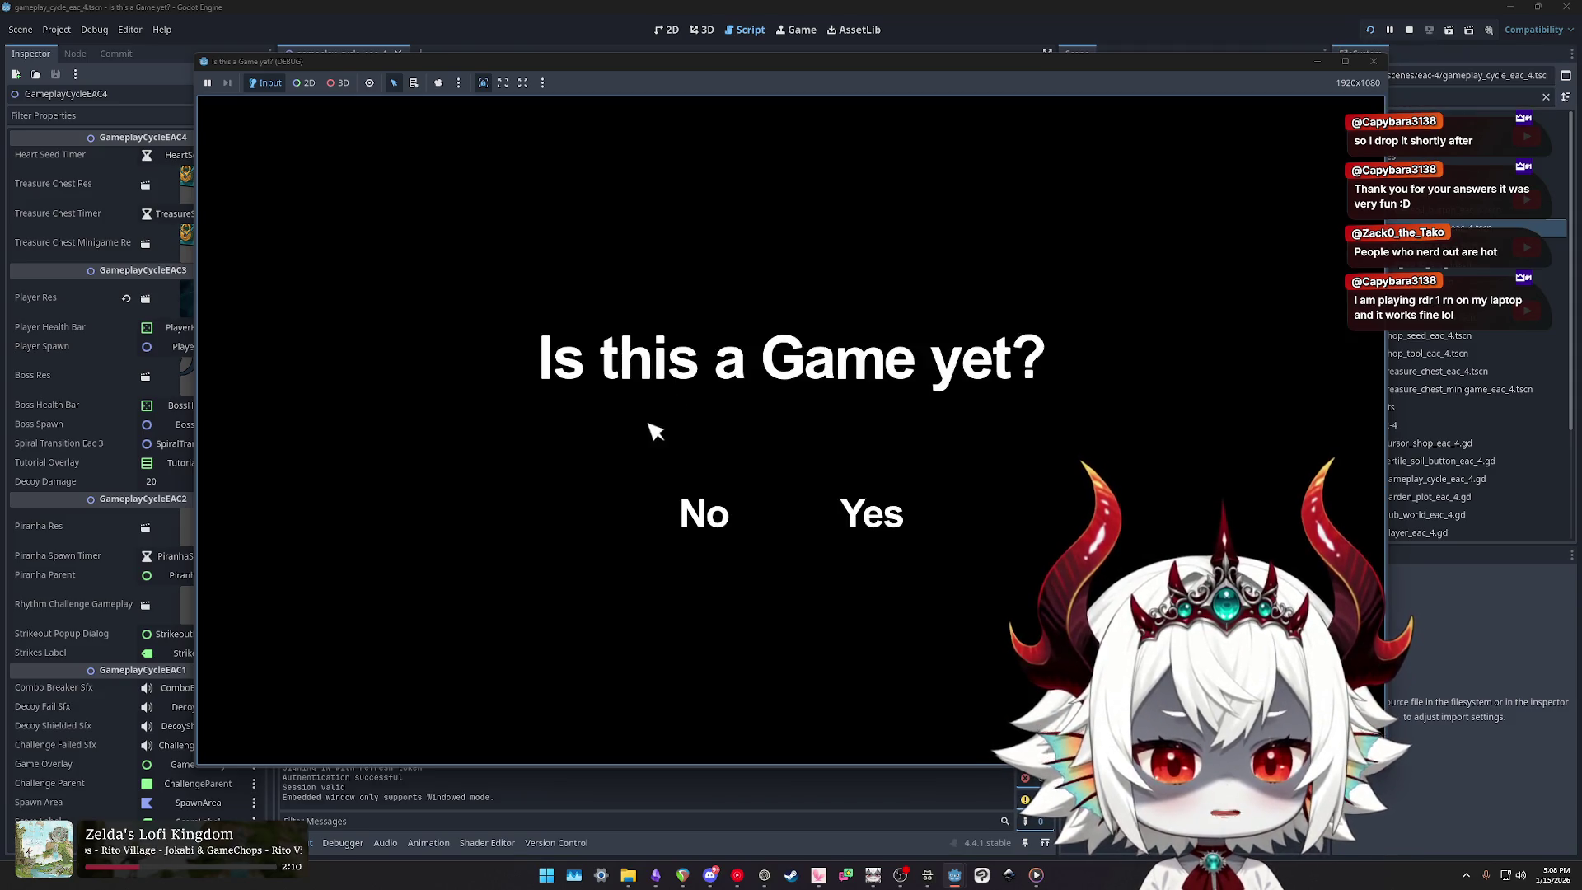
pyautogui.click(709, 524)
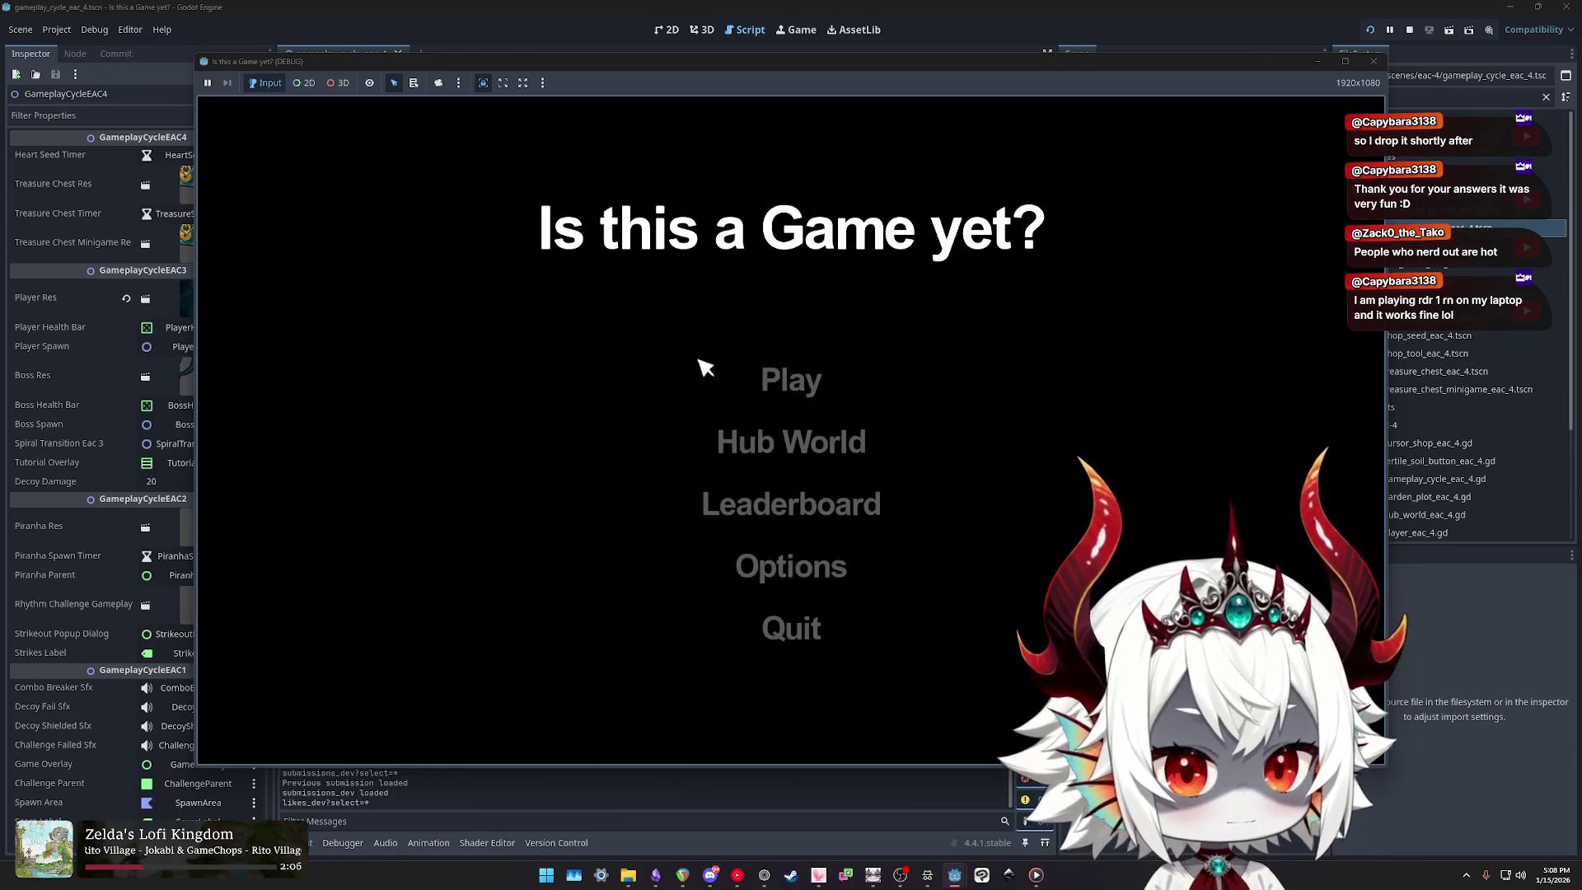
pyautogui.click(791, 622)
pyautogui.click(791, 380)
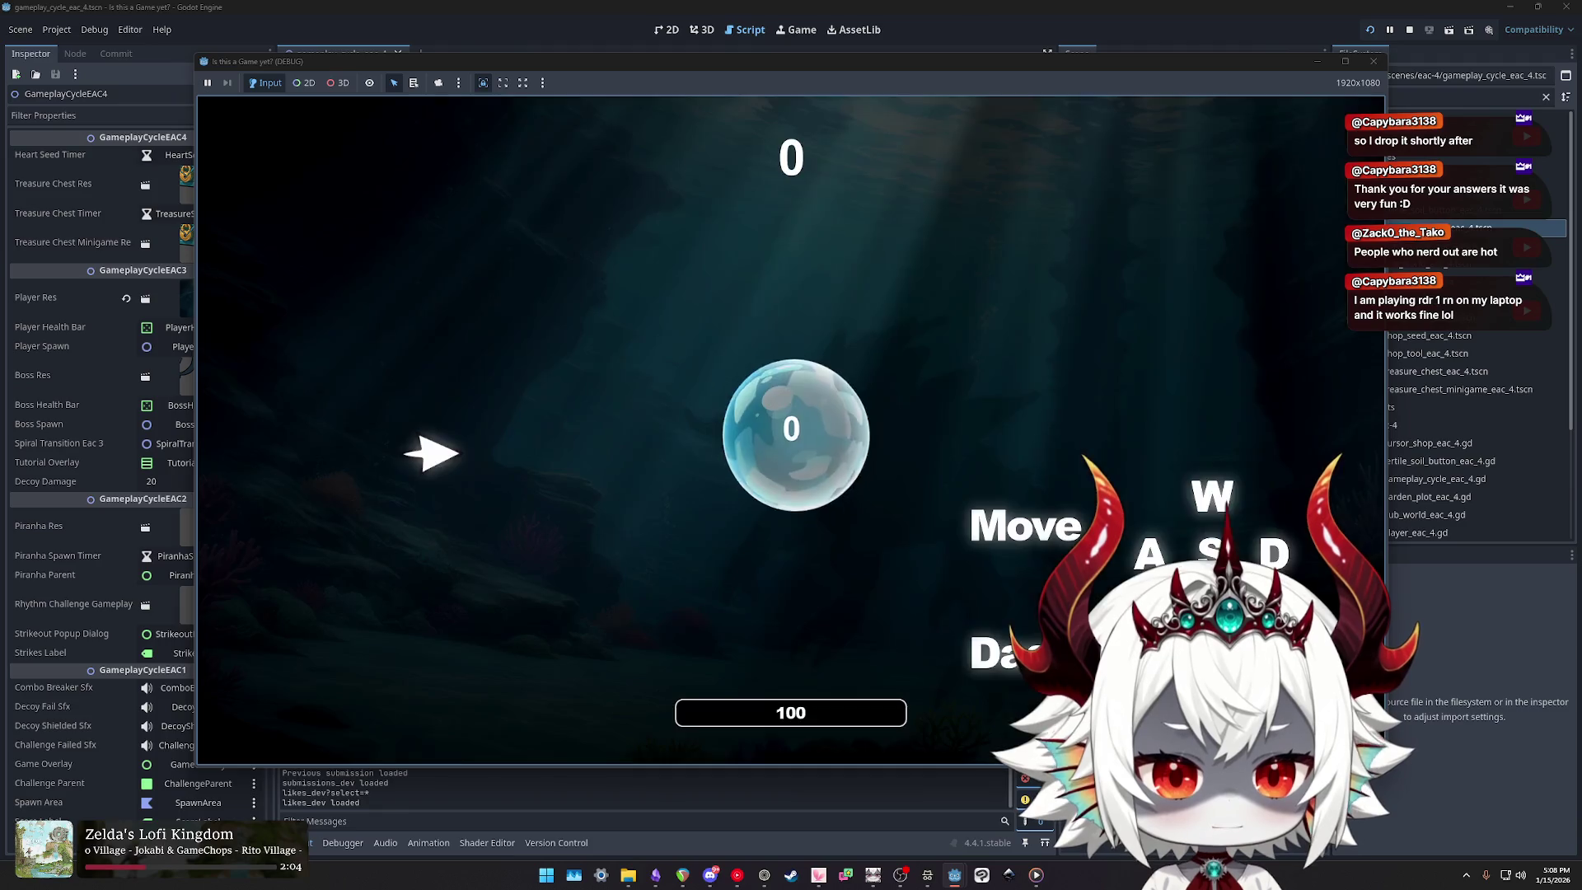
pyautogui.press('a')
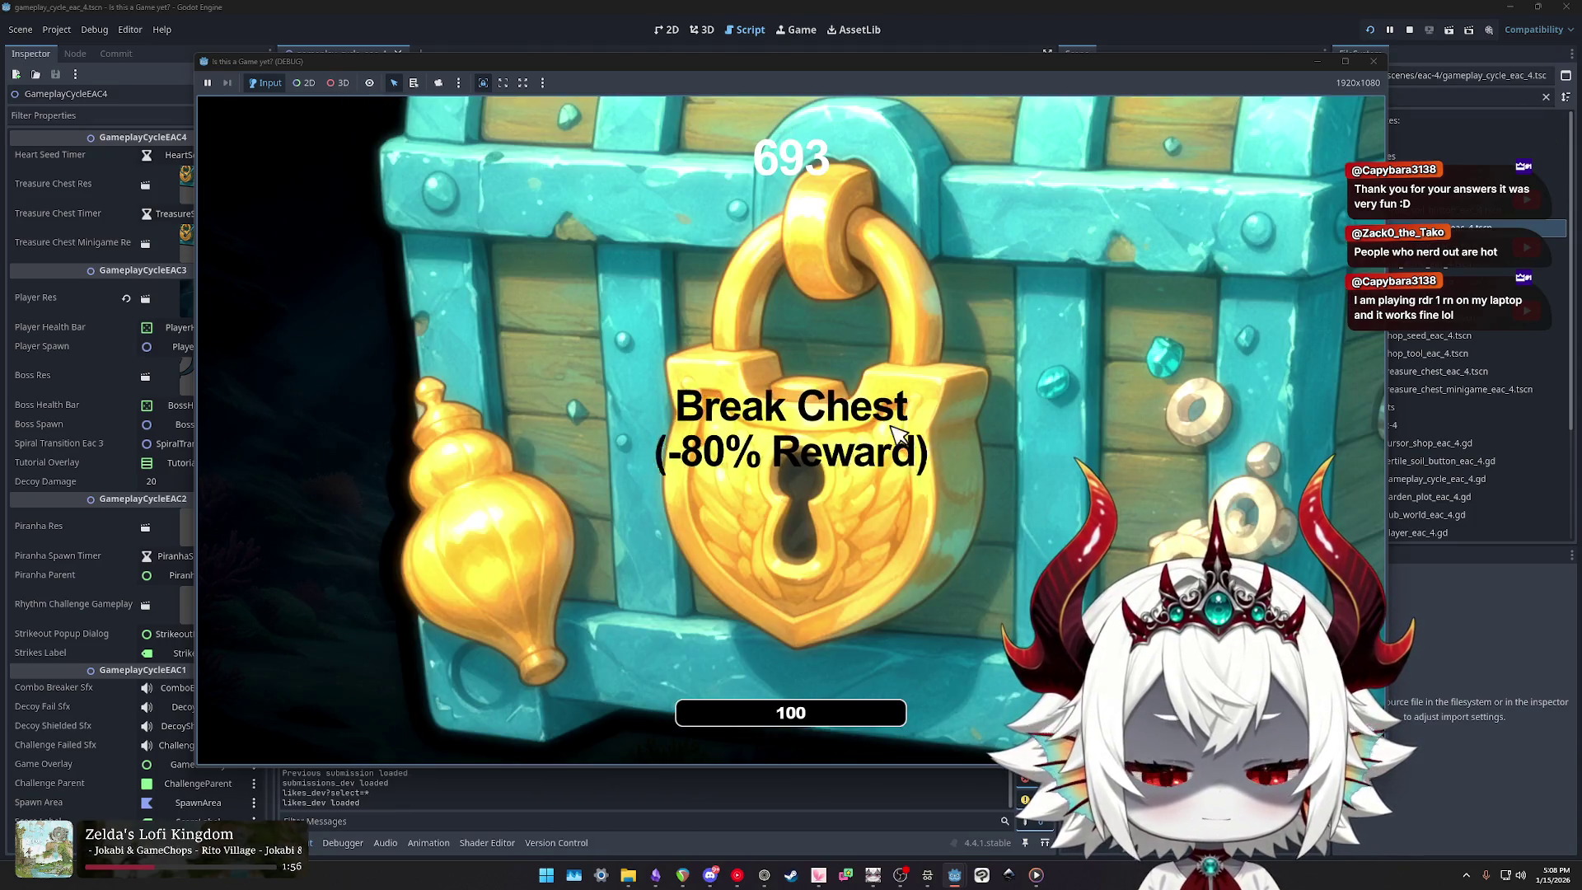
pyautogui.click(1373, 61)
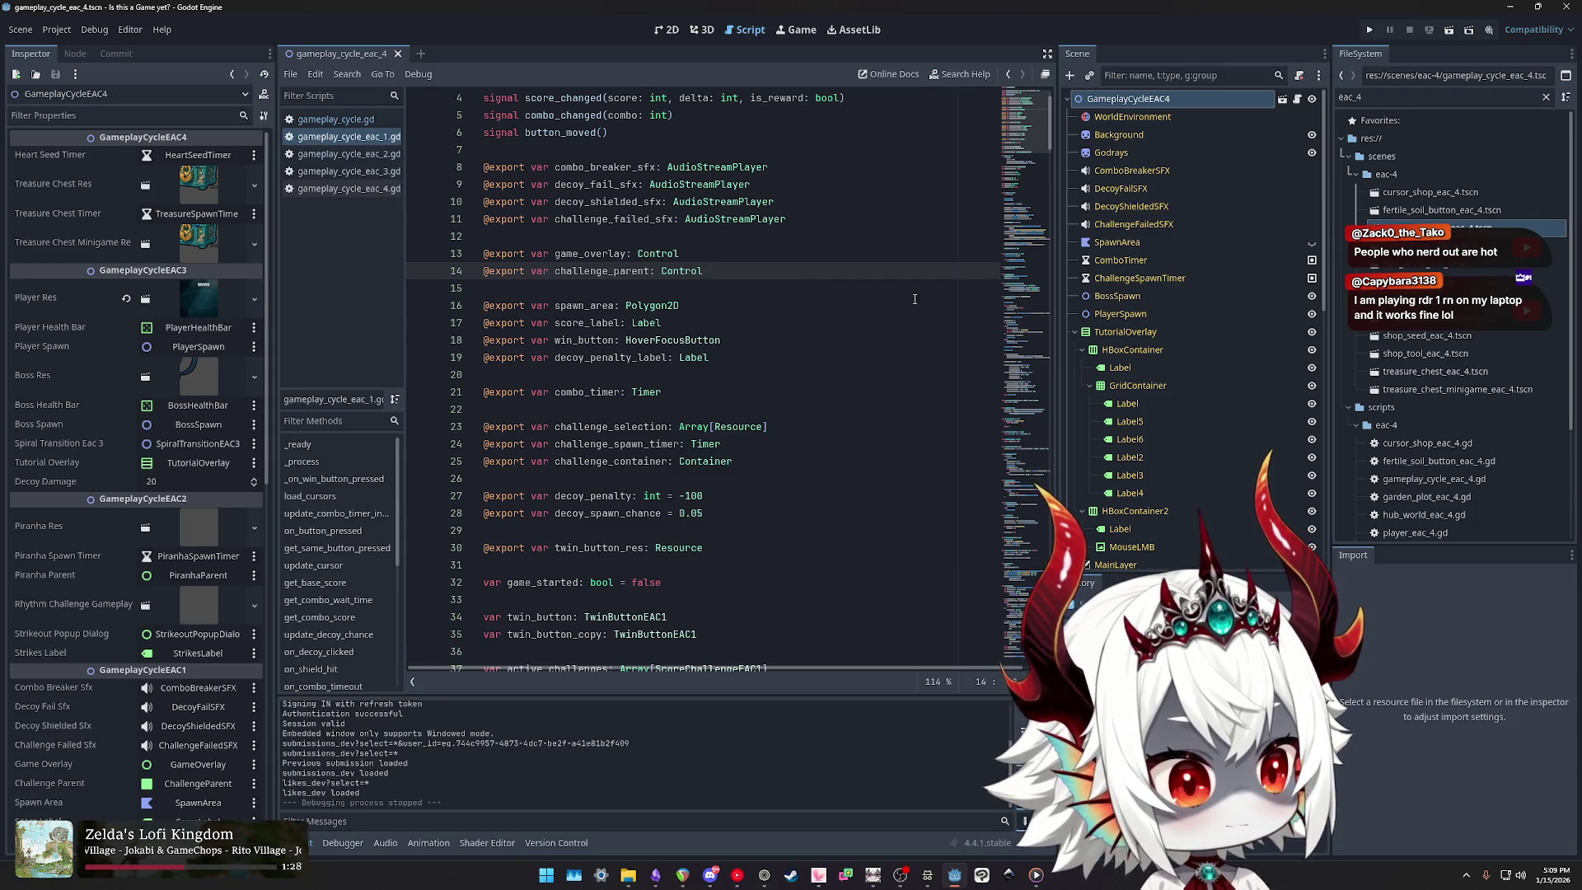
# Step: Check the TODO notes window and return to the gameplay cycle script
pyautogui.hotkey('alt', 'Tab')
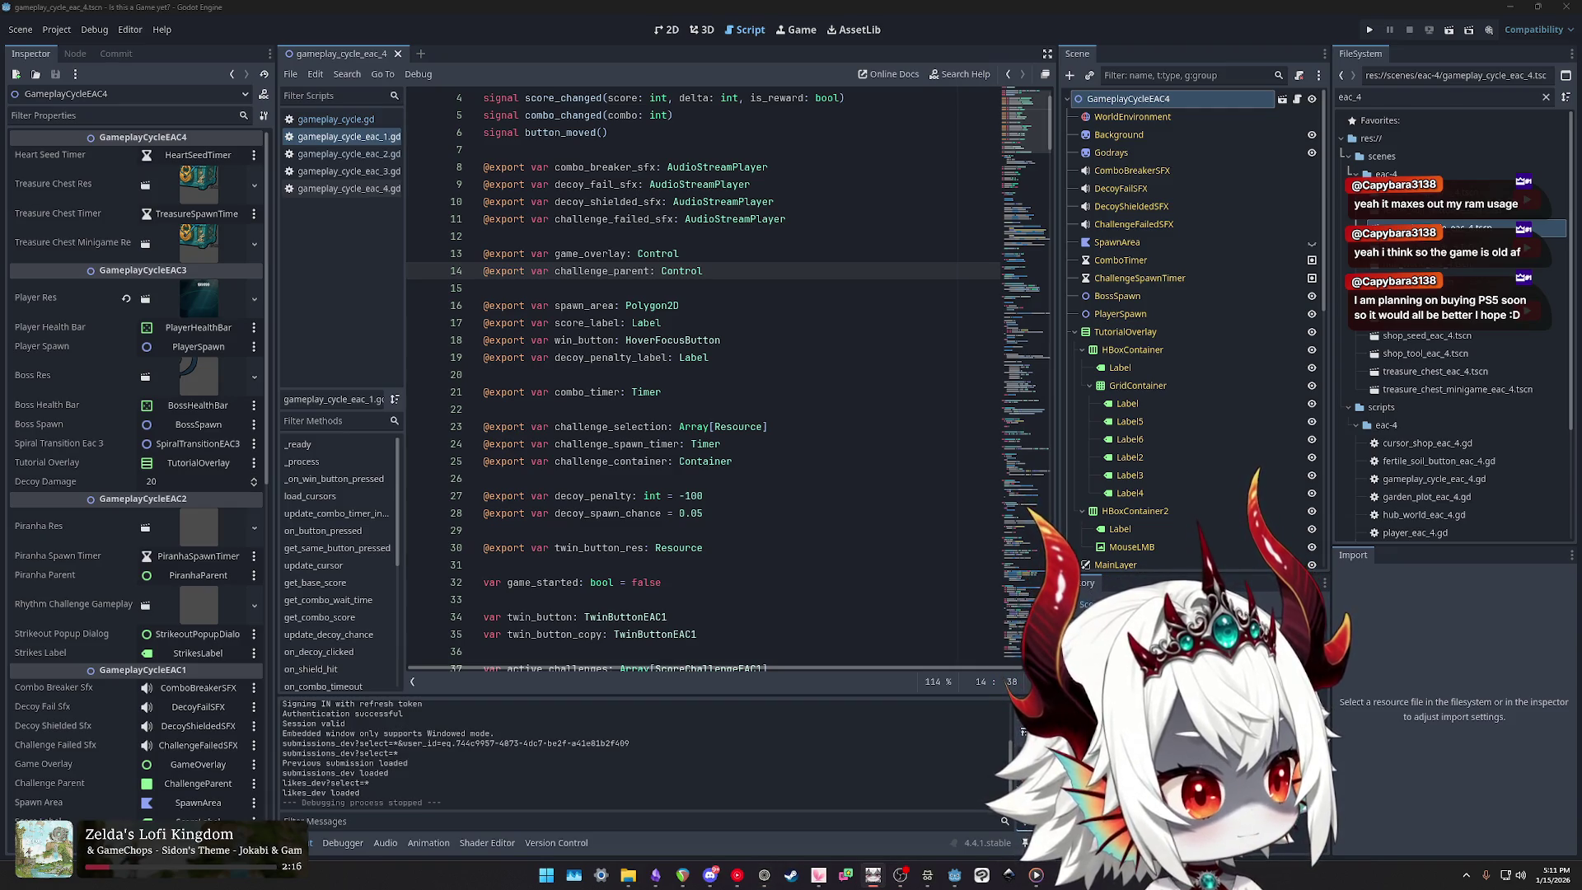
pyautogui.hotkey('alt', 'Tab')
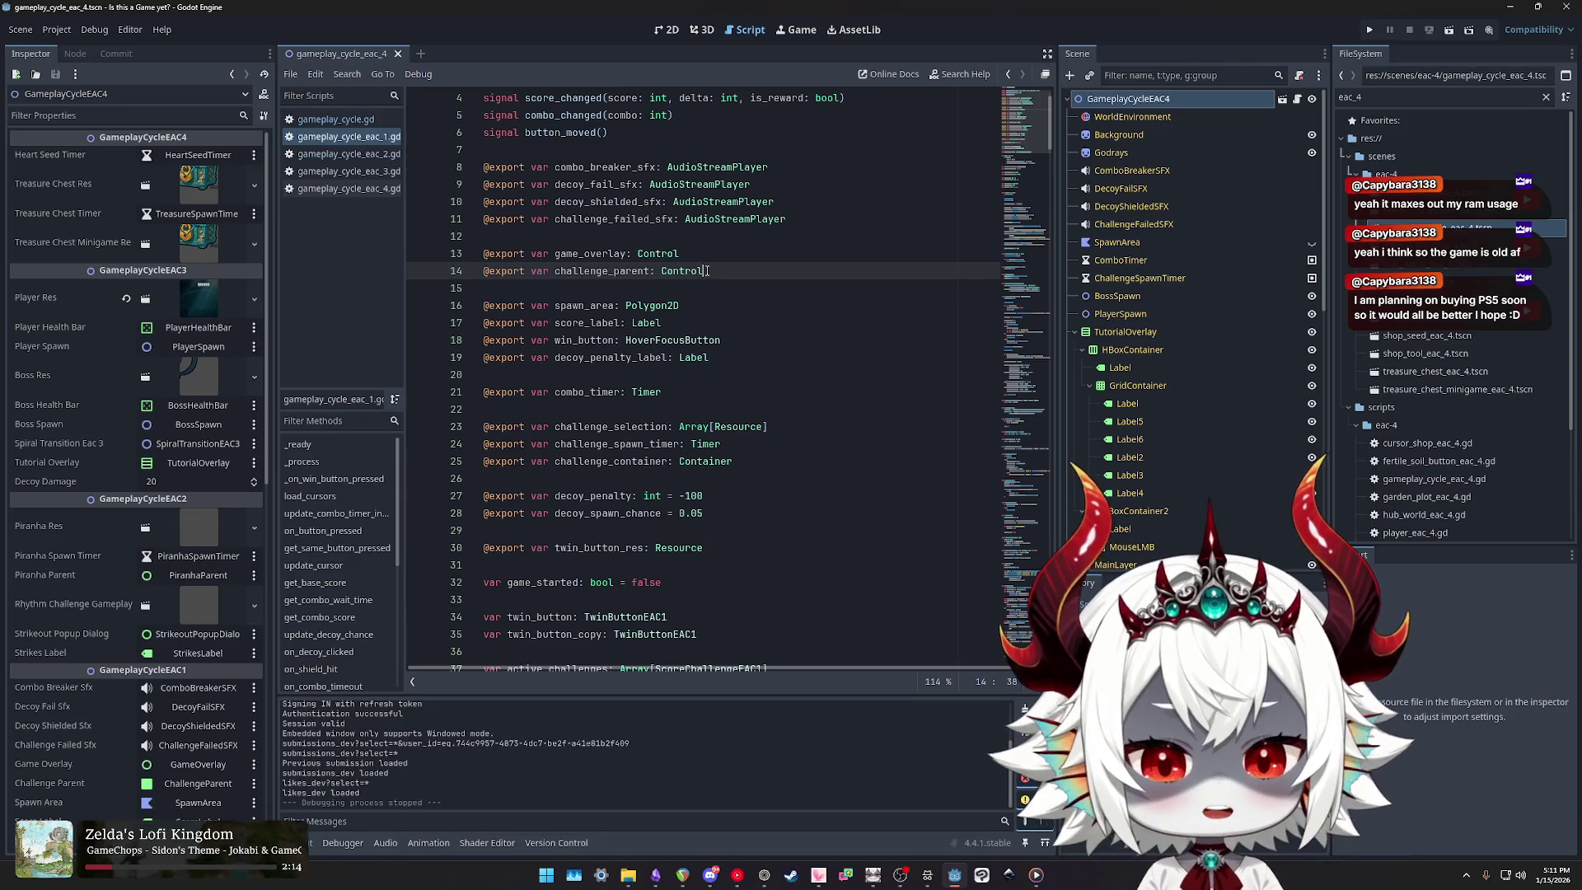
pyautogui.click(775, 290)
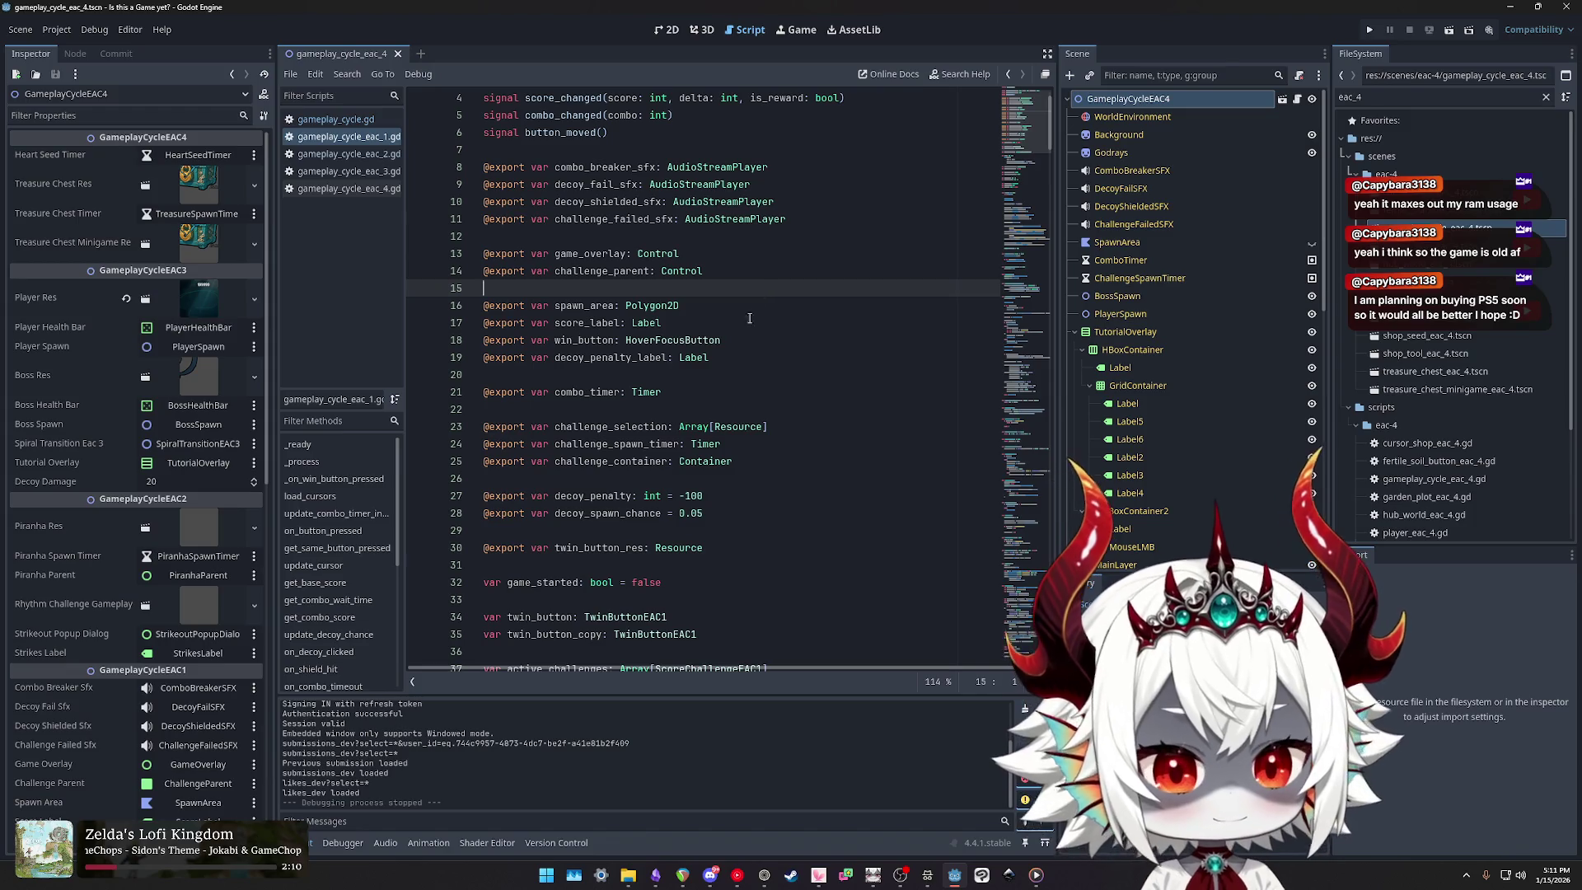
pyautogui.hotkey('alt', 'Tab')
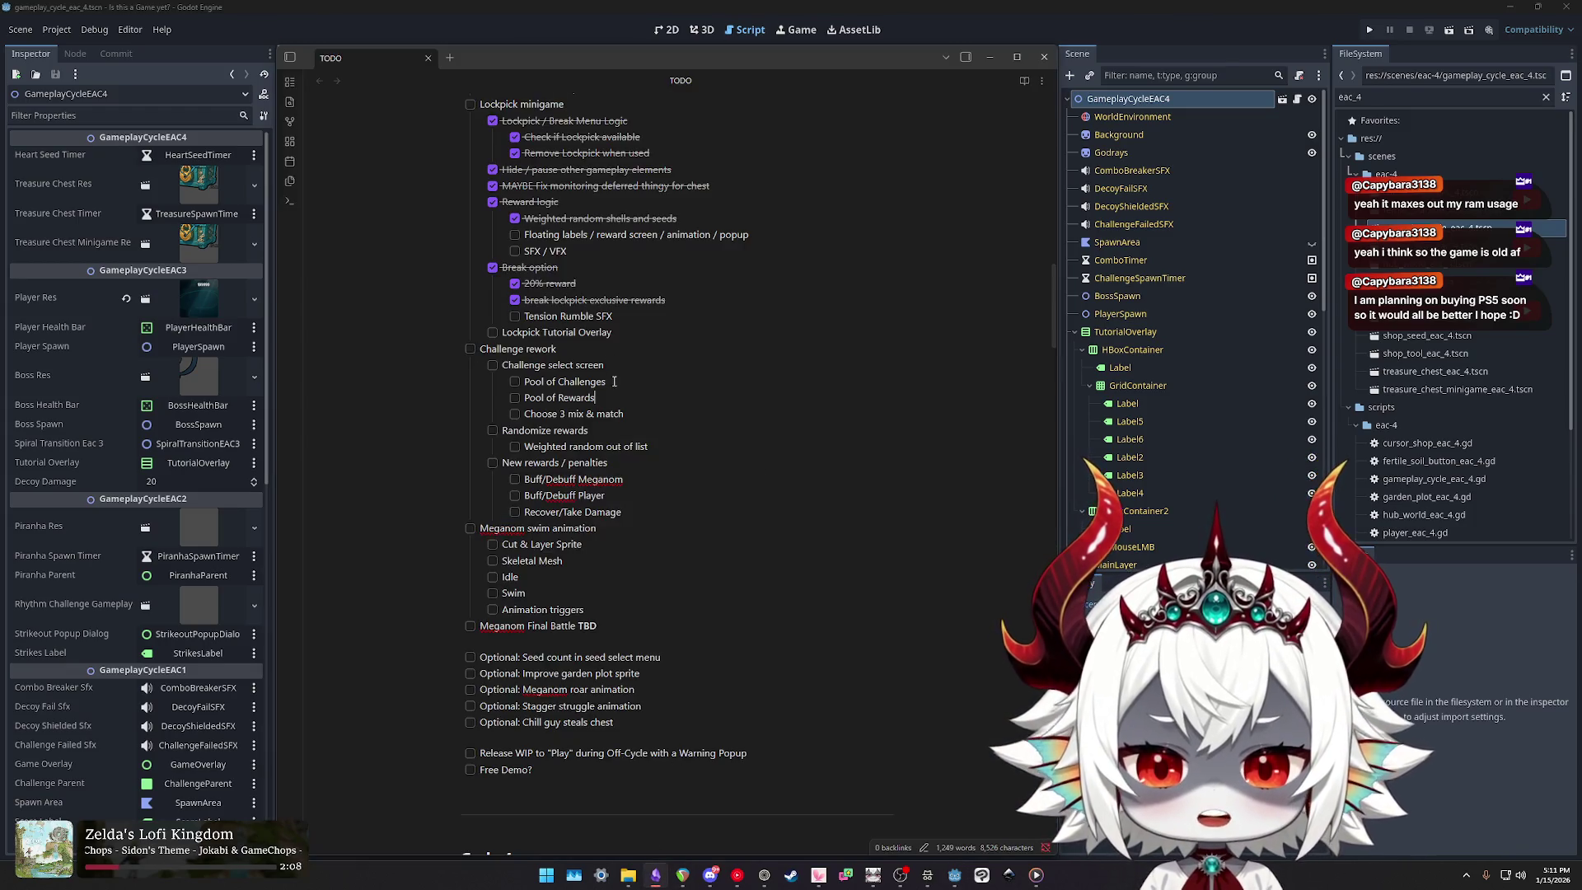
pyautogui.click(526, 23)
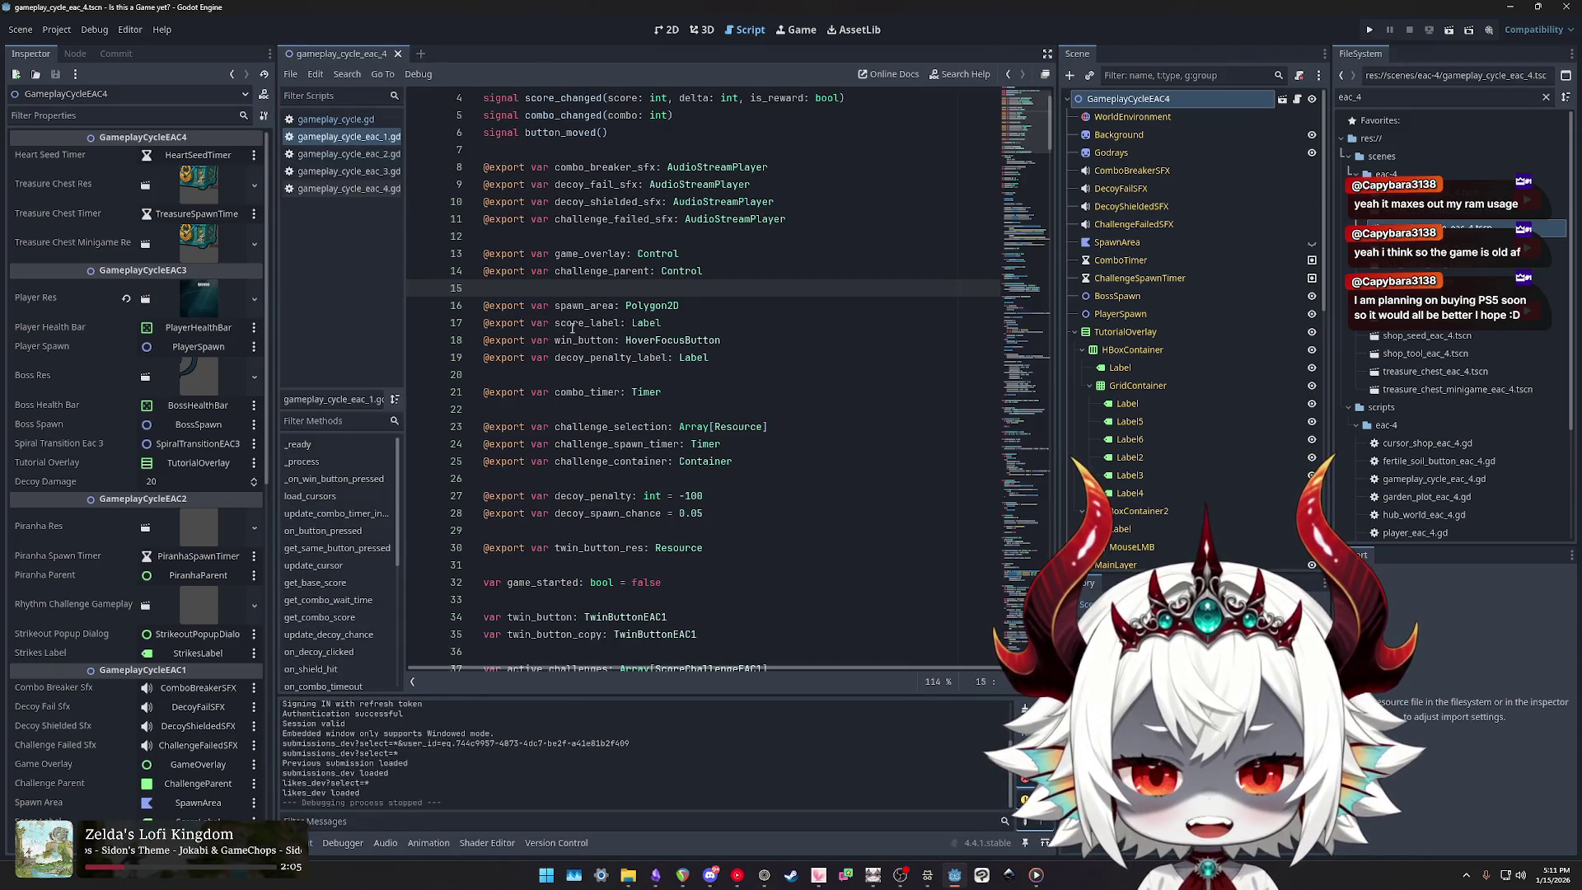
# Step: Select challenge_parent and challenge_selection in the script and scroll the Inspector to Challenge Selection
pyautogui.click(578, 272)
pyautogui.doubleClick(577, 271)
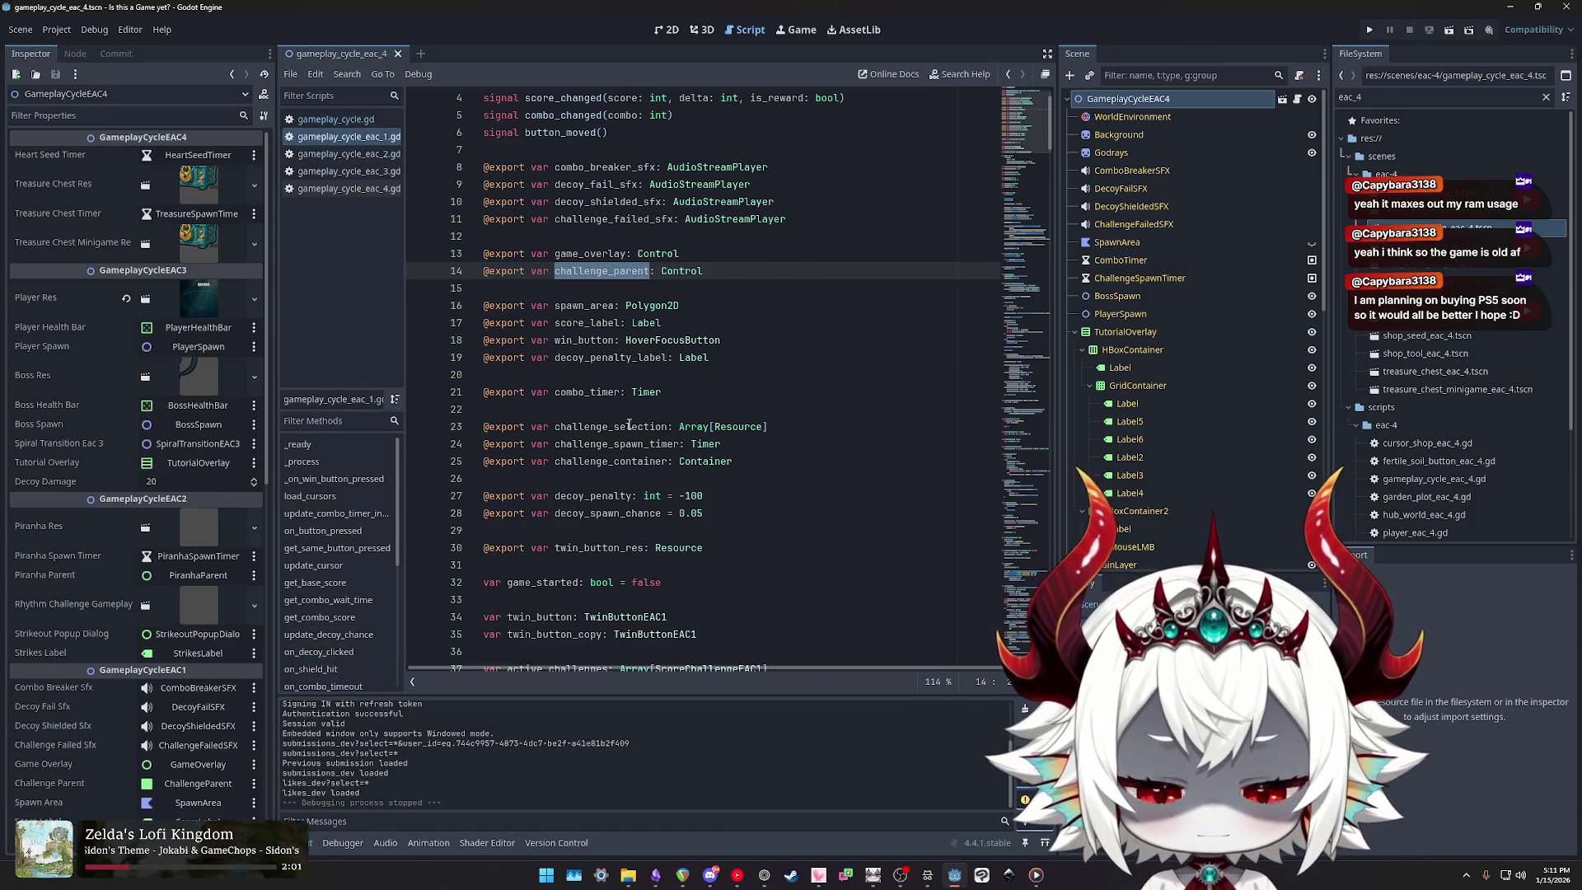
pyautogui.doubleClick(596, 427)
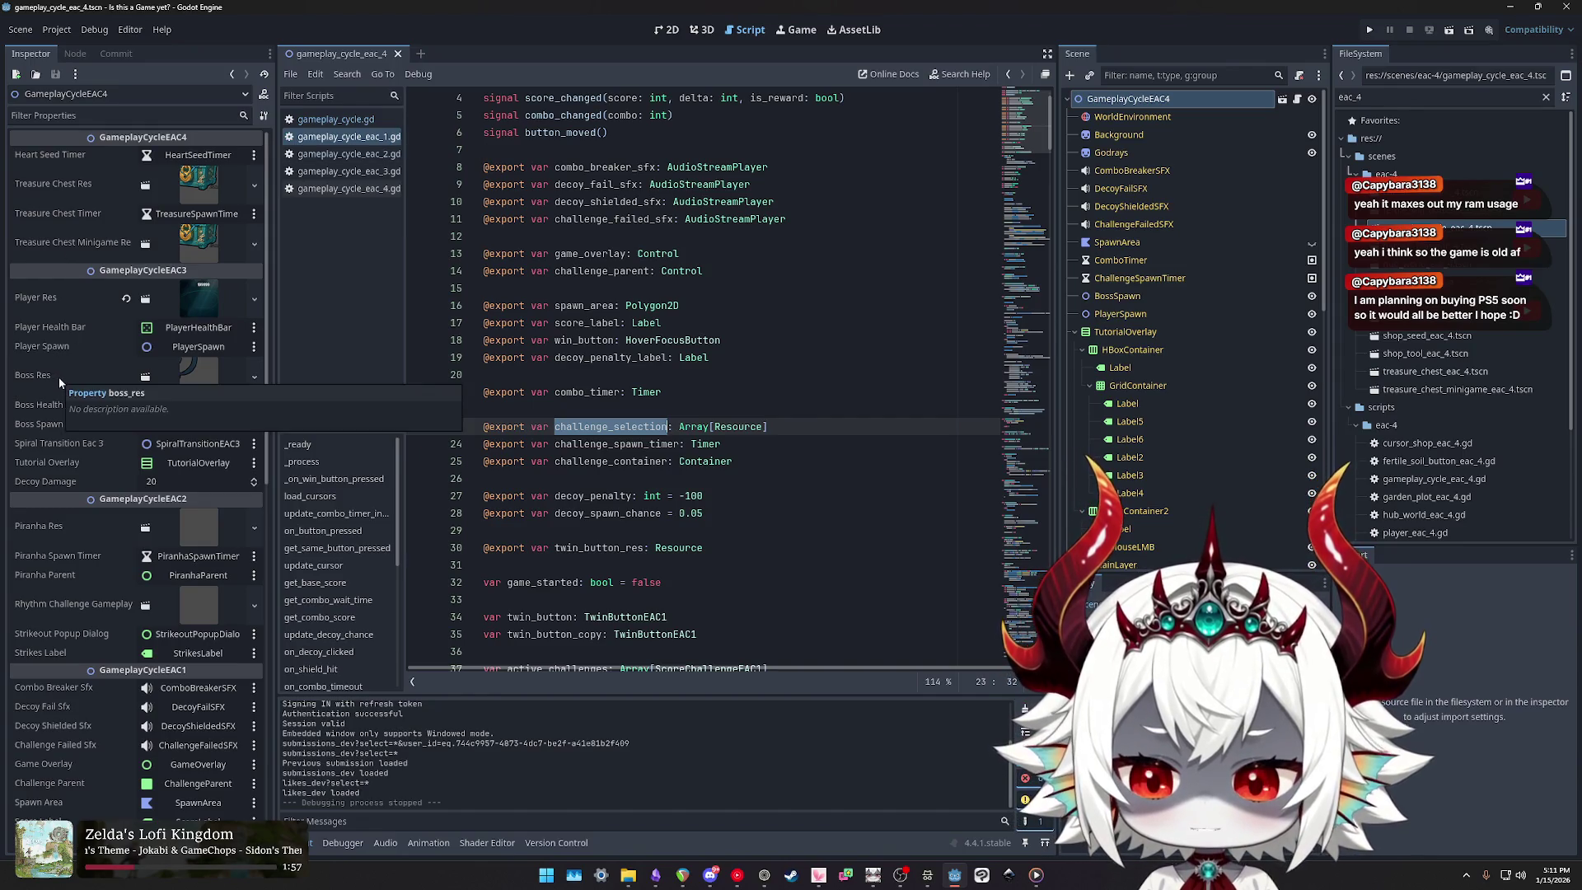
pyautogui.scroll(-4, 57, 378)
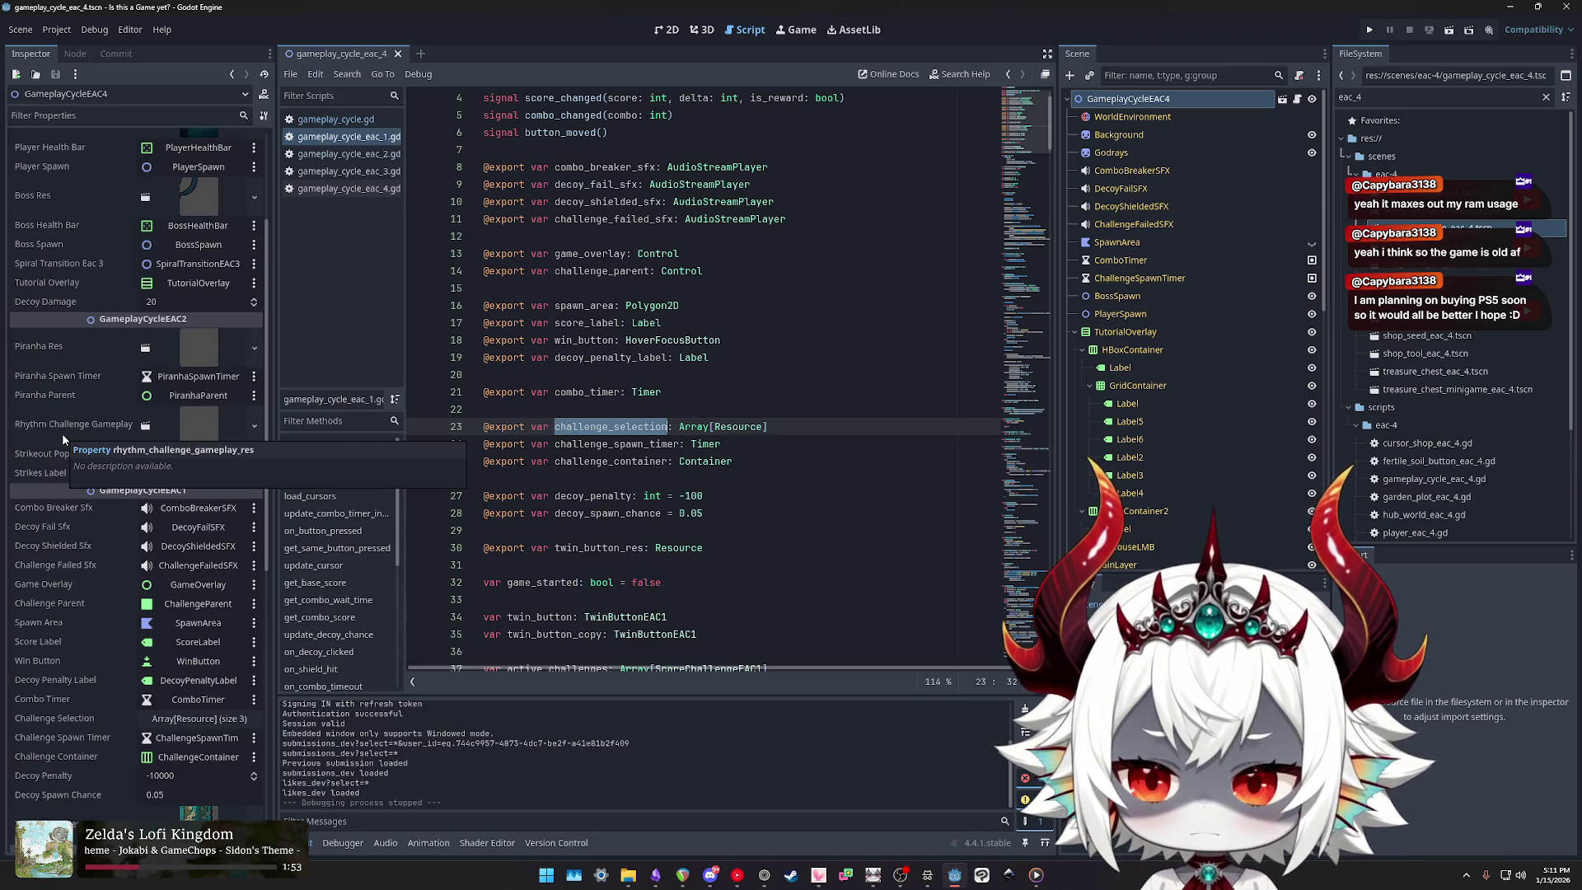
pyautogui.scroll(4, 62, 433)
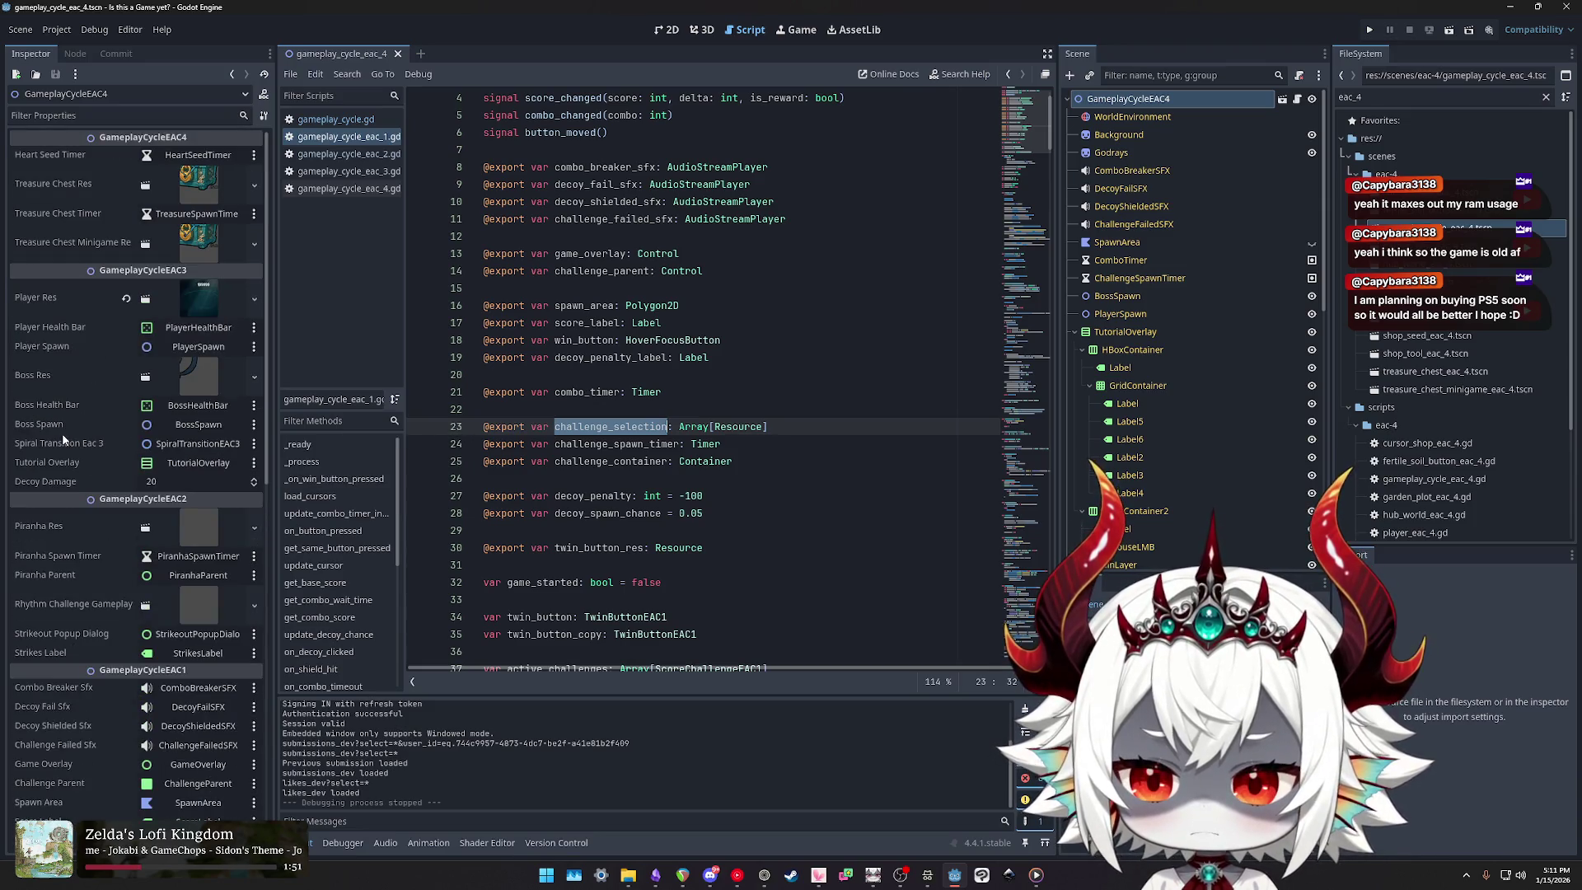
pyautogui.scroll(-10, 62, 432)
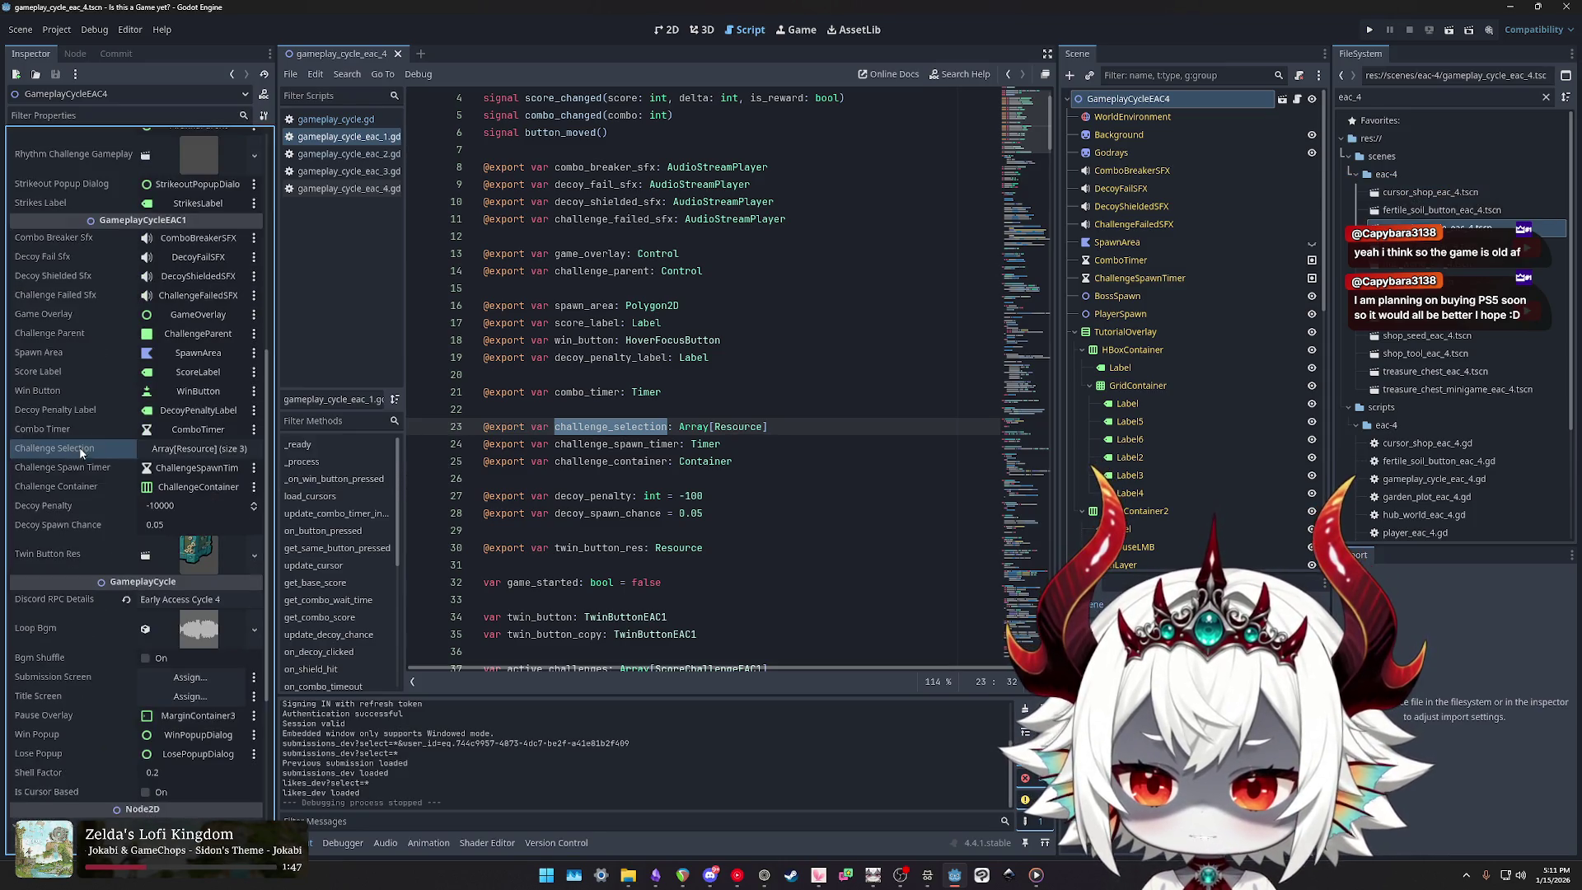
# Step: Expand Challenge Selection entries 0–2 into their resources, then filter the FileSystem by 'ch'
pyautogui.click(180, 450)
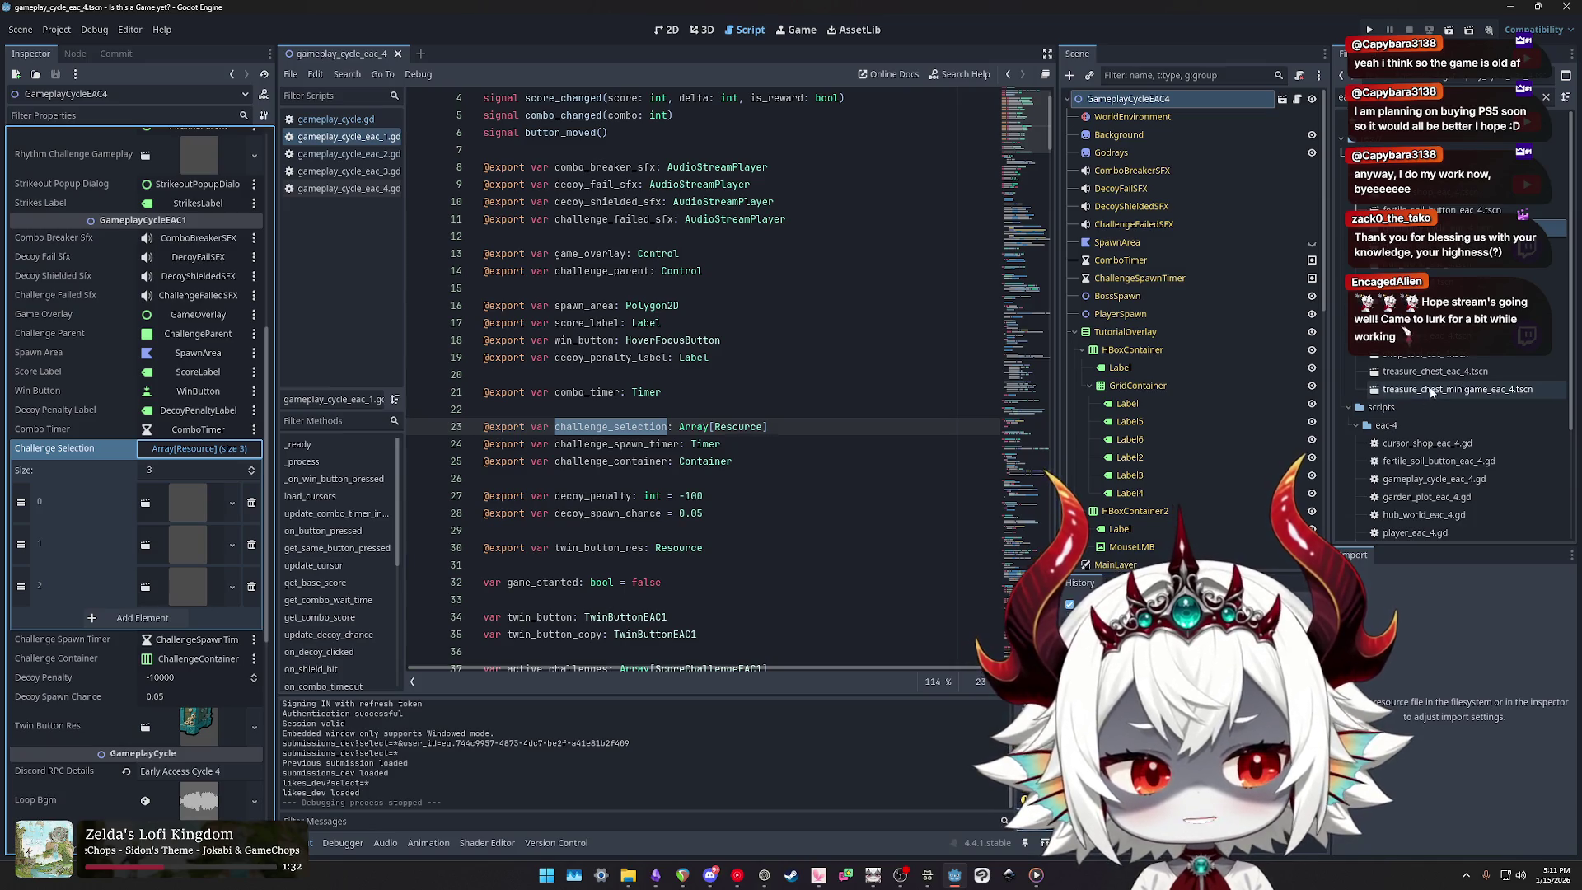
pyautogui.scroll(-4, 1434, 400)
pyautogui.scroll(5, 1434, 400)
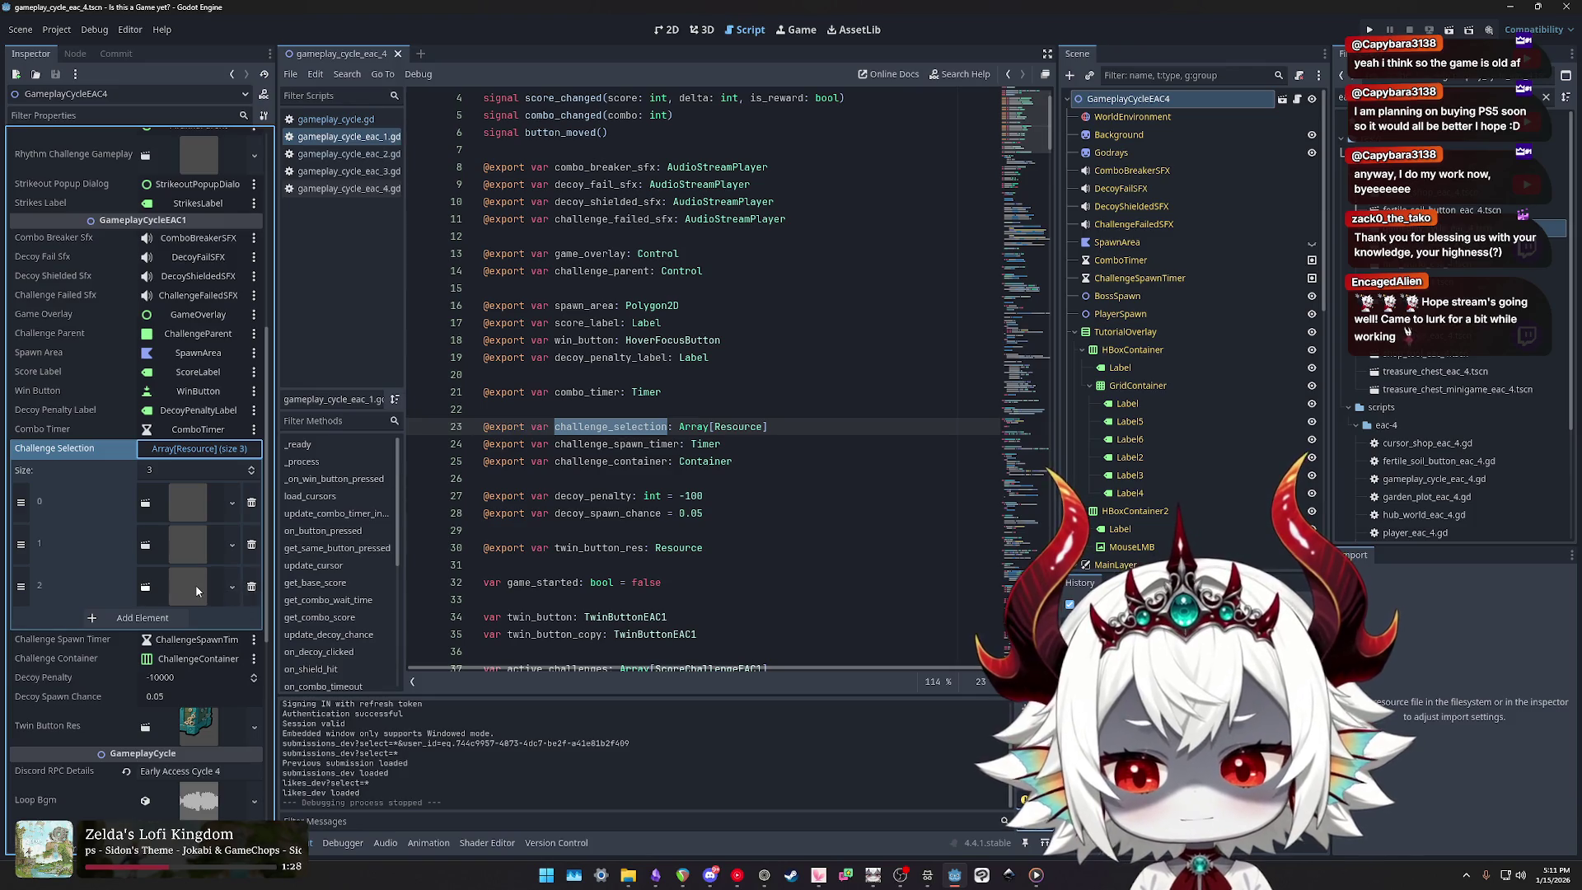
pyautogui.click(196, 587)
pyautogui.click(190, 537)
pyautogui.click(187, 504)
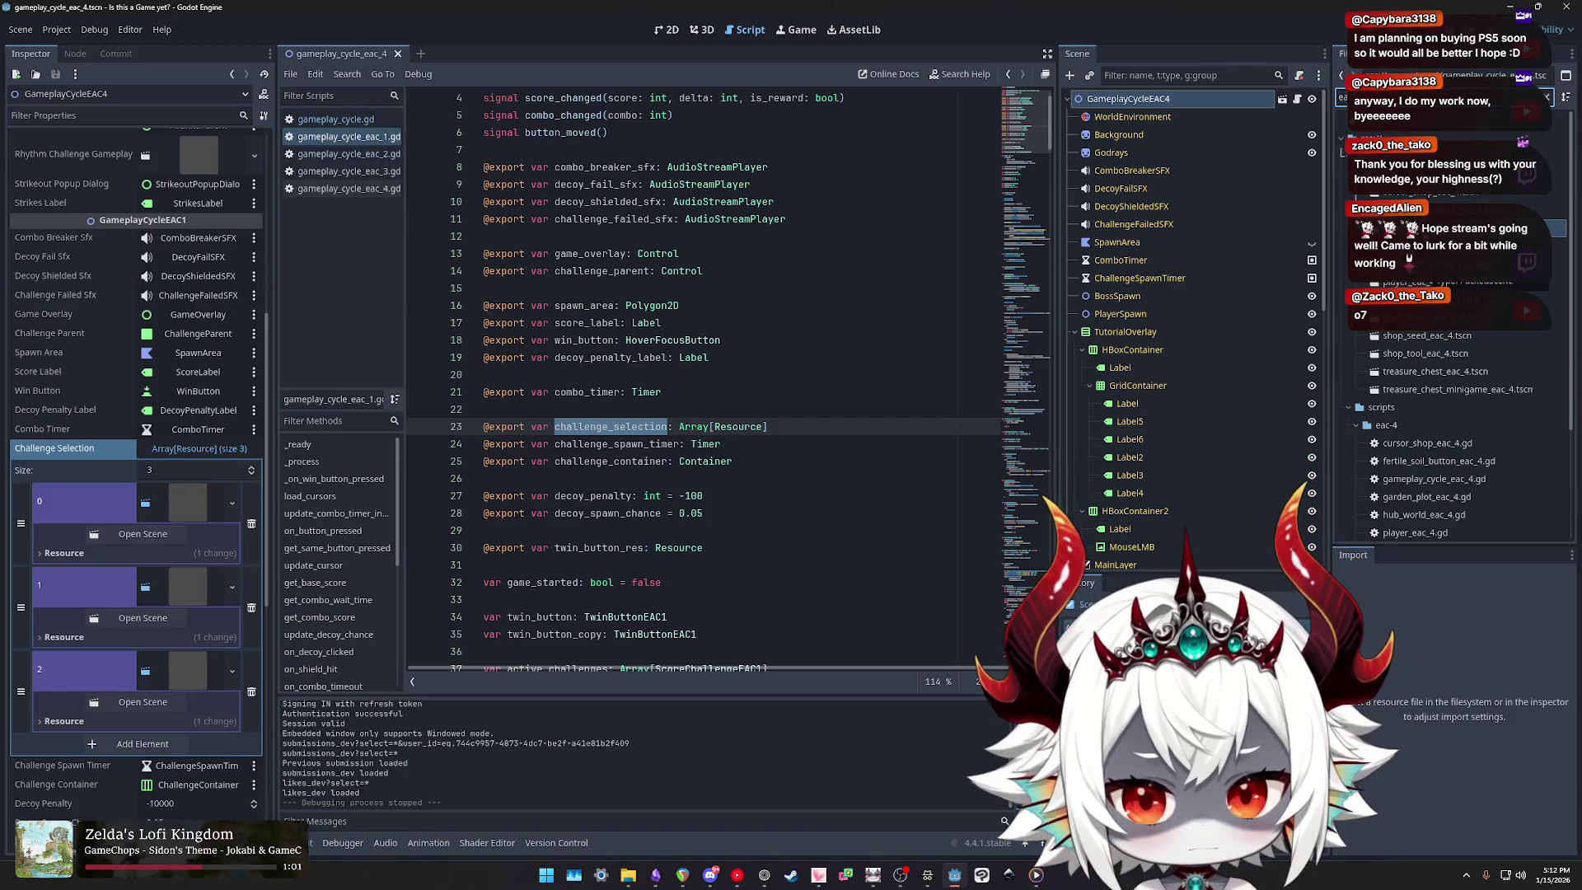
pyautogui.write('ch')
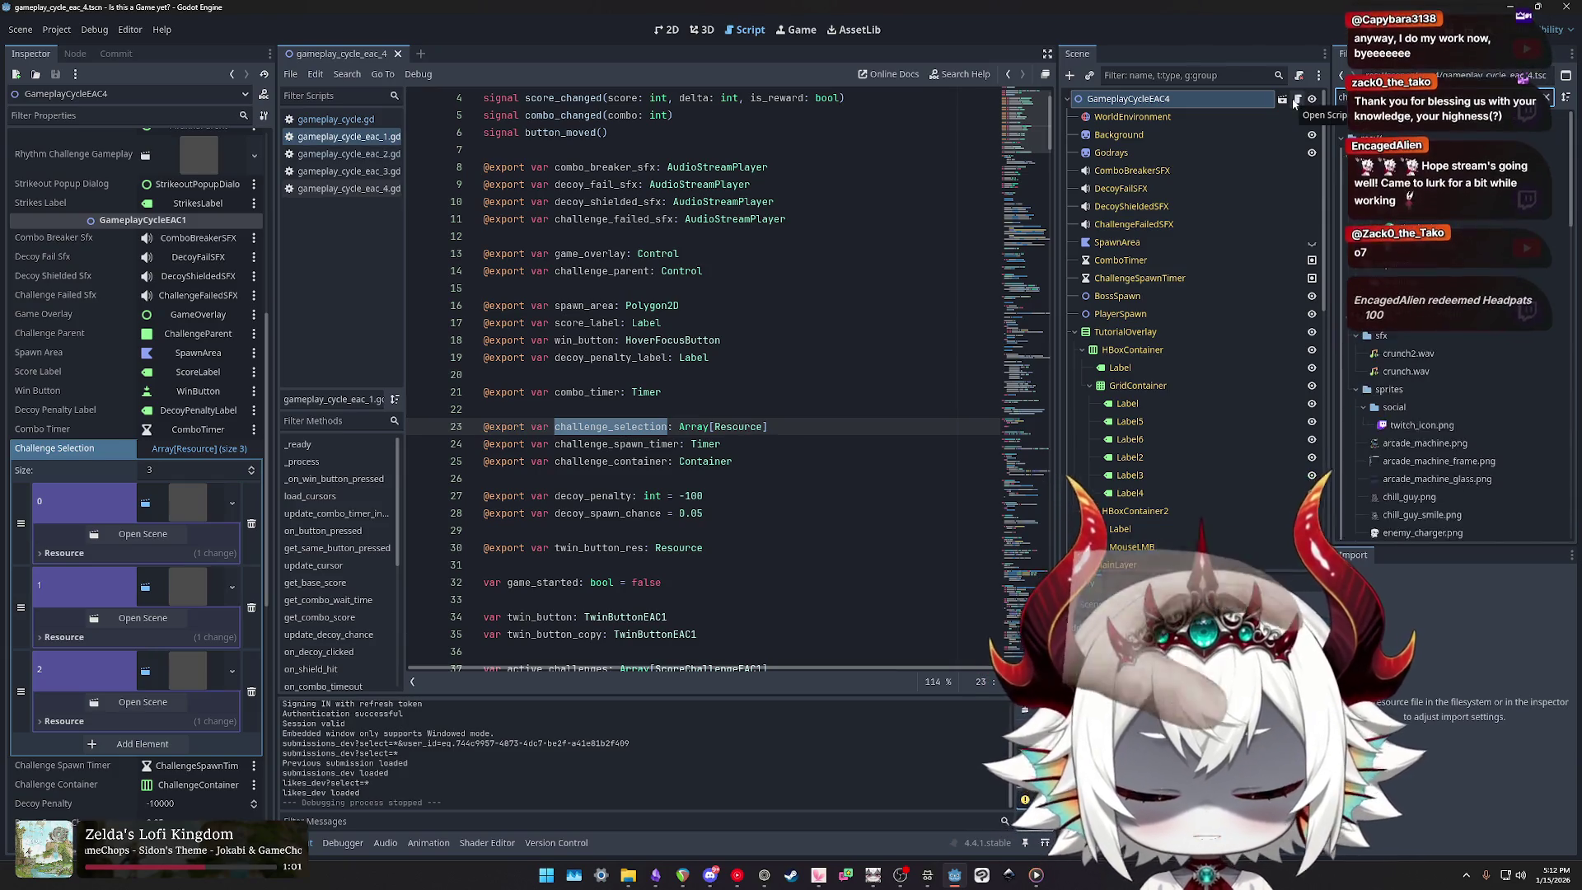
pyautogui.scroll(5, 1408, 196)
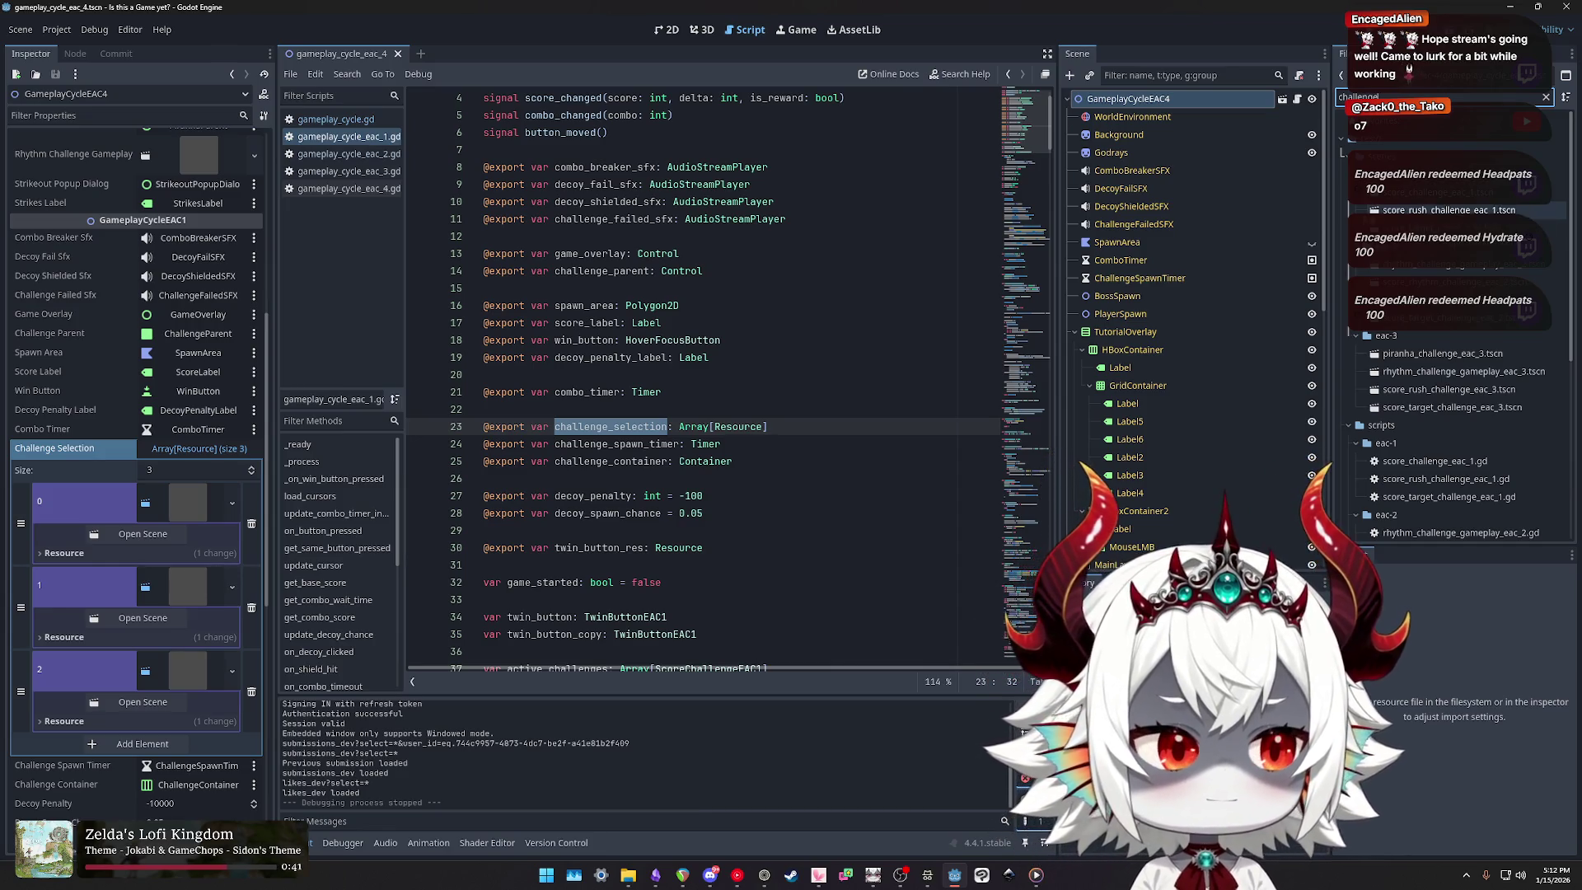
# Step: Open the score_challenge_eac_1 scene and review its root node's six Hide Controls entries
pyautogui.click(1417, 201)
pyautogui.doubleClick(1417, 201)
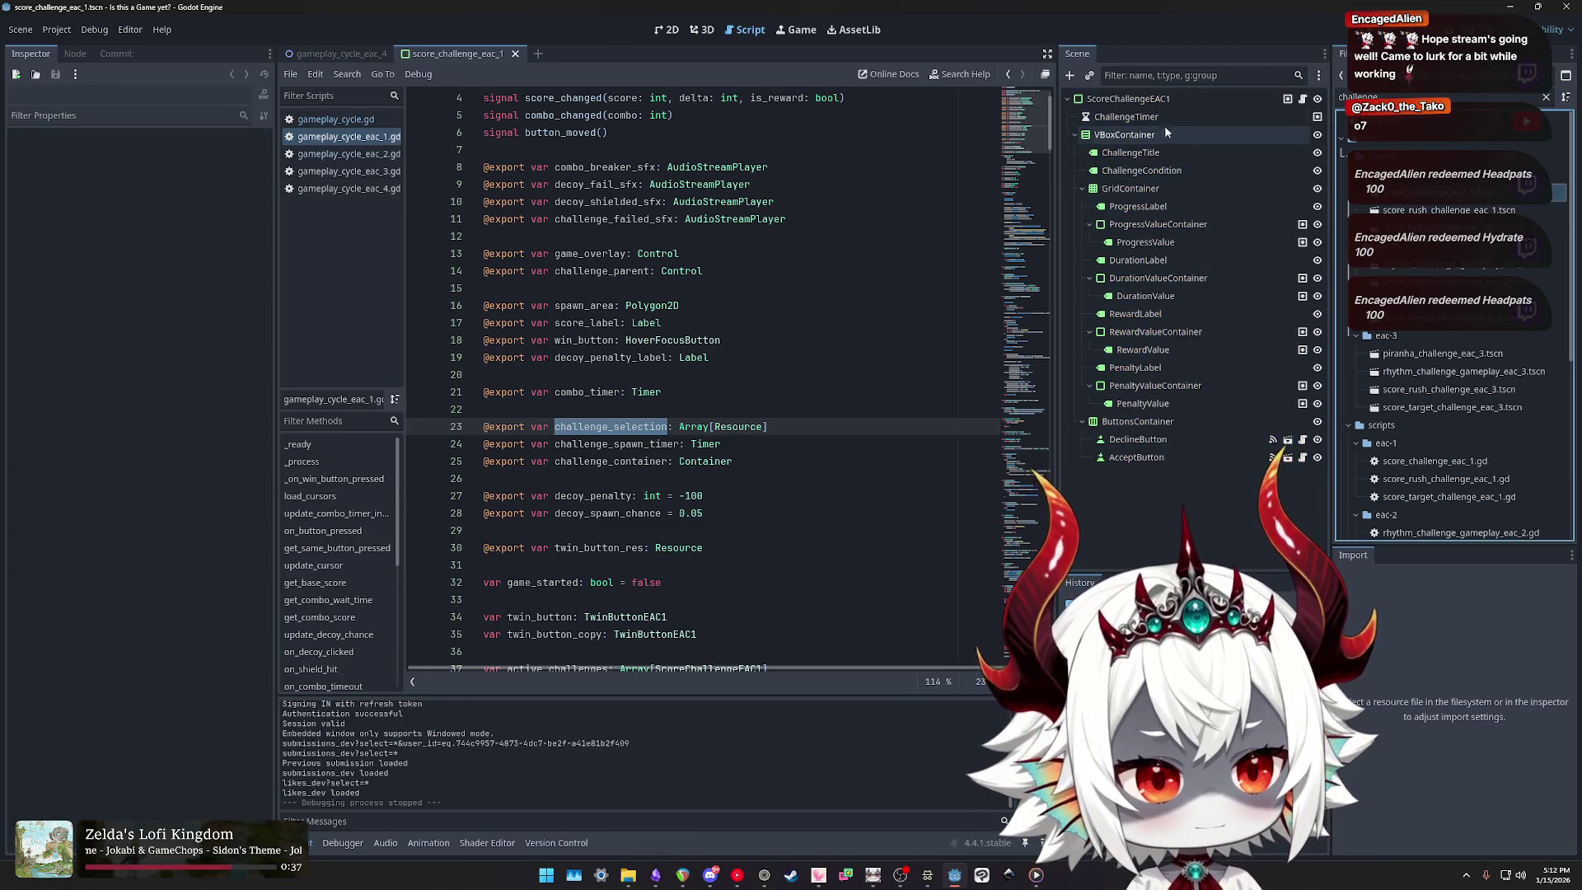
pyautogui.click(1129, 98)
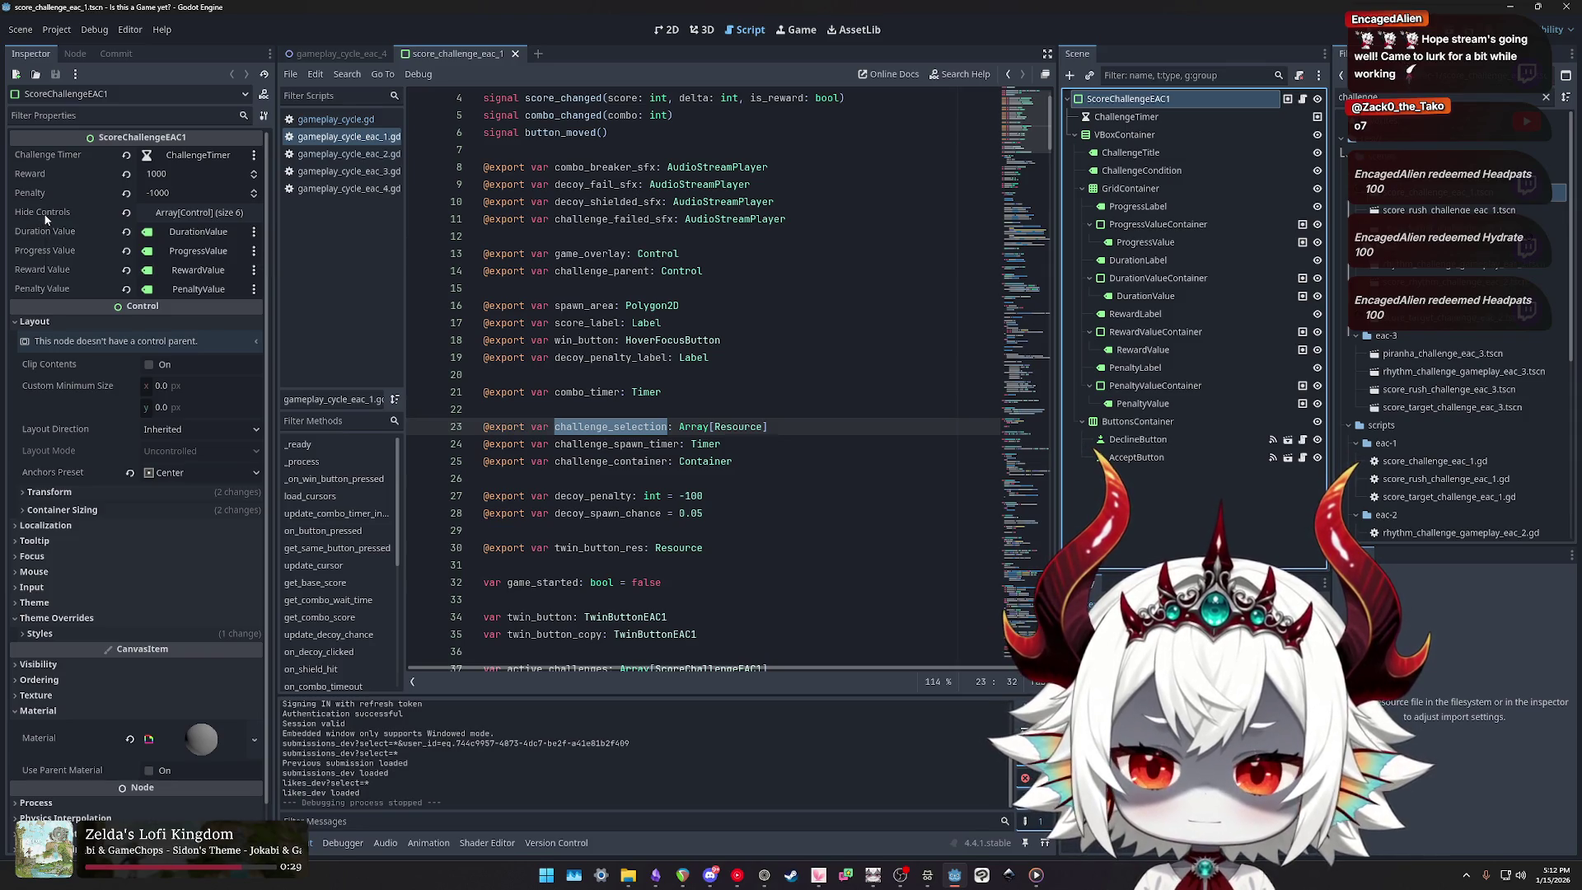
pyautogui.click(201, 214)
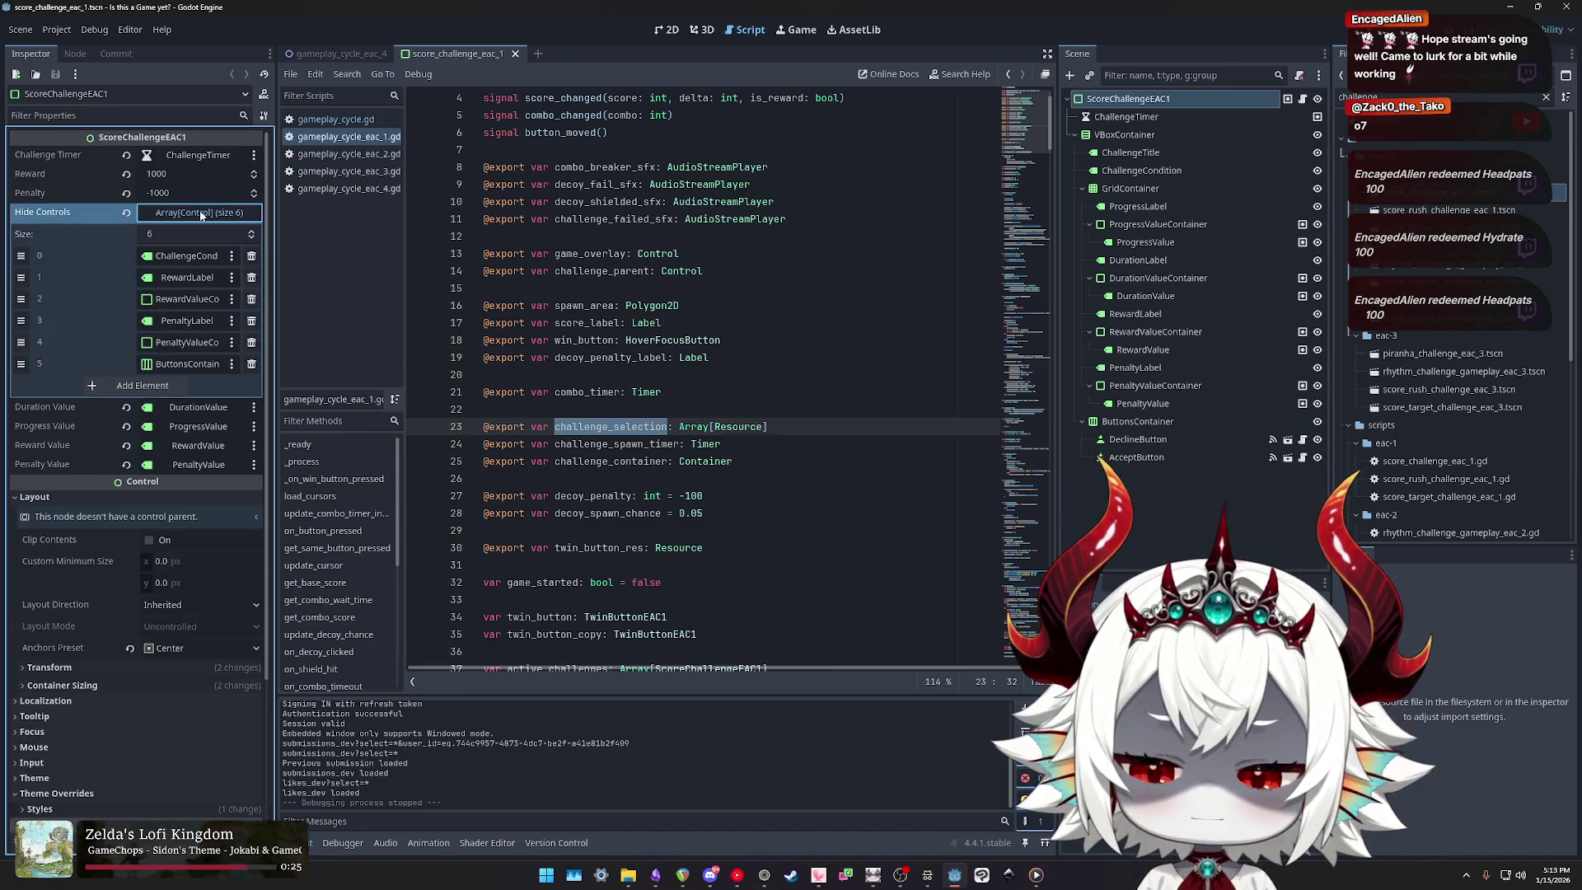
pyautogui.click(200, 213)
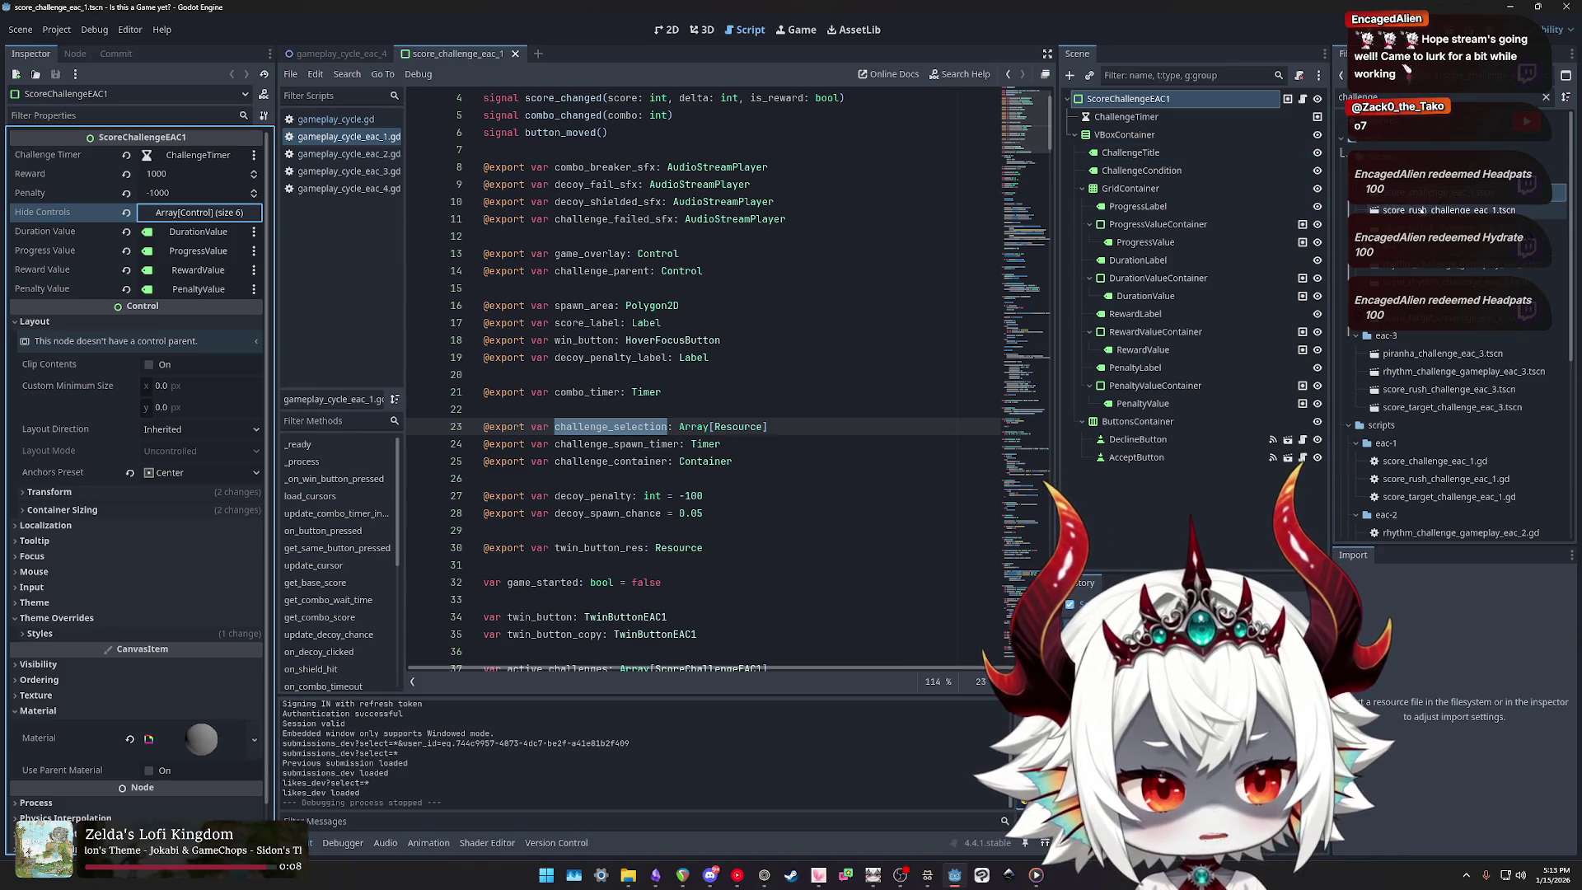
# Step: Open score_challenge_eac_1.gd from the FileSystem dock
pyautogui.click(1421, 210)
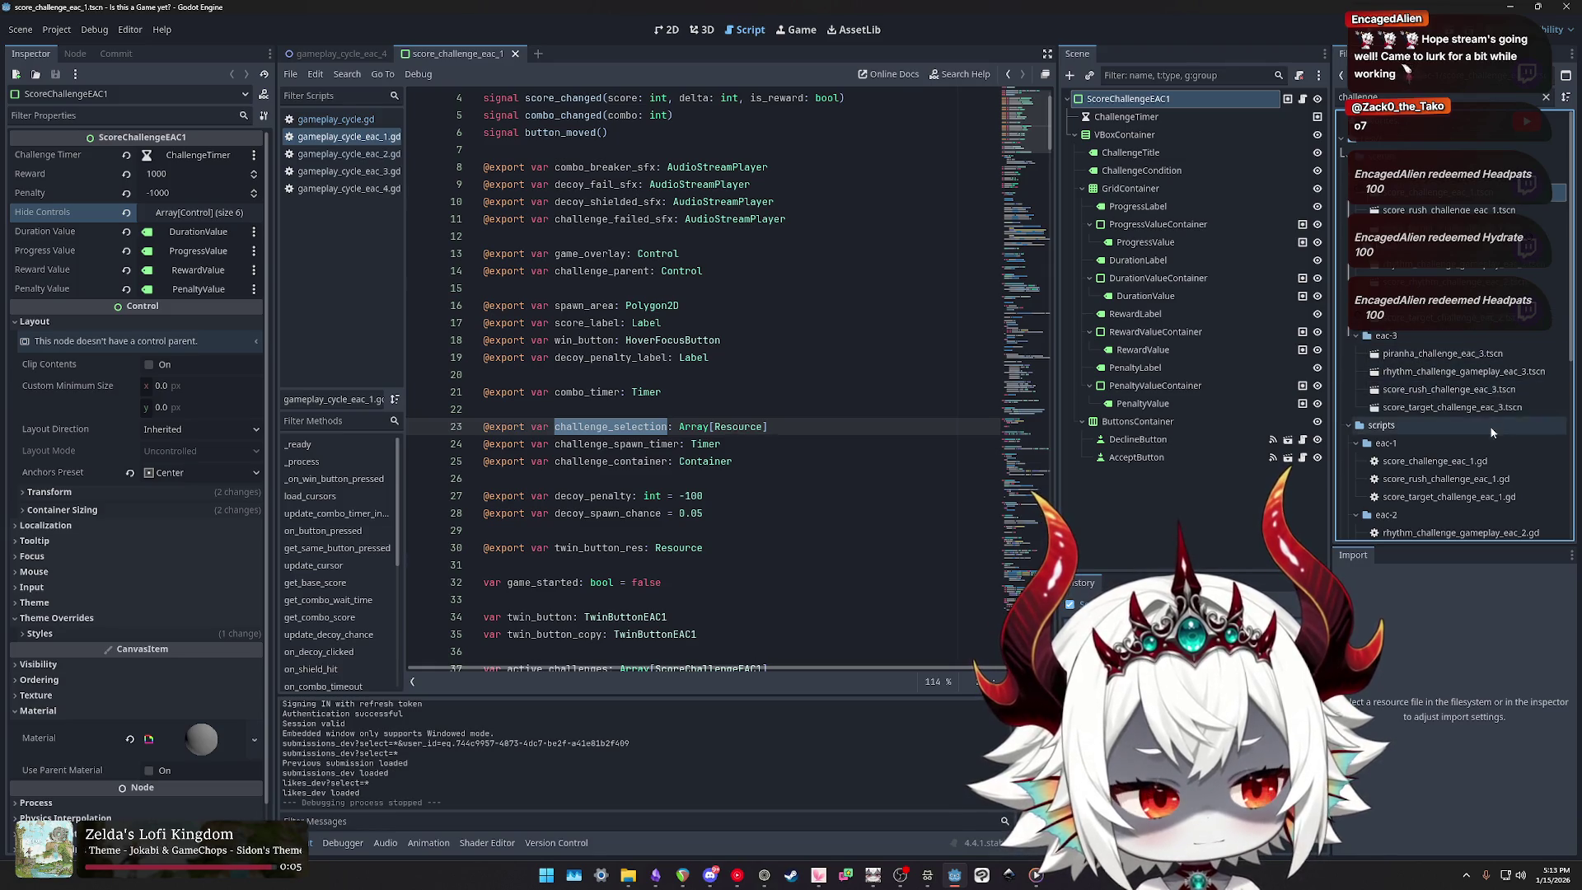
pyautogui.scroll(-5, 1525, 482)
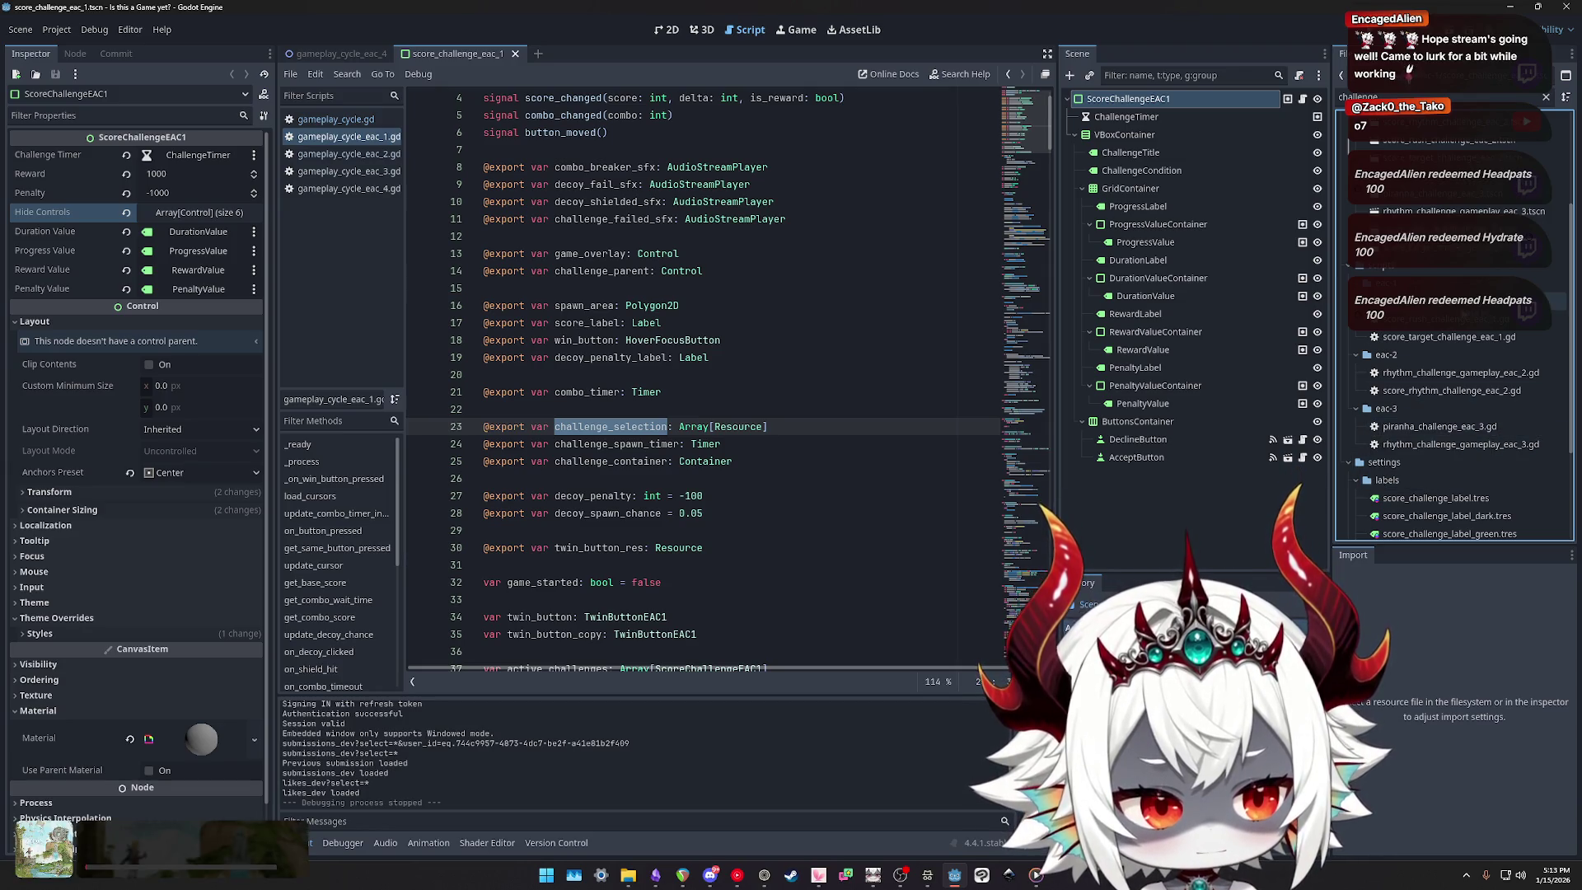
pyautogui.doubleClick(1450, 301)
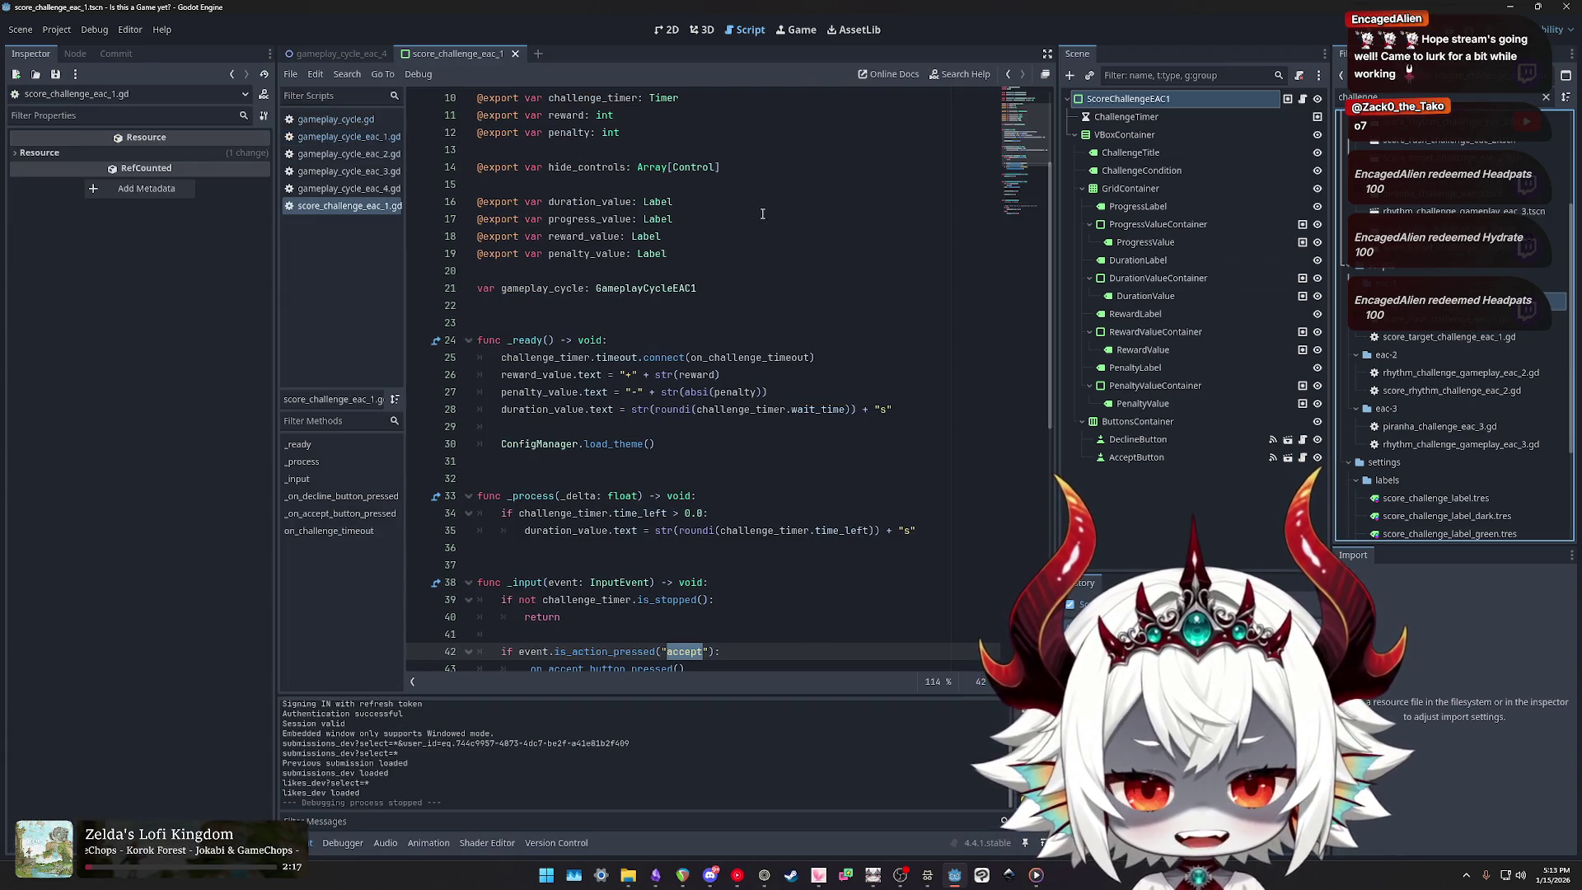
pyautogui.doubleClick(571, 201)
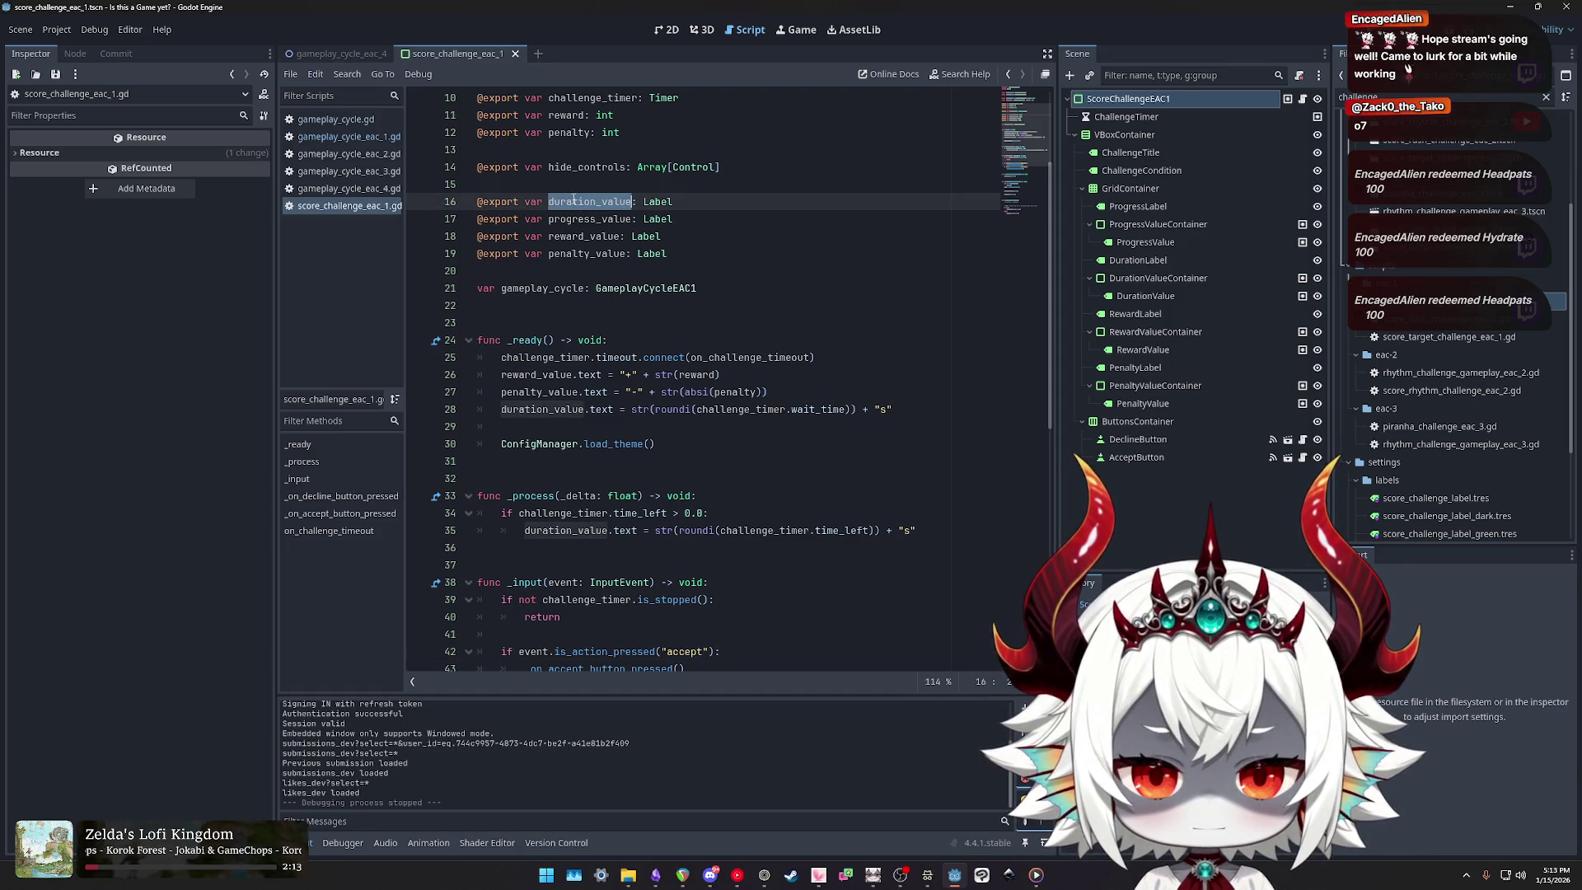
pyautogui.doubleClick(577, 218)
pyautogui.doubleClick(577, 235)
pyautogui.doubleClick(585, 253)
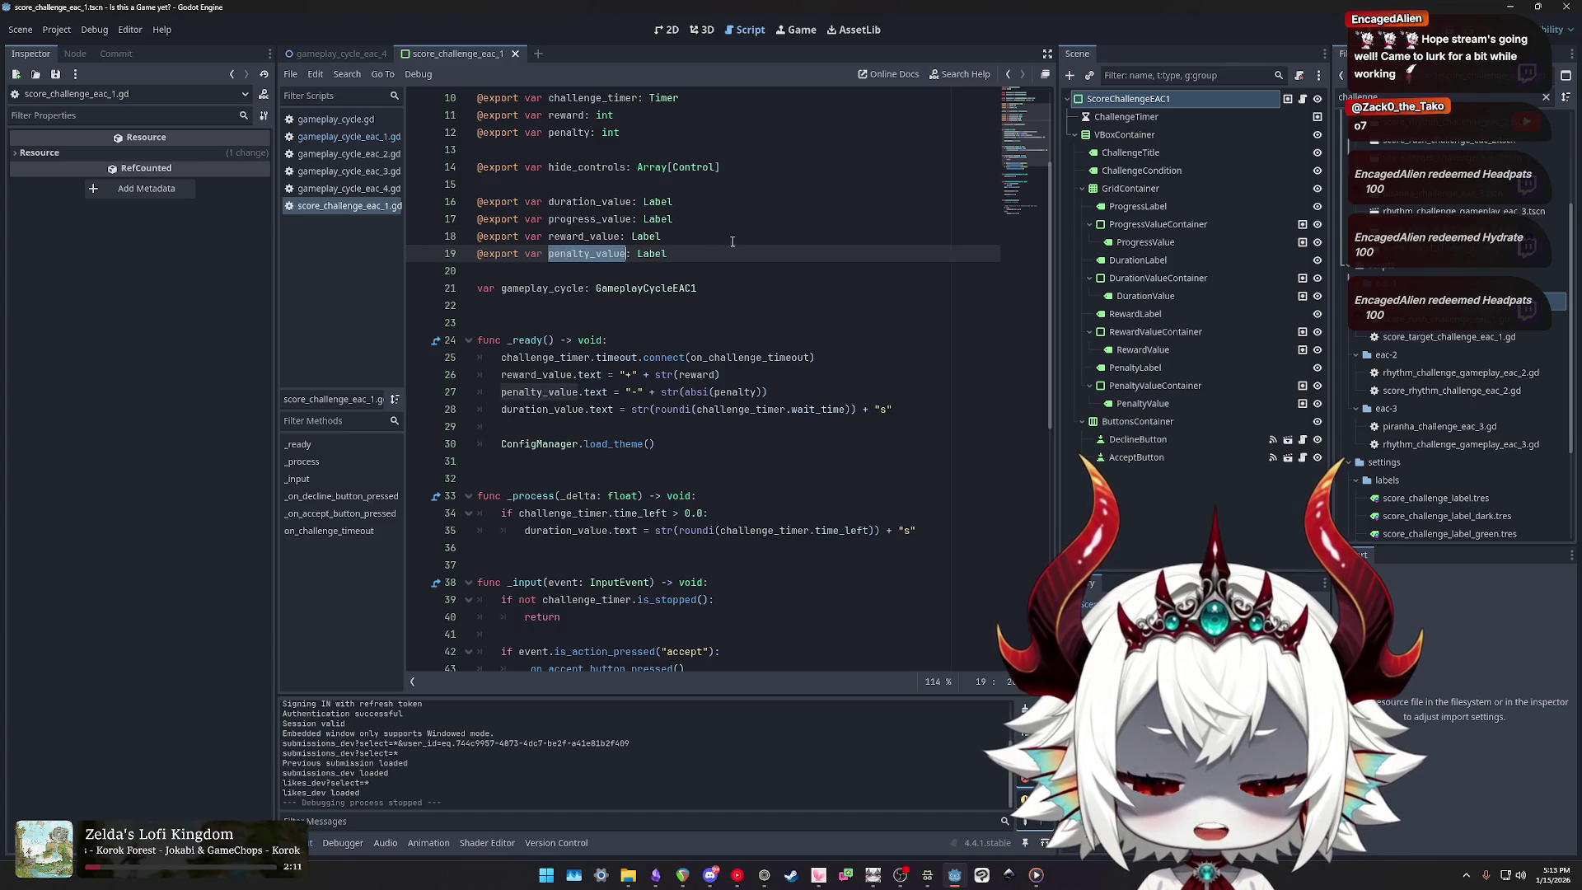
pyautogui.moveTo(703, 206); pyautogui.dragTo(553, 201)
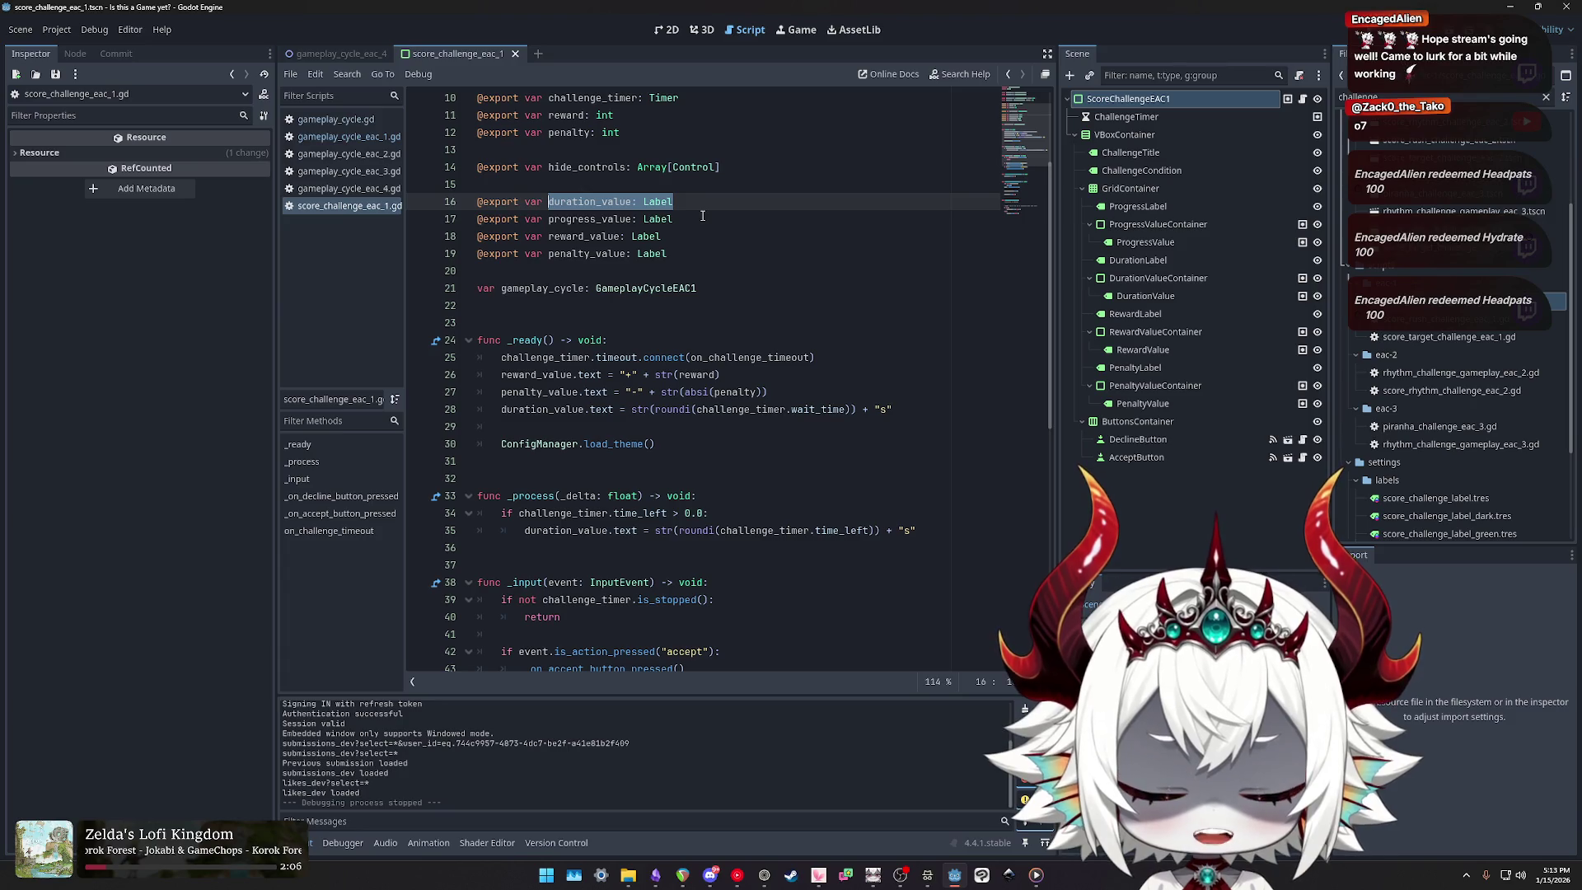
pyautogui.moveTo(703, 219); pyautogui.dragTo(549, 219)
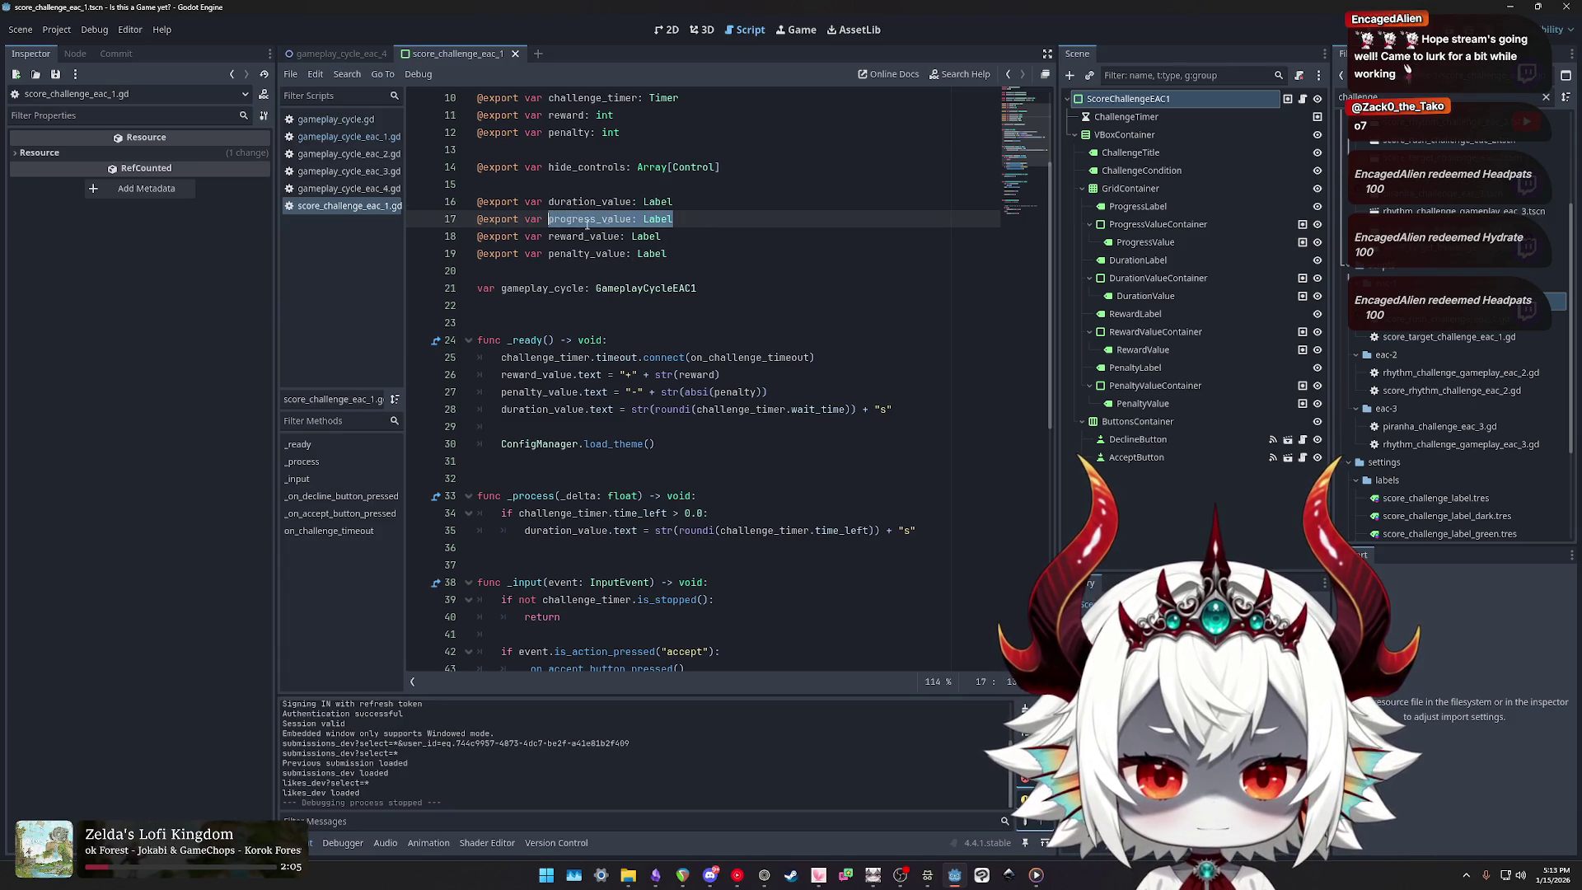
pyautogui.moveTo(702, 236); pyautogui.dragTo(549, 236)
pyautogui.click(691, 253)
pyautogui.moveTo(690, 253); pyautogui.dragTo(461, 242)
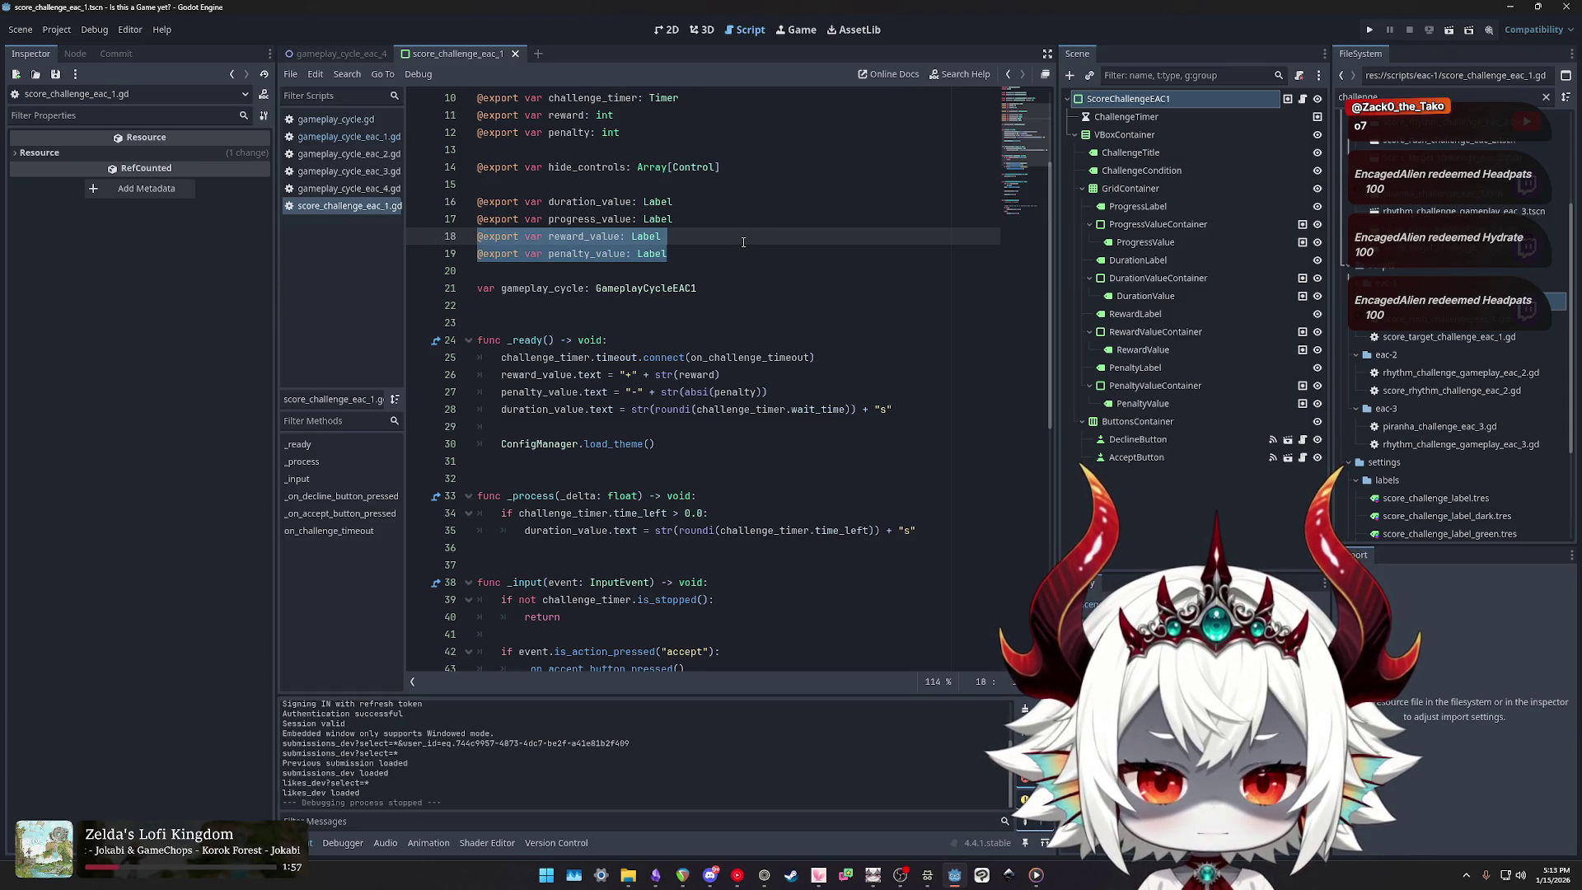
pyautogui.doubleClick(573, 237)
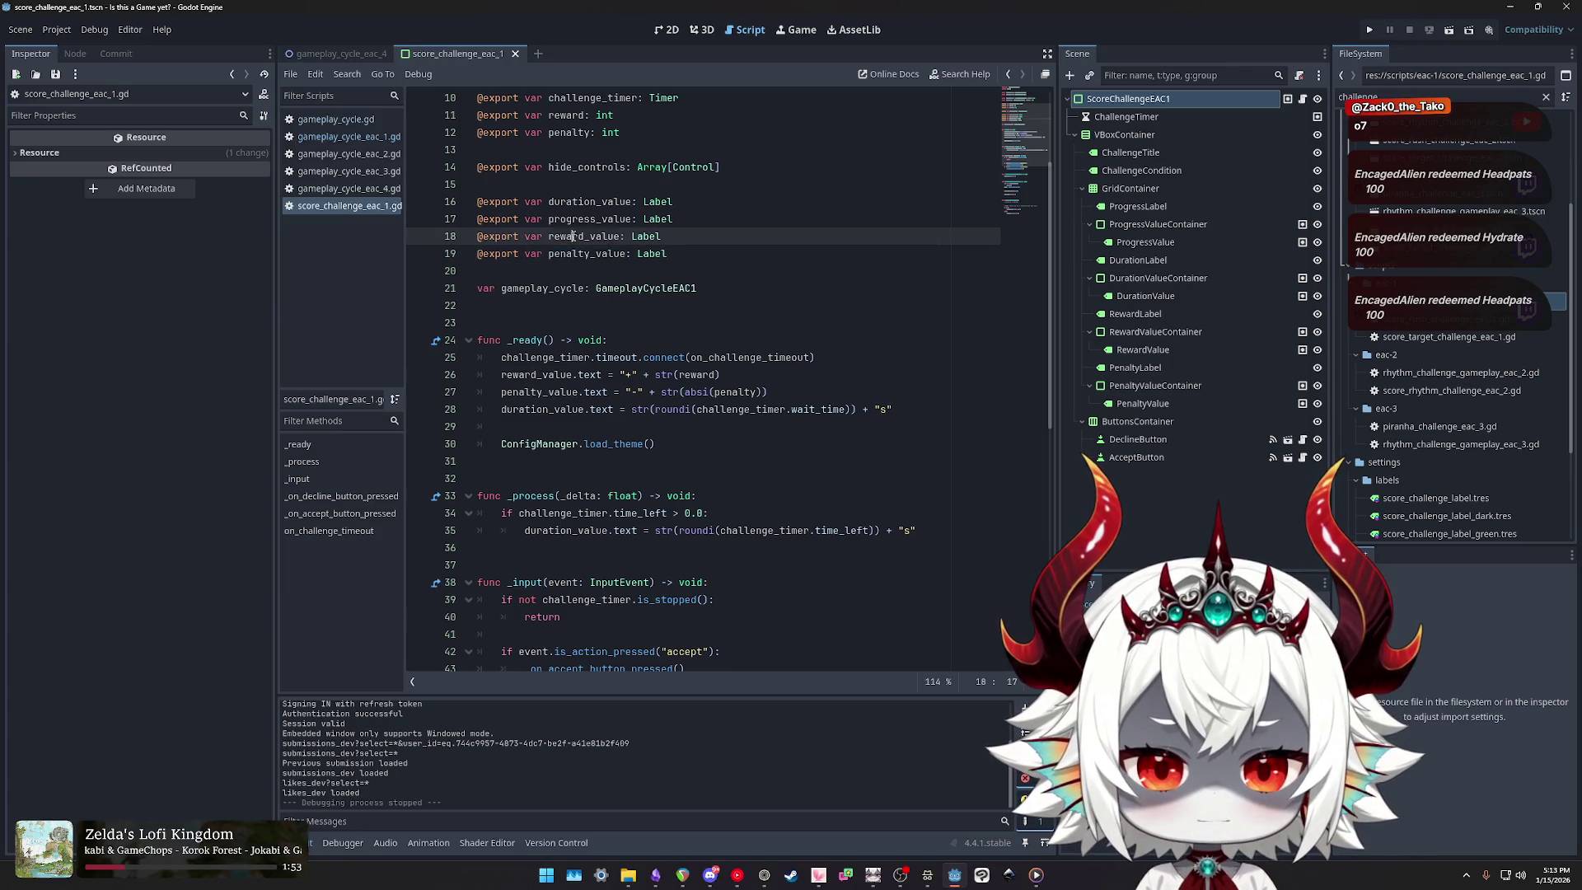
pyautogui.scroll(3, 699, 270)
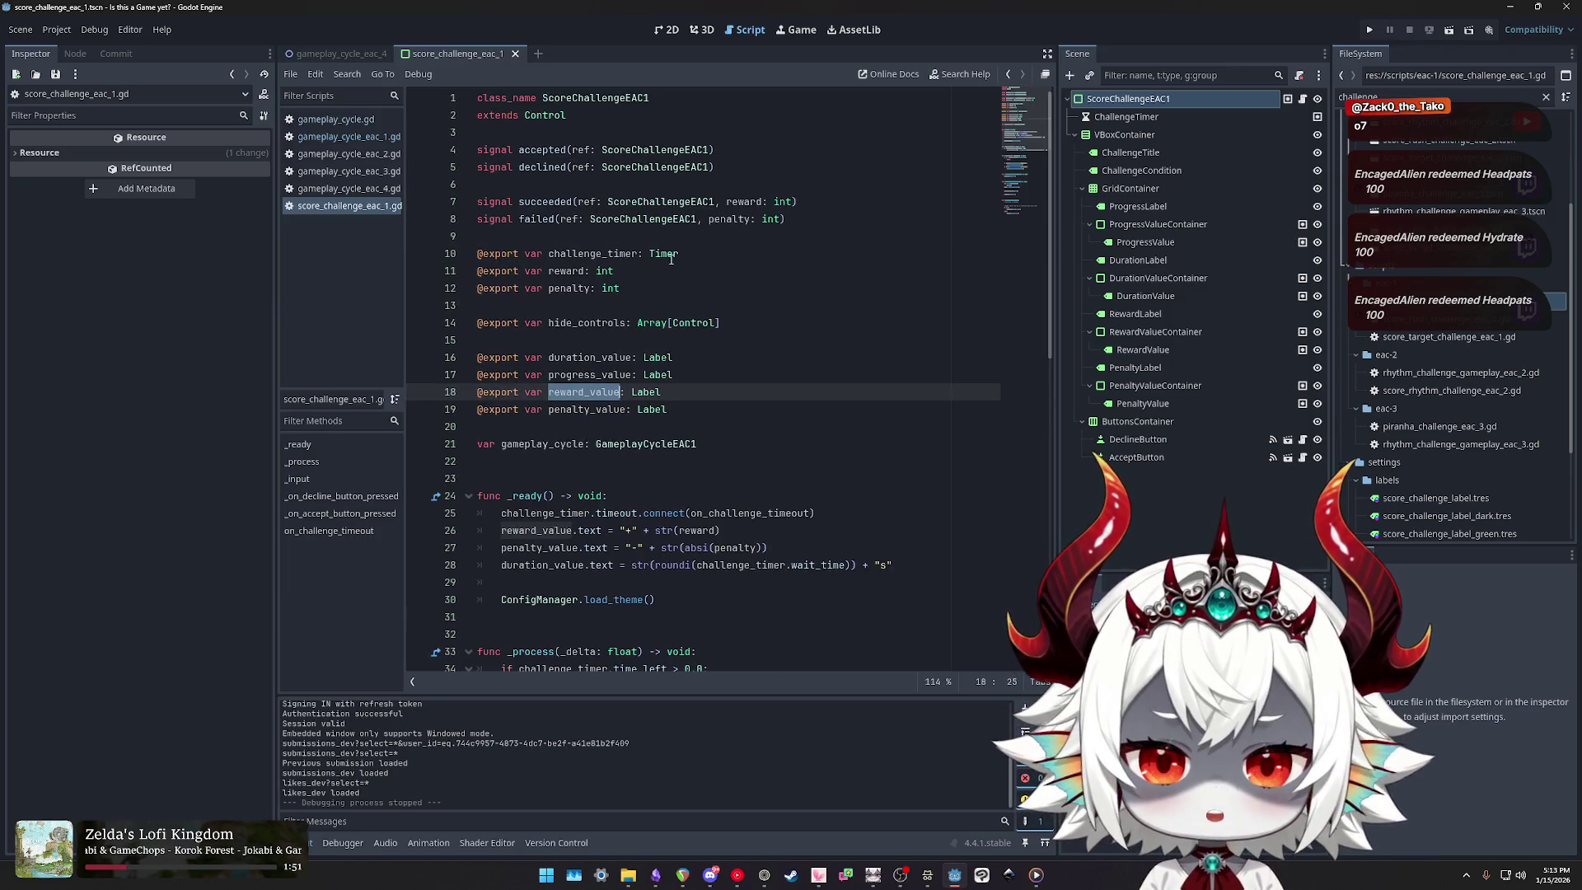
pyautogui.doubleClick(572, 268)
pyautogui.doubleClick(580, 287)
pyautogui.moveTo(623, 288); pyautogui.dragTo(456, 280)
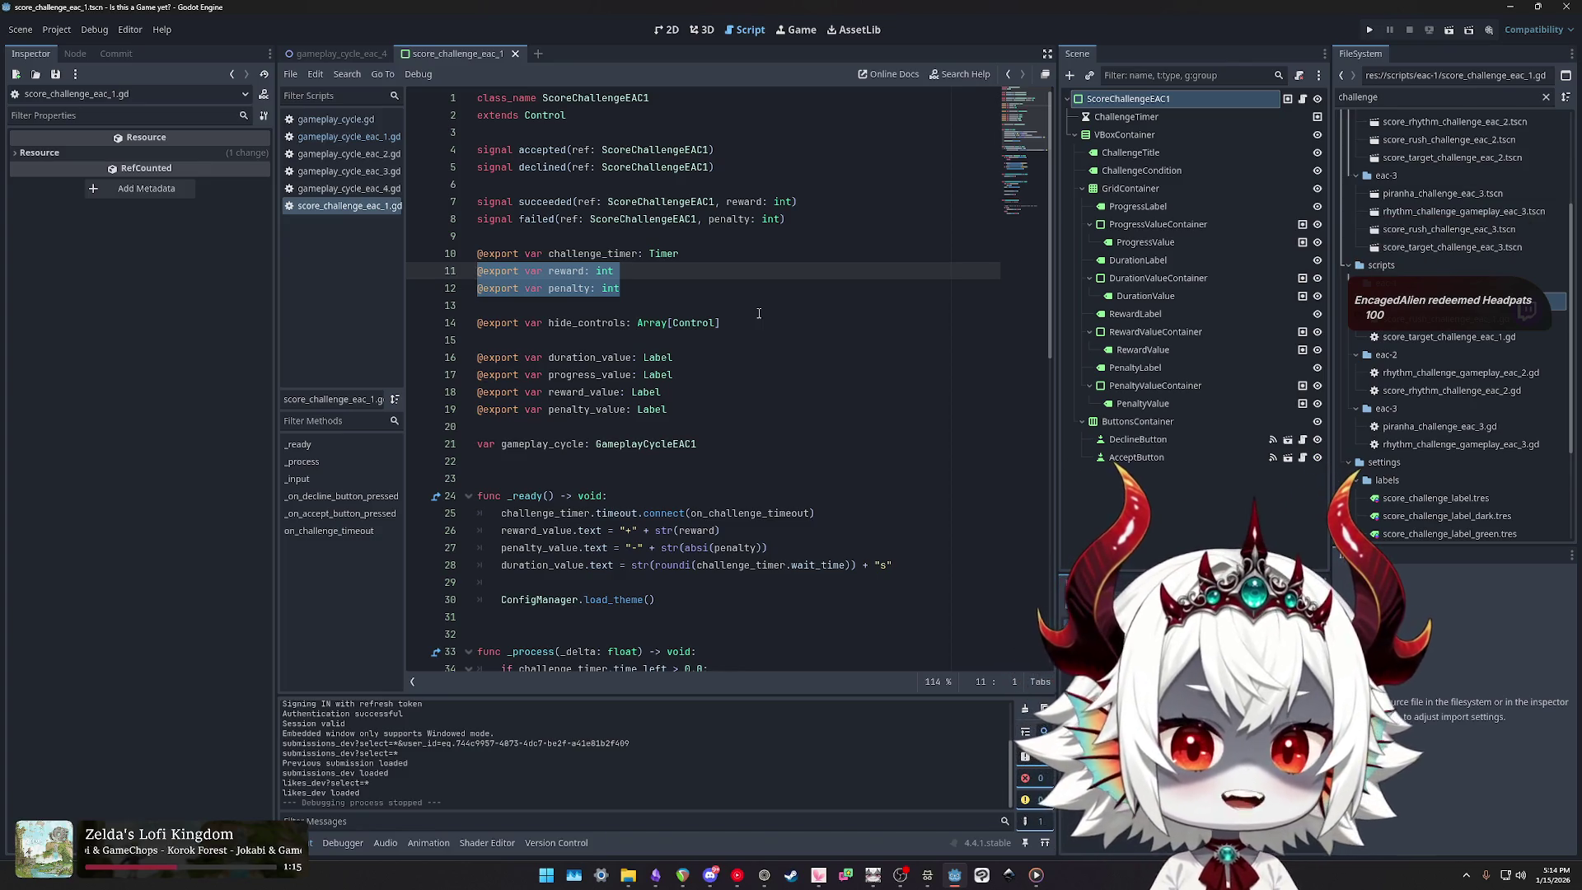
pyautogui.click(667, 30)
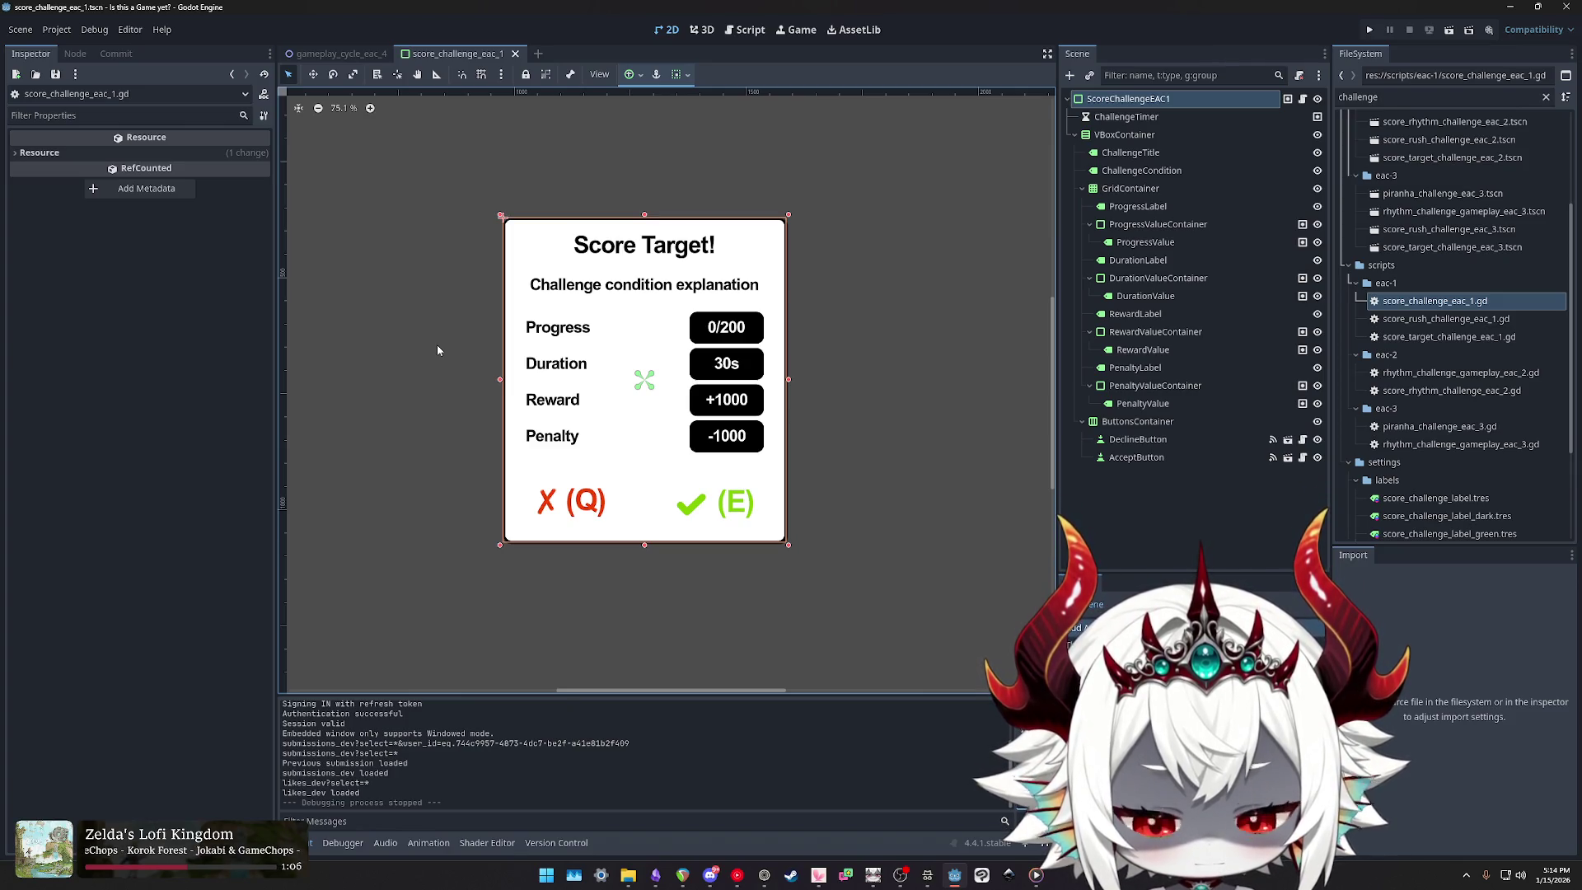
pyautogui.moveTo(437, 350)
pyautogui.mouseDown()
pyautogui.moveTo(490, 383)
pyautogui.moveTo(459, 339)
pyautogui.moveTo(457, 362)
pyautogui.moveTo(425, 351)
pyautogui.mouseUp()
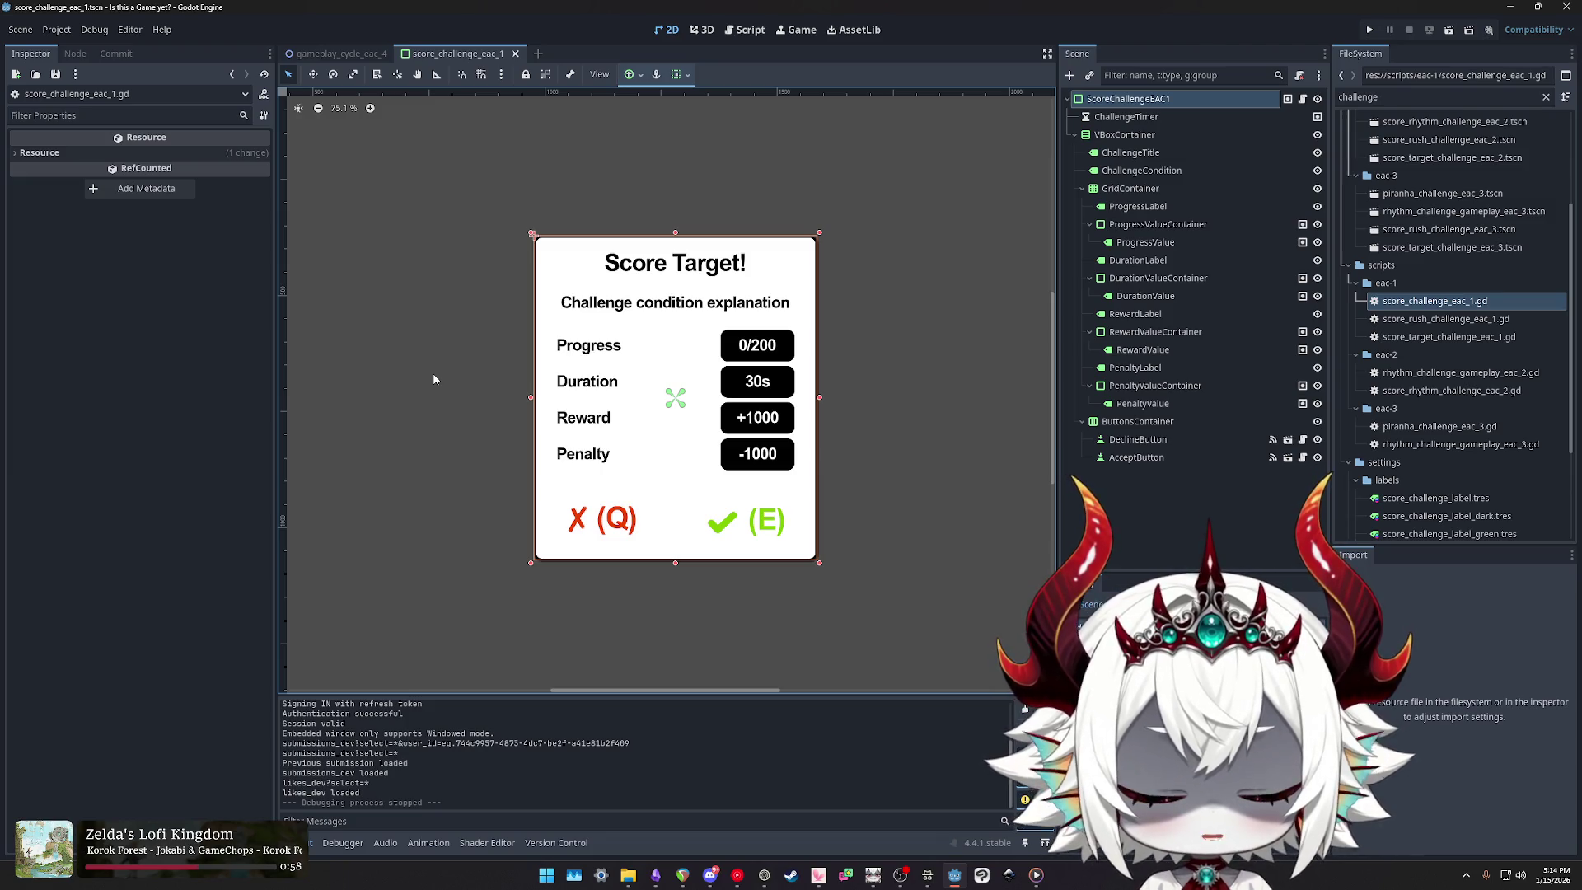
pyautogui.click(1303, 101)
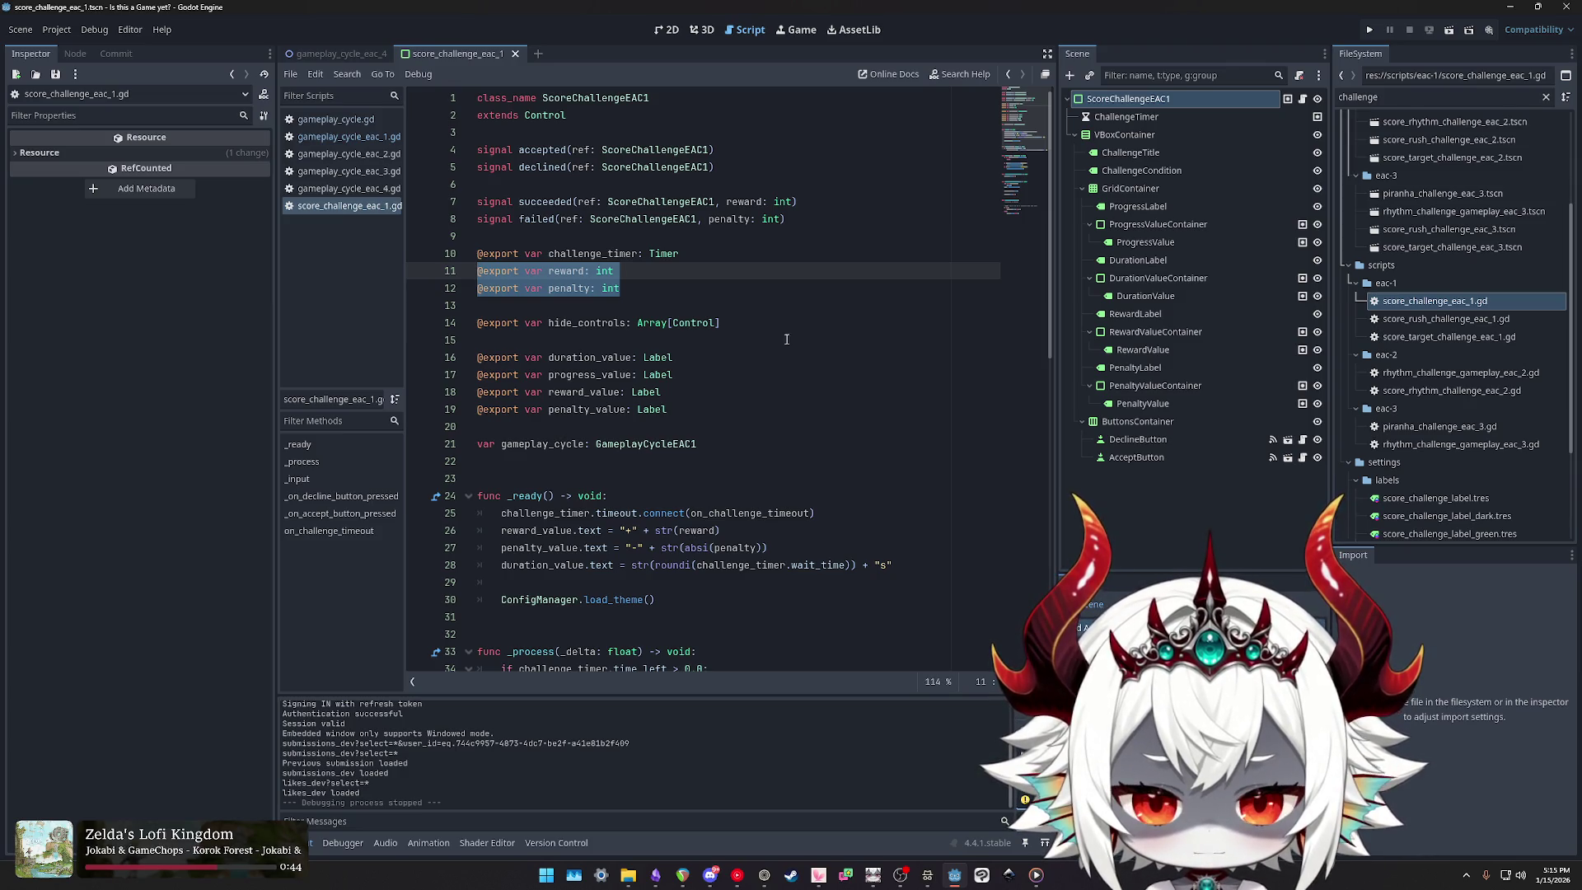
# Step: Select hide_controls, then filter the project file list by 'gameplay'
pyautogui.doubleClick(582, 322)
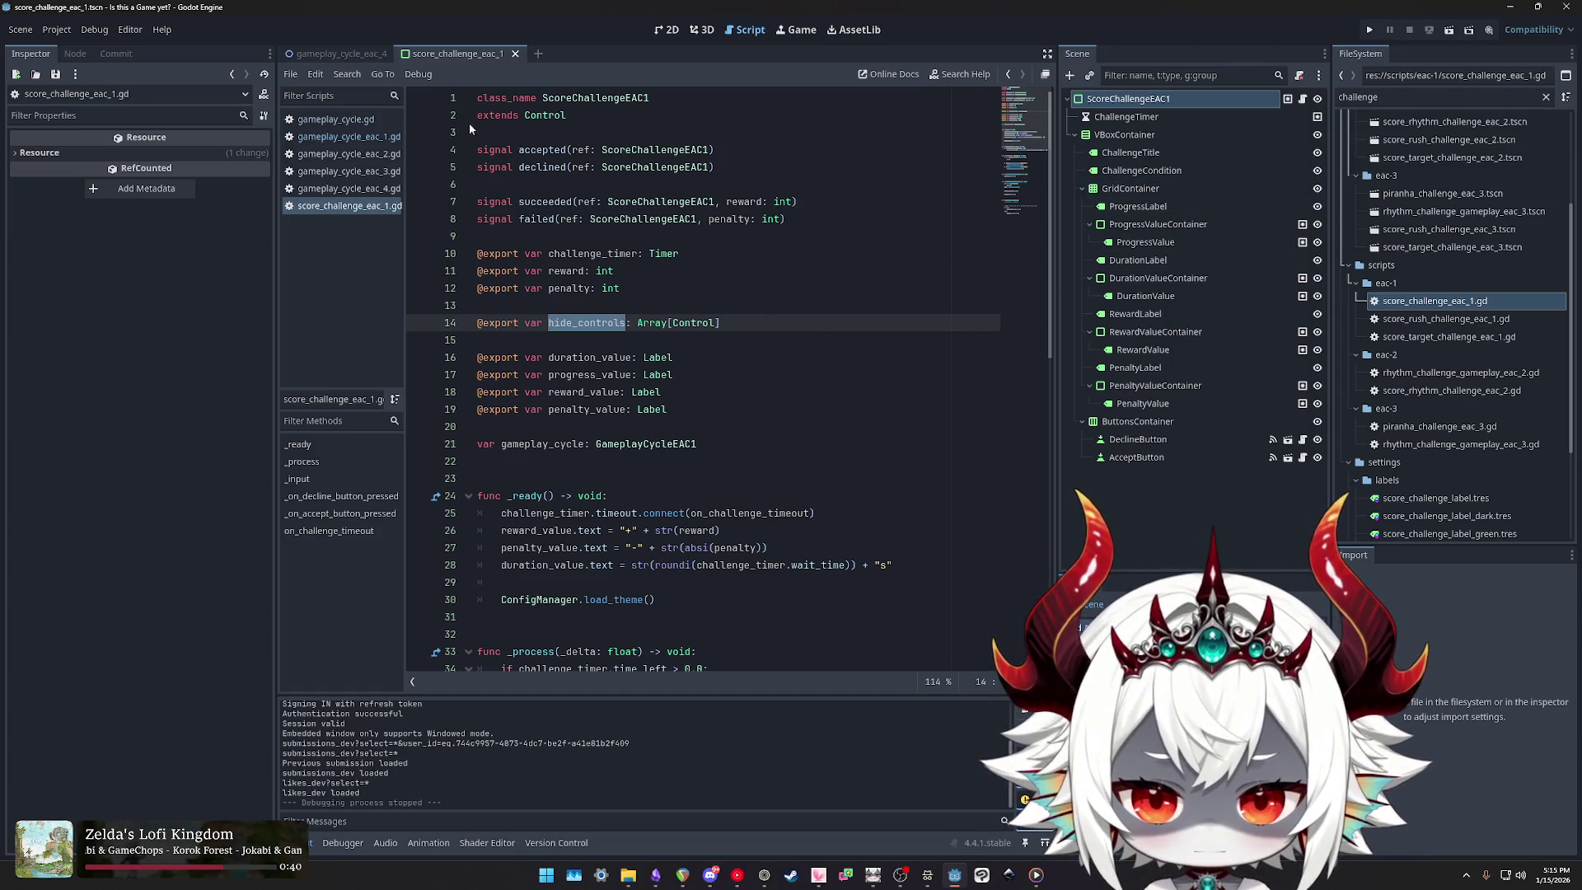
pyautogui.hotkey('ctrl', 'f')
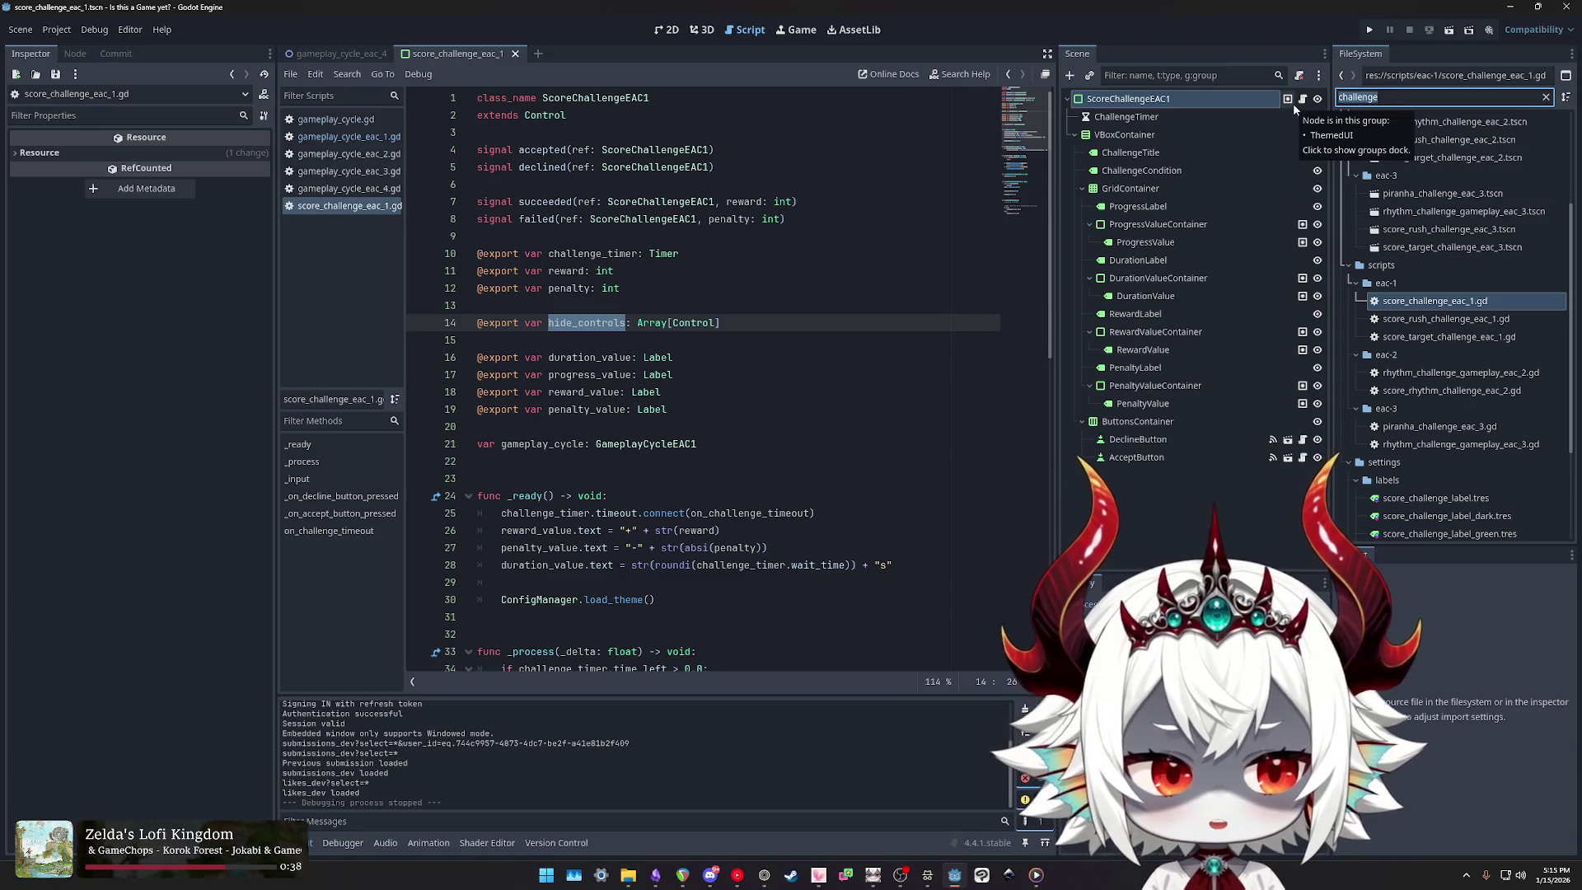
pyautogui.write('gameplay')
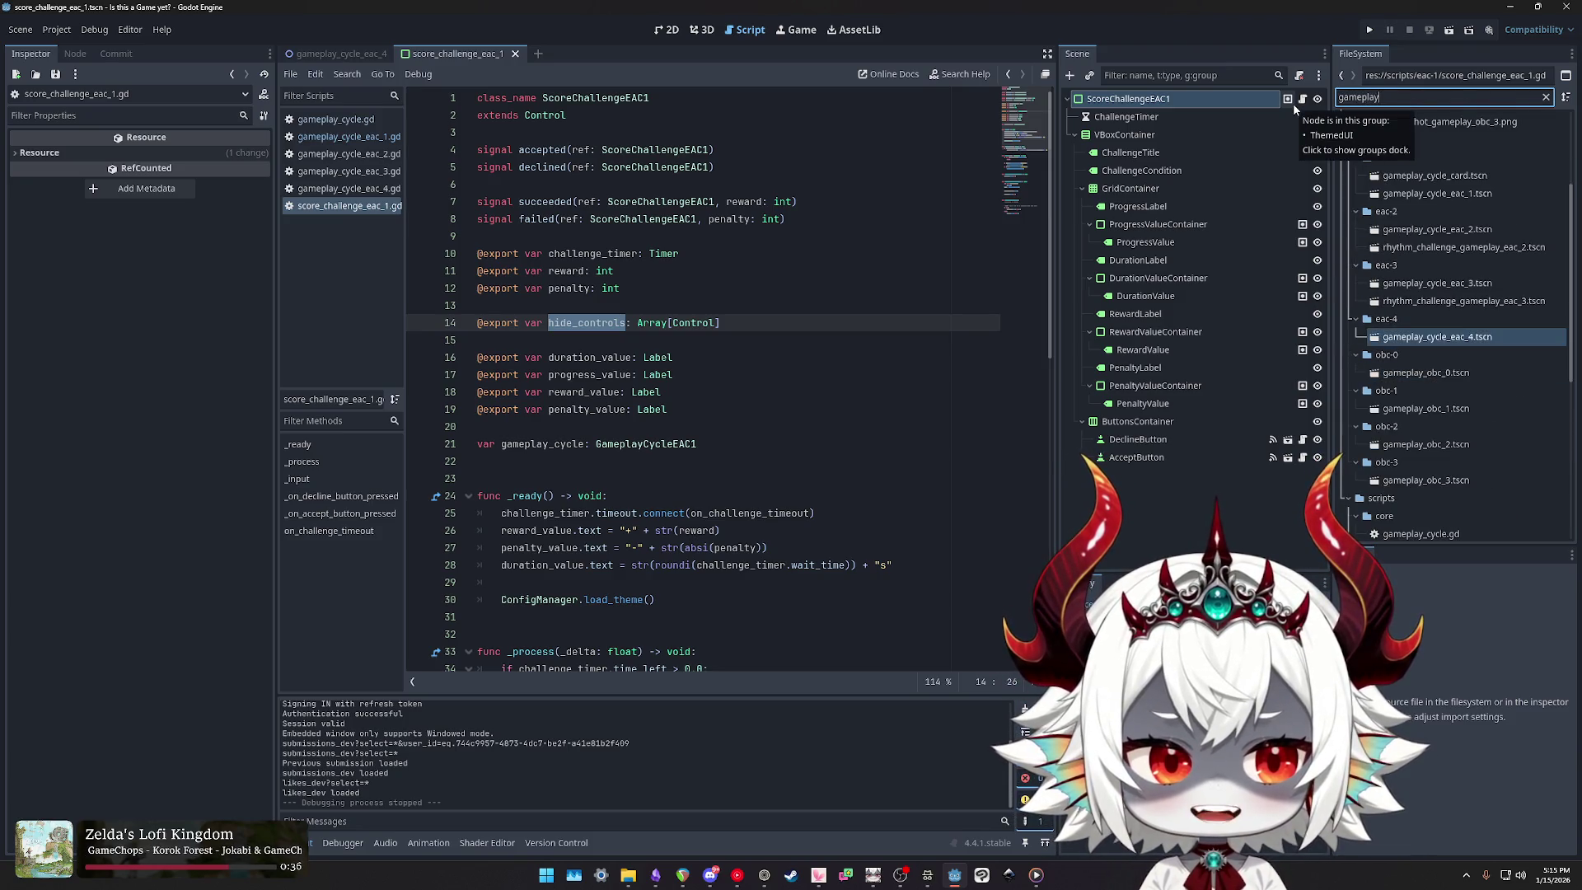
# Step: Open gameplay_cycle_eac_4.tscn and inspect its child nodes, from ChallengeFailedSFX to MainLayer
pyautogui.doubleClick(1437, 336)
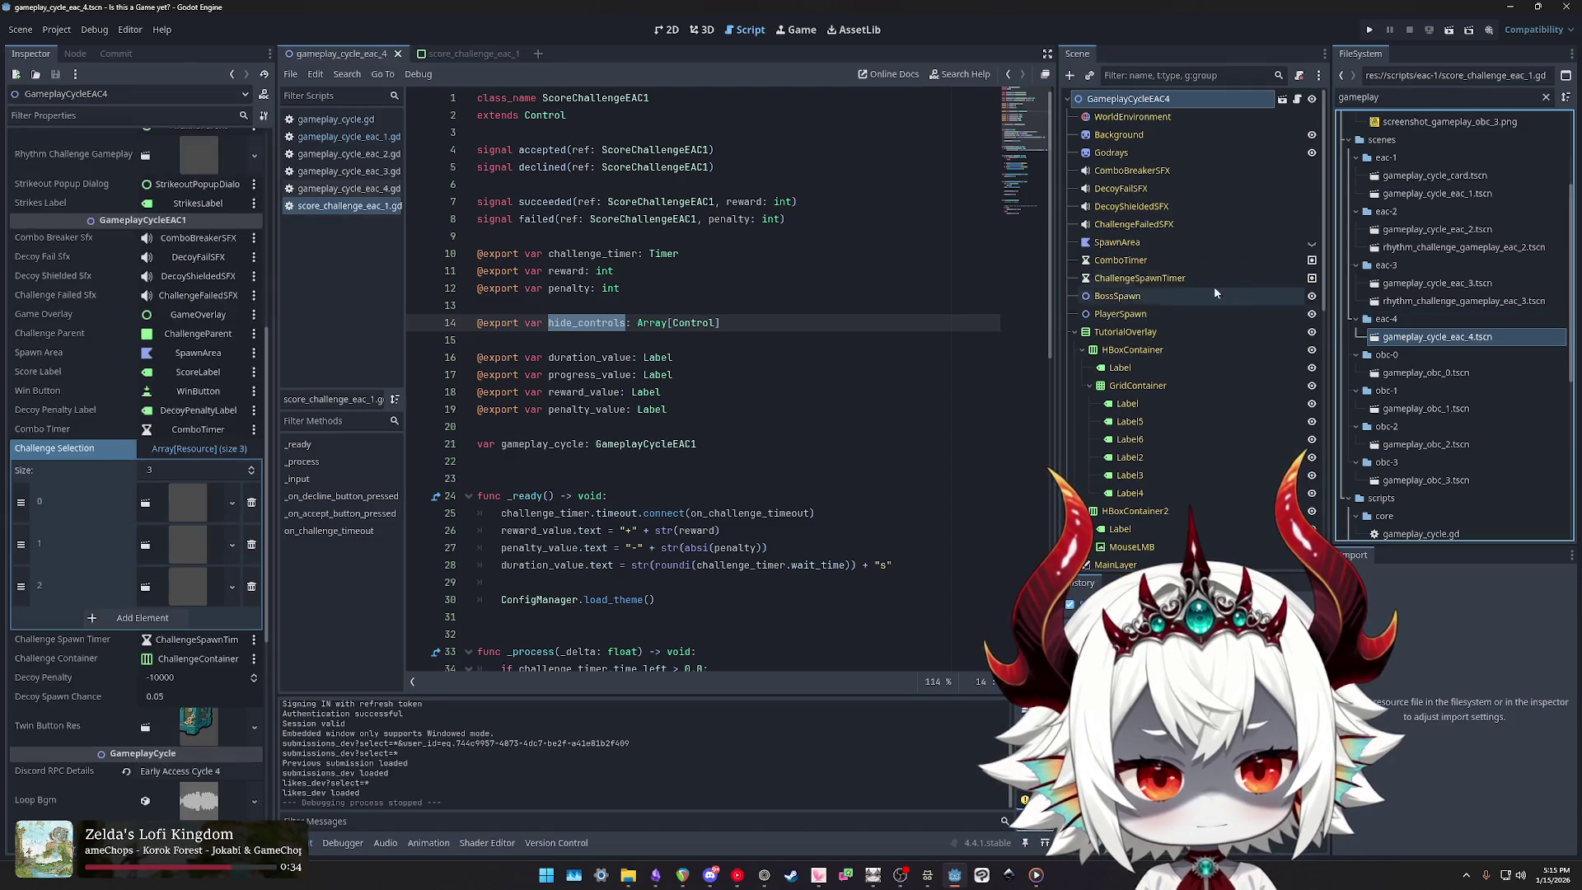
pyautogui.click(1128, 225)
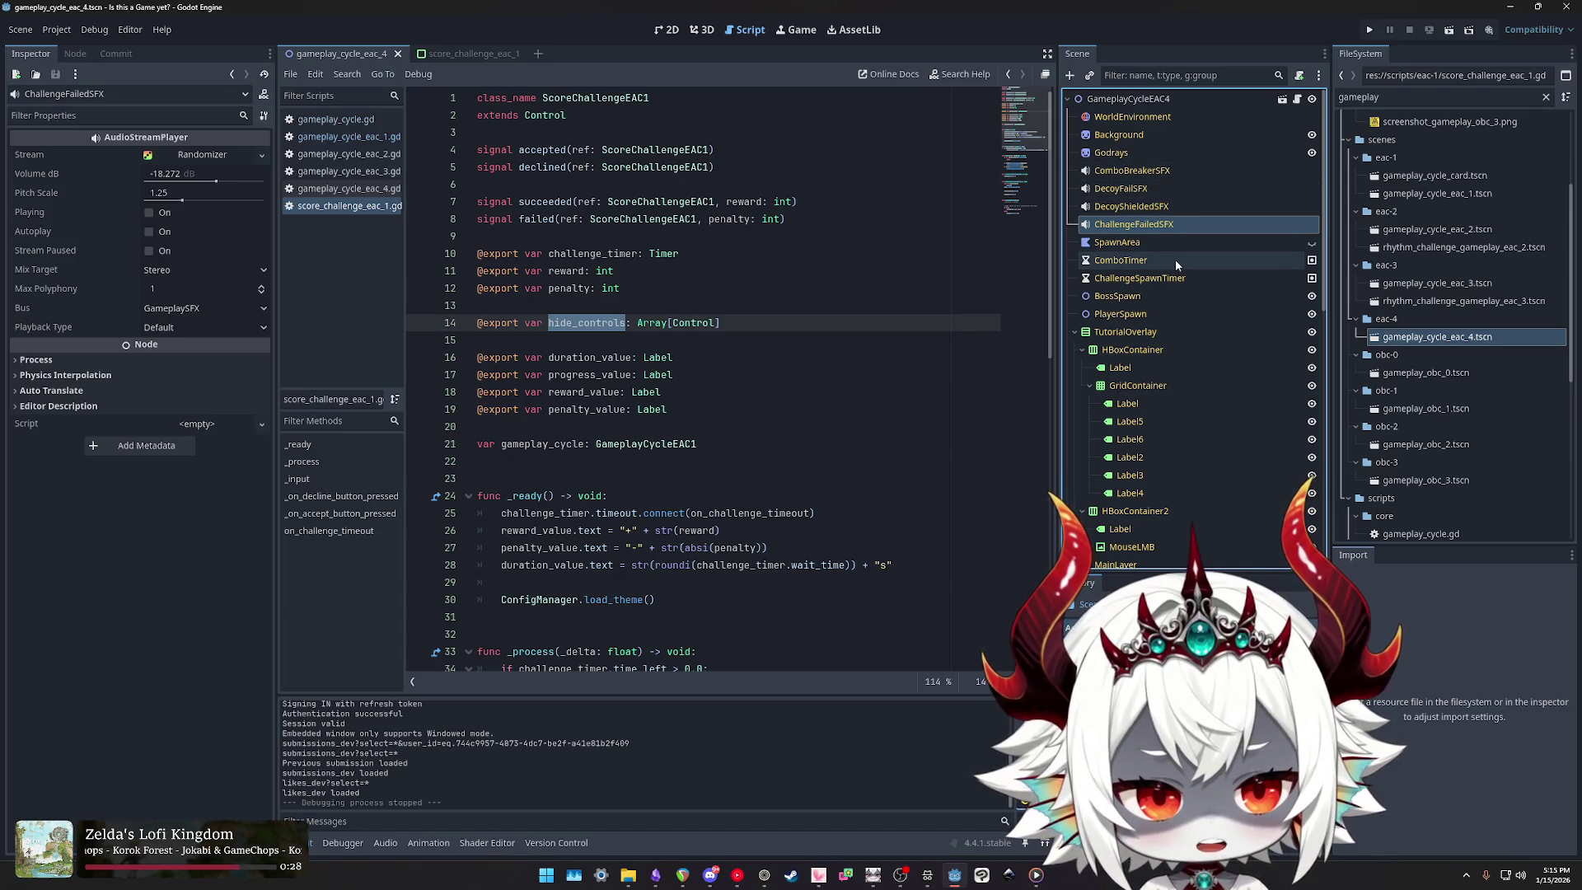
pyautogui.click(1153, 280)
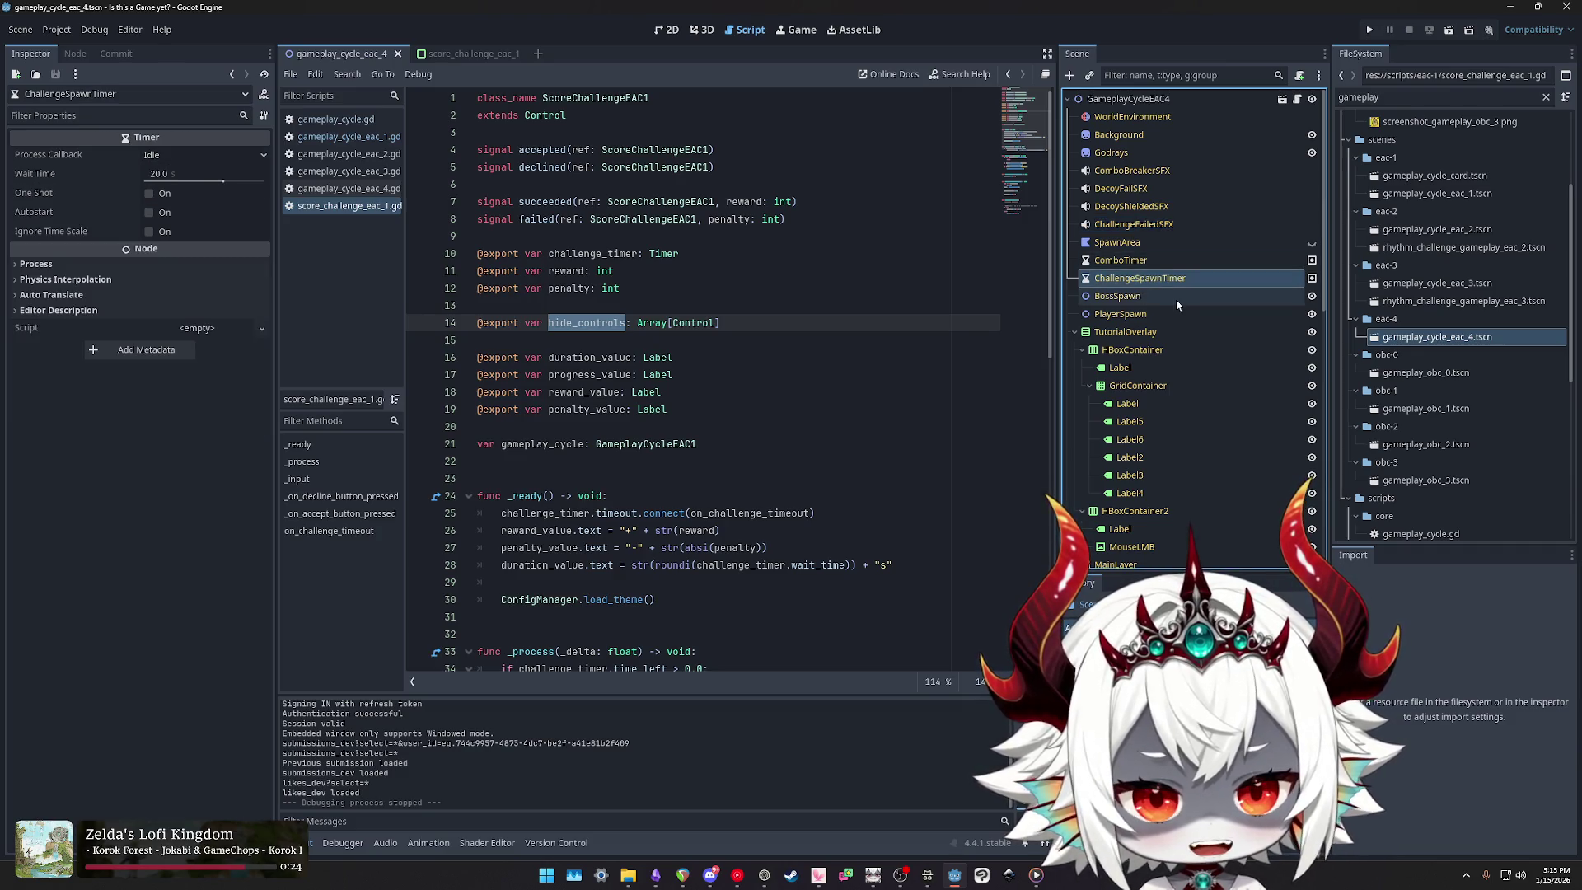
pyautogui.scroll(-5, 1179, 302)
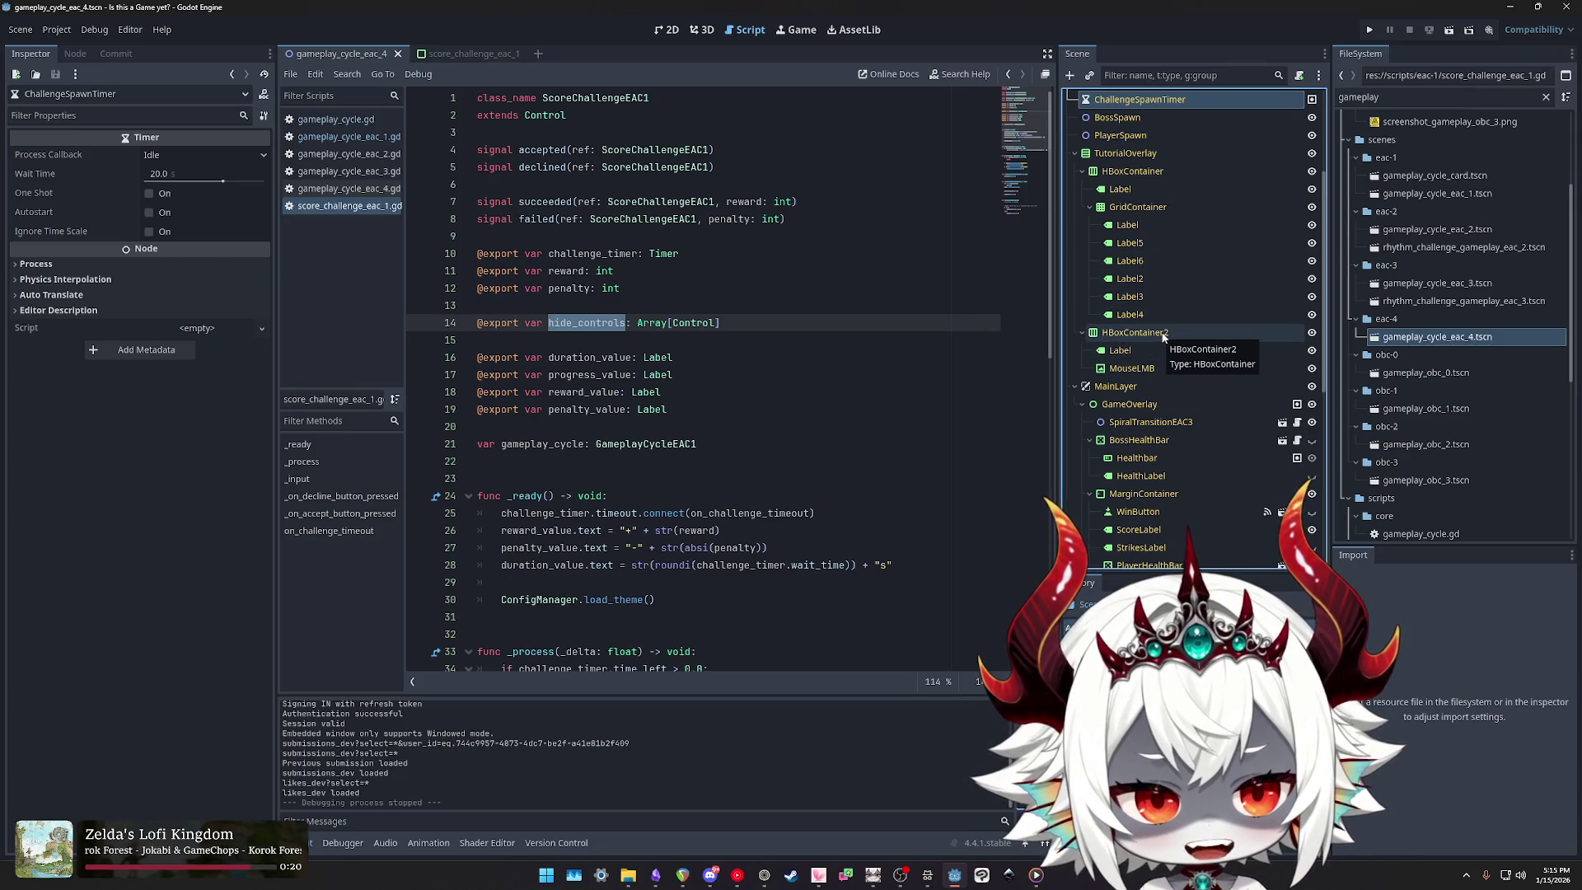
pyautogui.scroll(-3, 1166, 313)
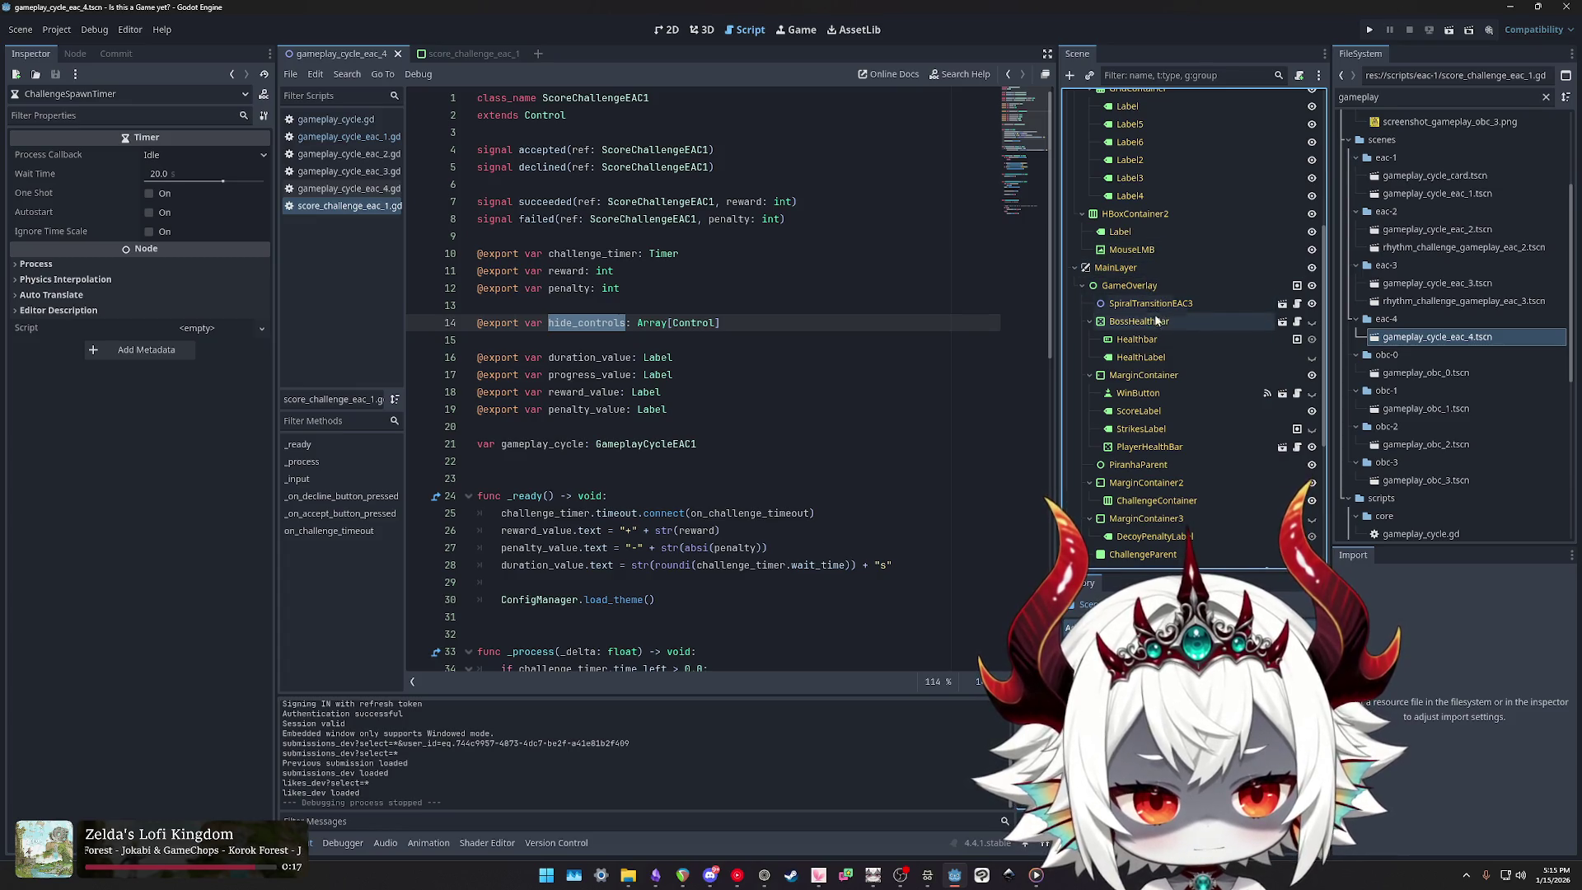
pyautogui.scroll(-2, 1155, 328)
pyautogui.scroll(-5, 1154, 321)
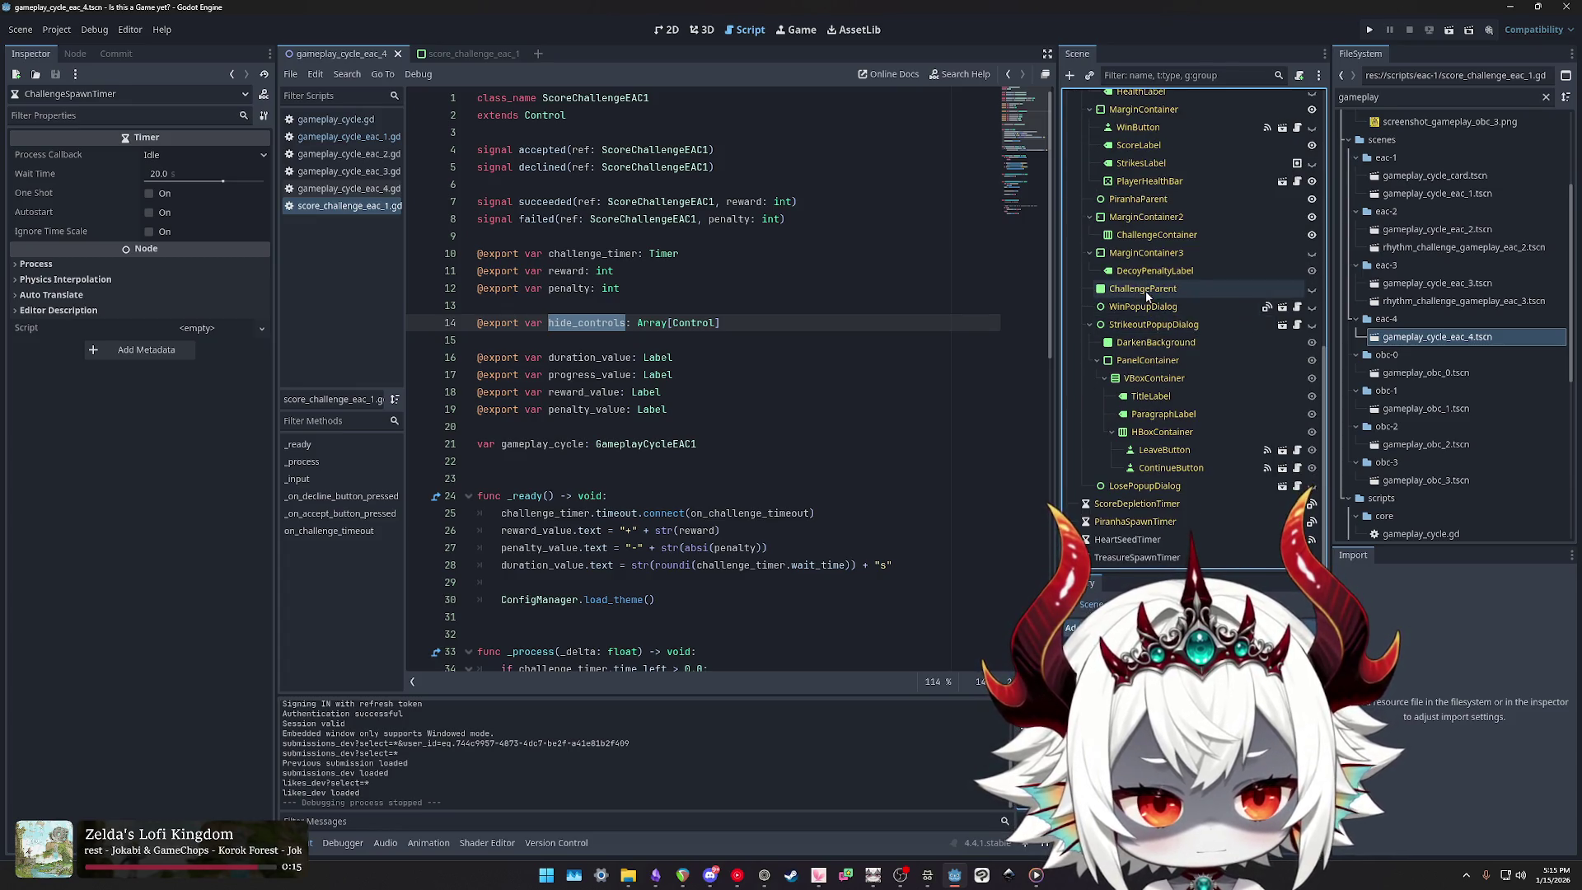
pyautogui.click(1150, 288)
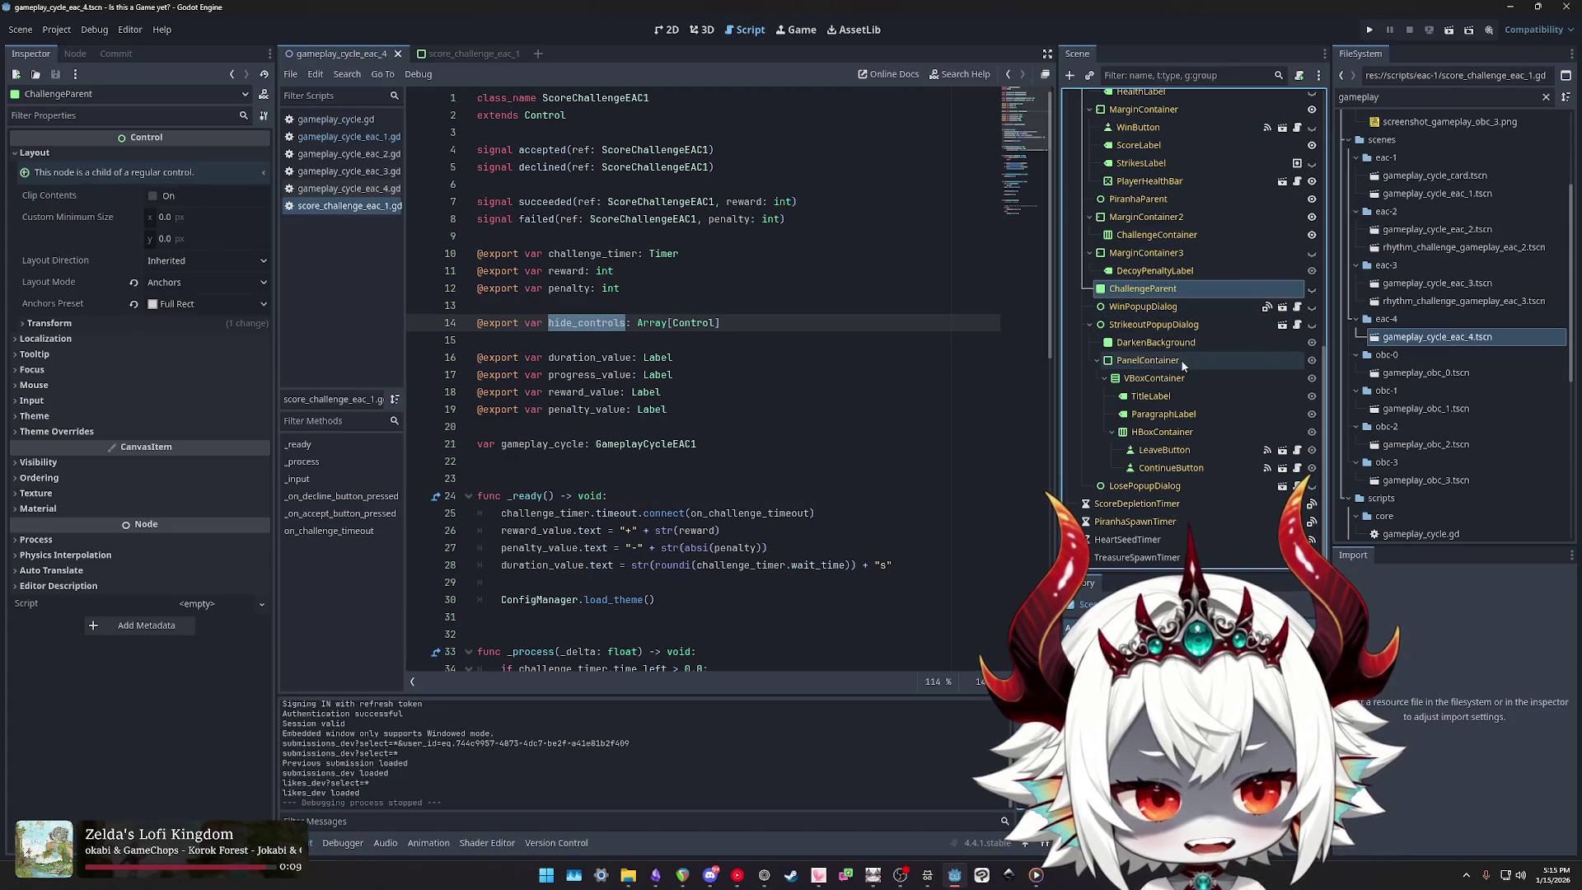
pyautogui.click(1157, 507)
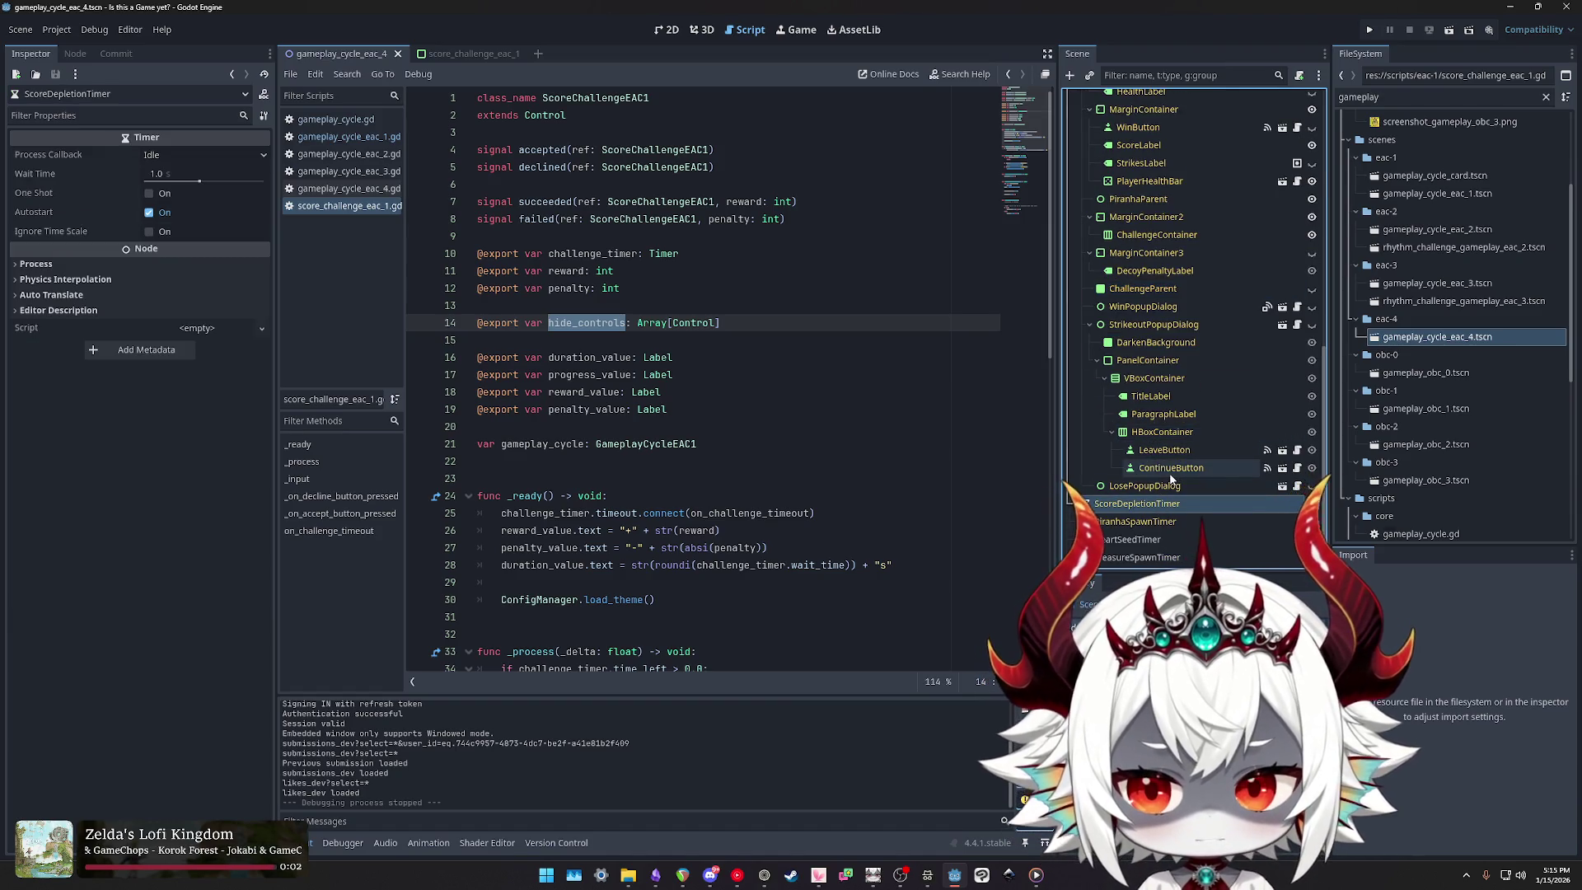
pyautogui.scroll(5, 1162, 429)
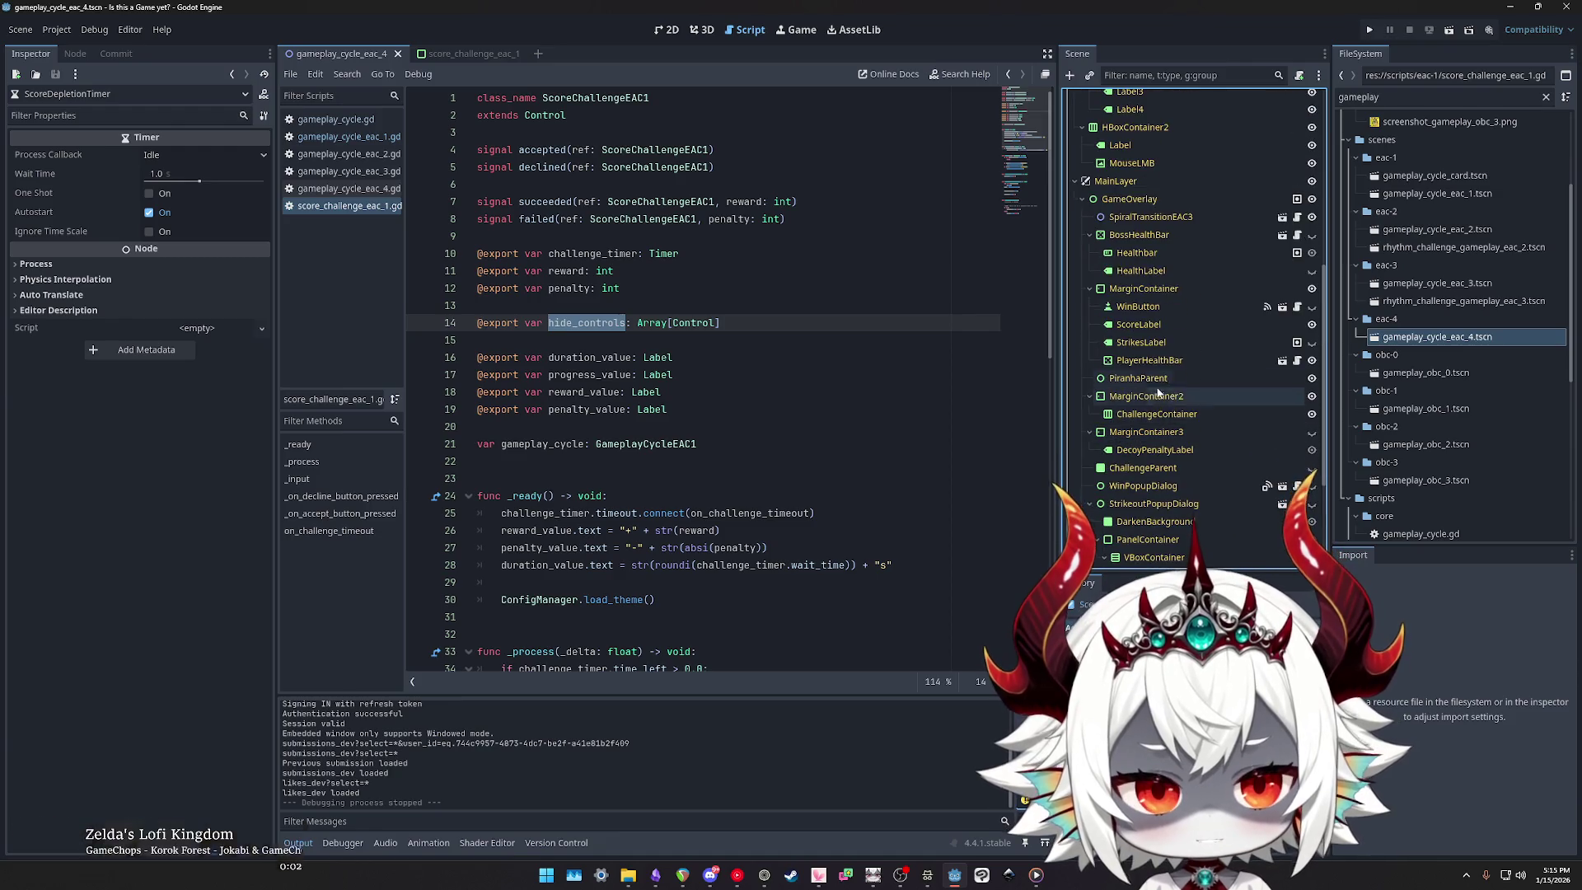
pyautogui.click(1129, 204)
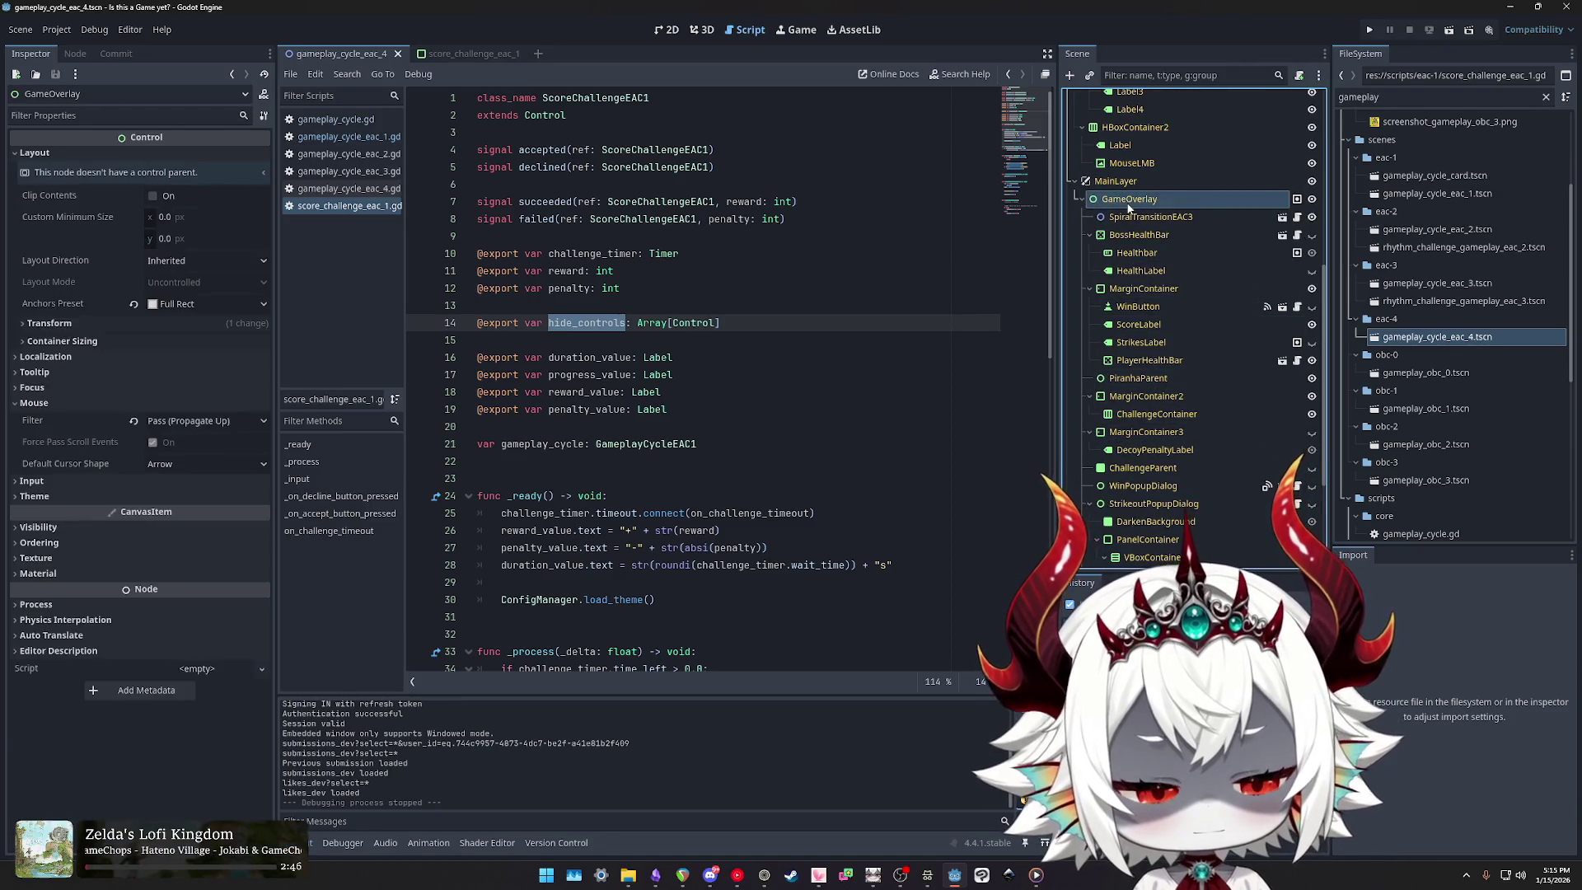
pyautogui.click(1145, 236)
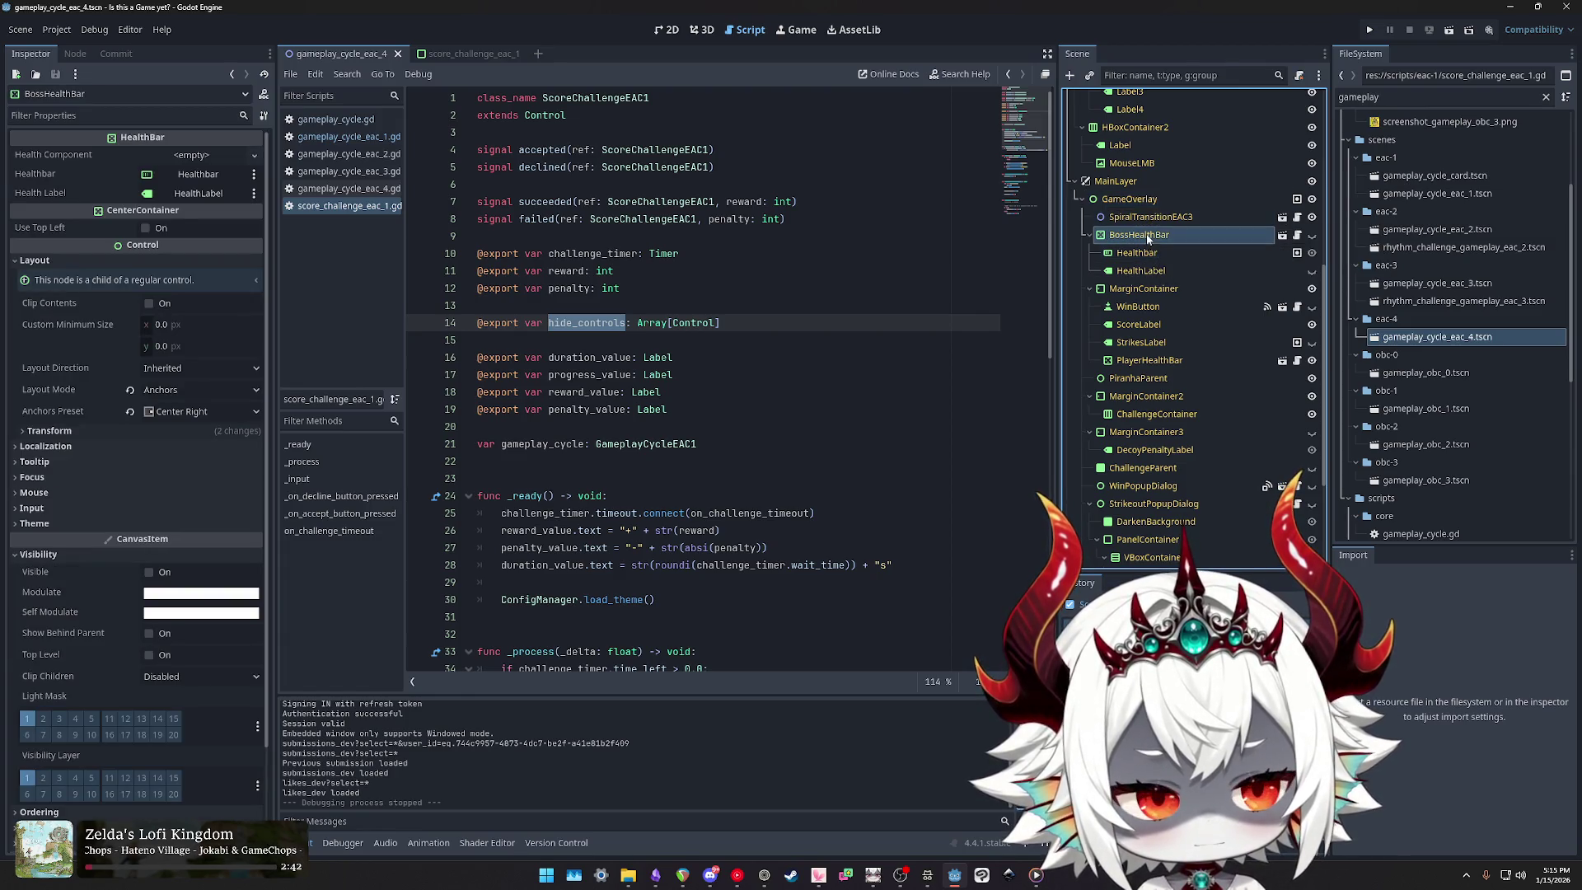
pyautogui.click(1114, 182)
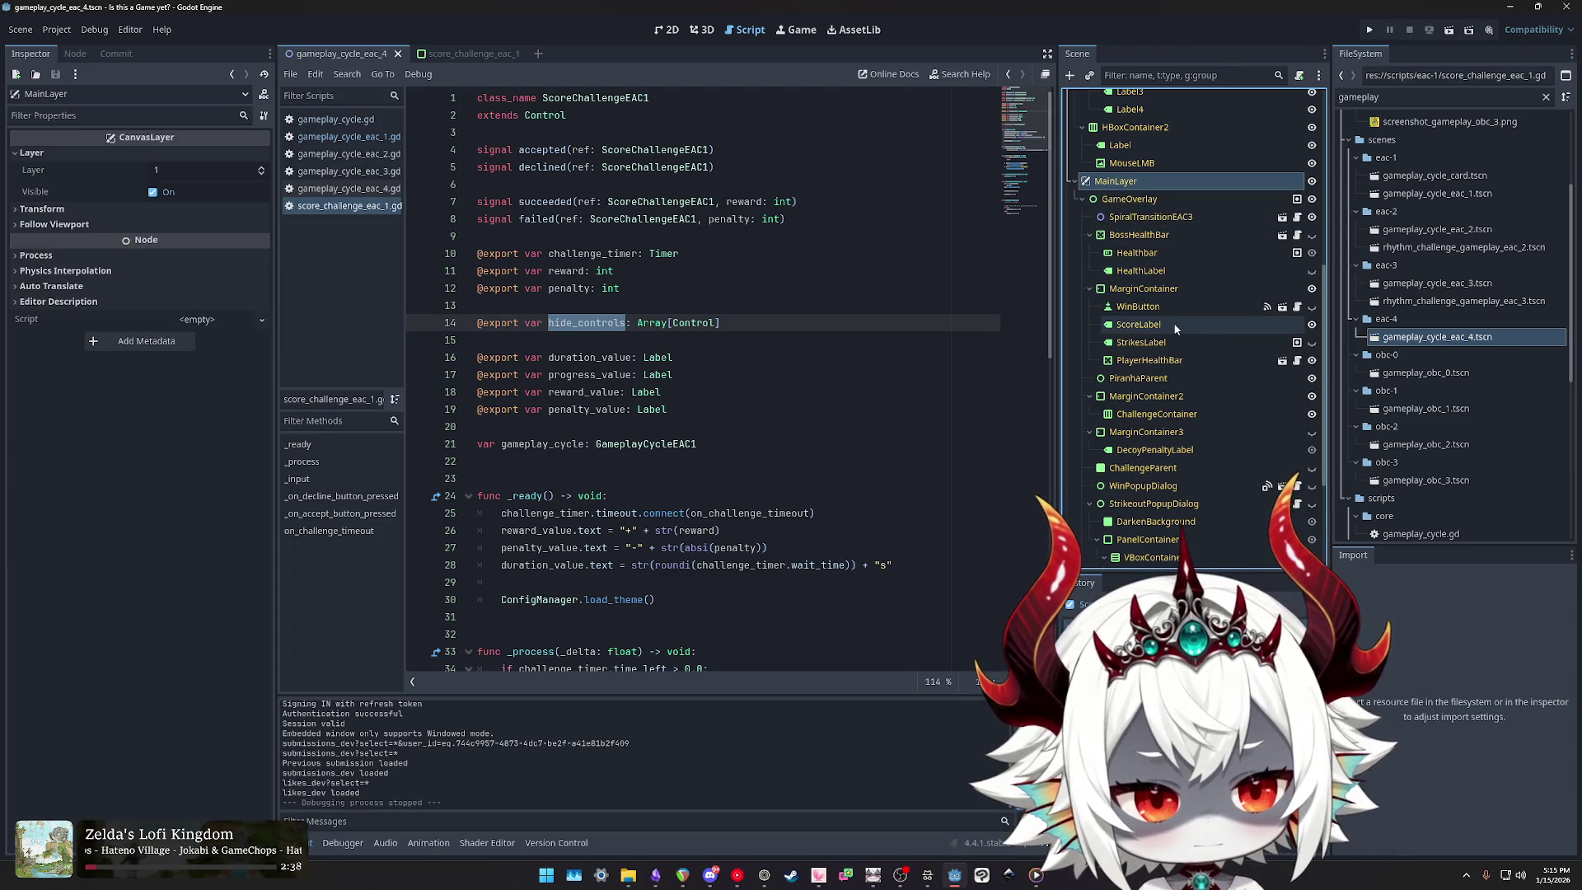
pyautogui.scroll(-1, 1149, 327)
pyautogui.scroll(6, 1150, 327)
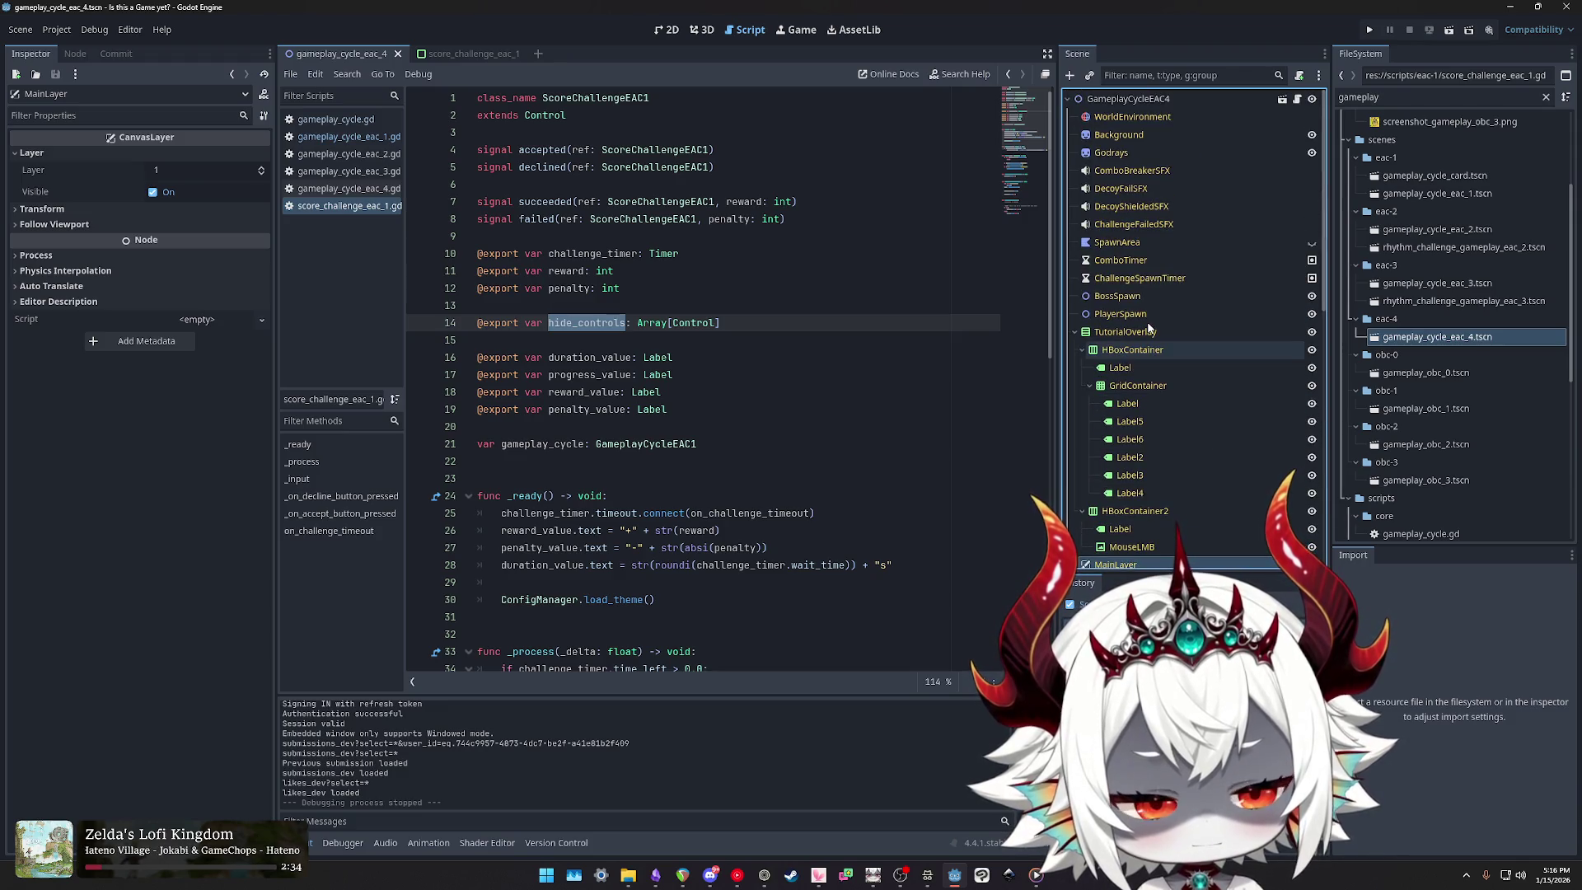
# Step: View the root GameplayCycleEAC4 node's exported properties with Challenge Selection collapsed, and open its script
pyautogui.click(1149, 100)
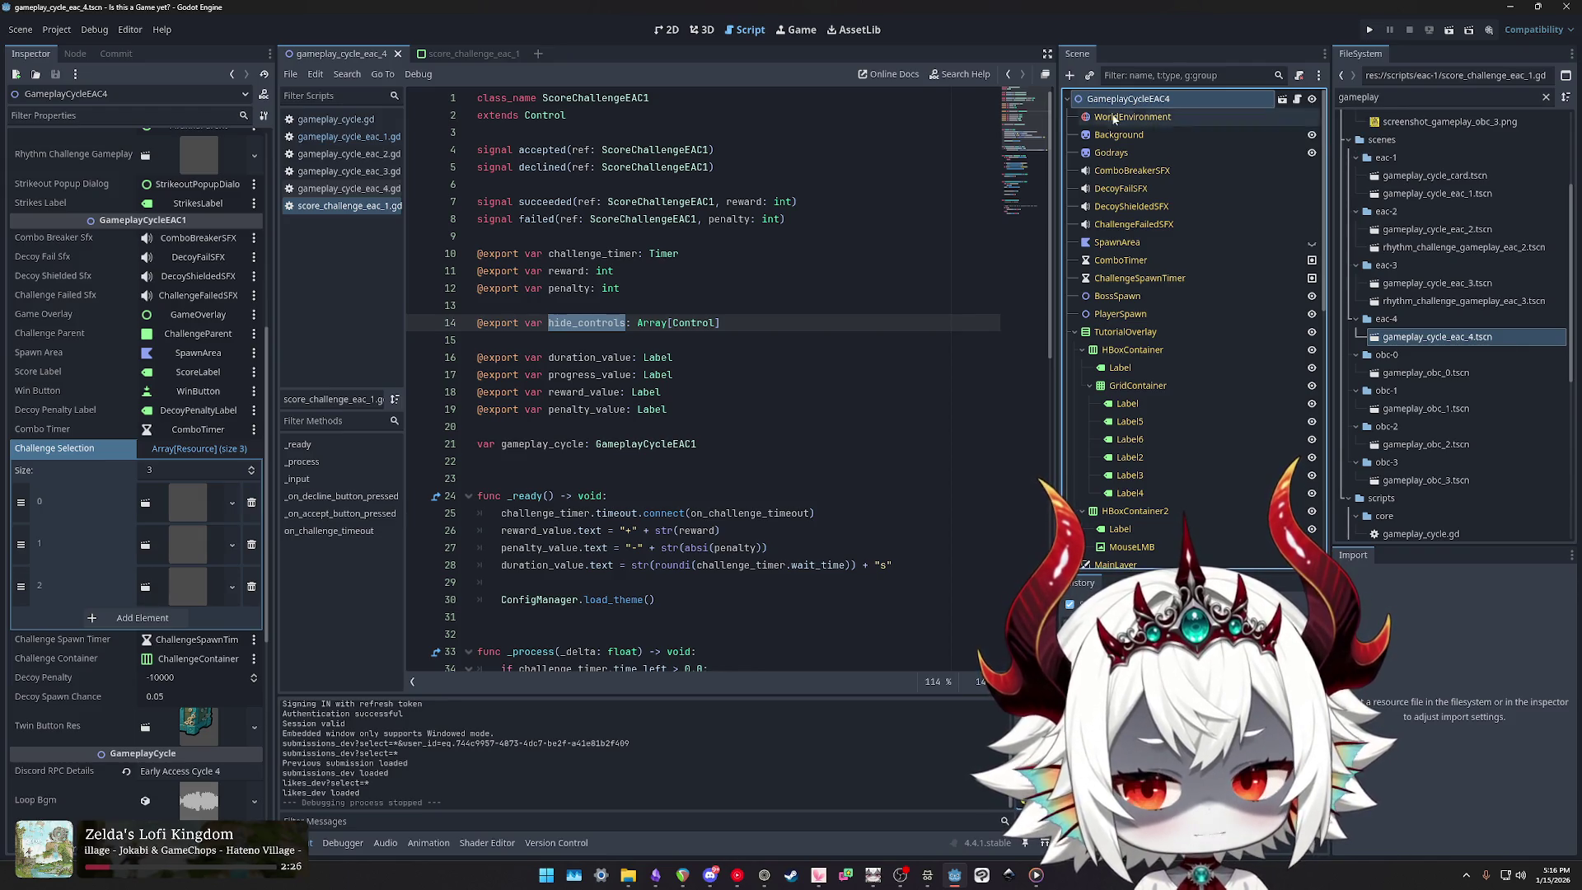
pyautogui.click(150, 447)
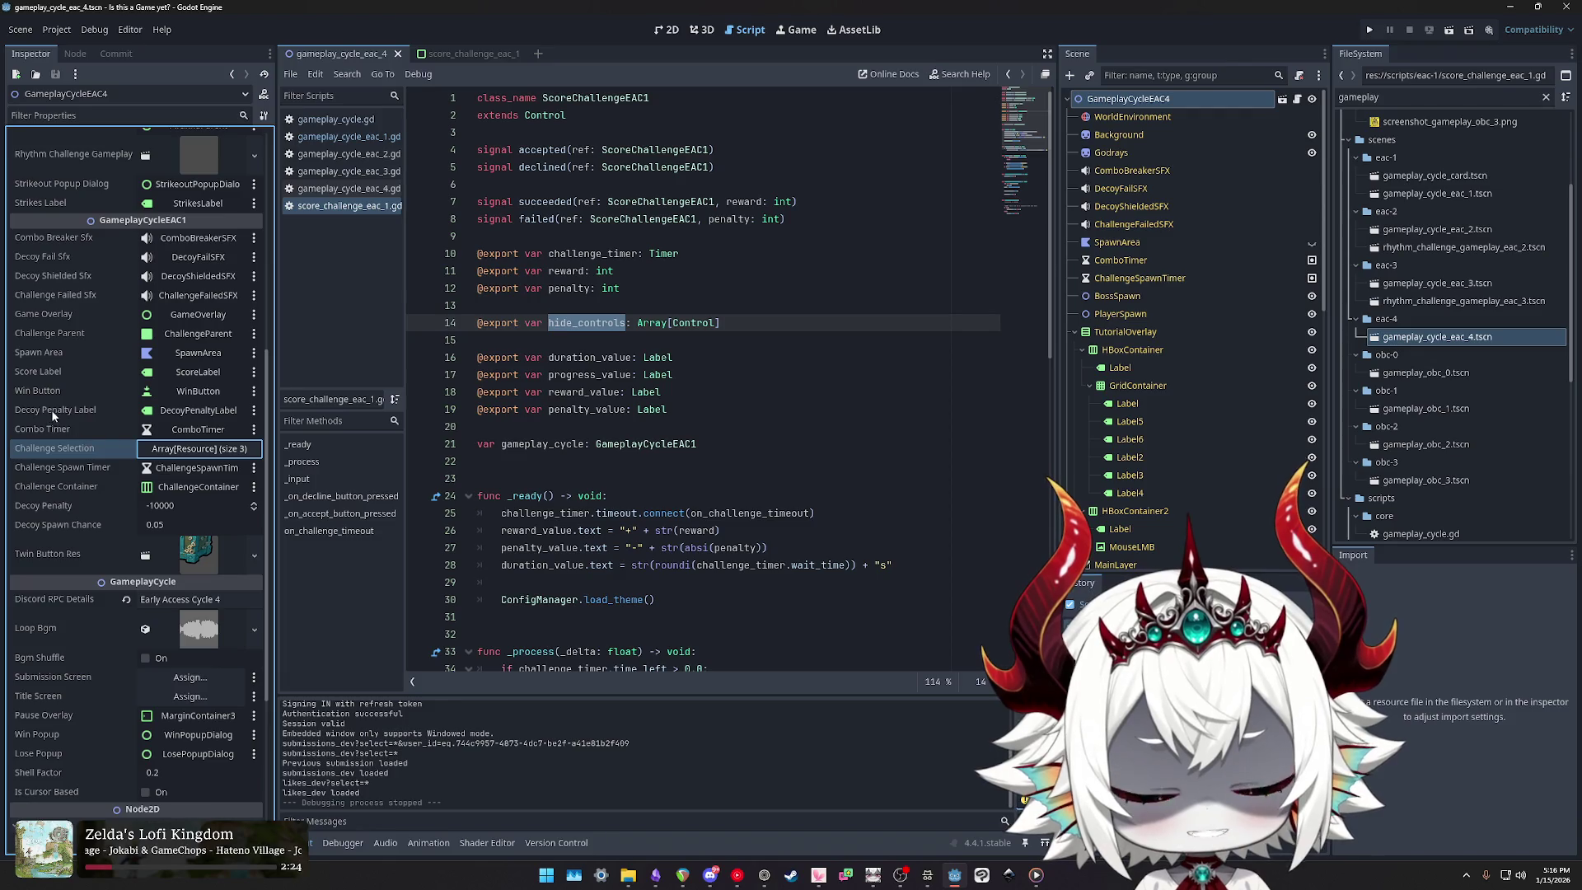
pyautogui.scroll(10, 55, 426)
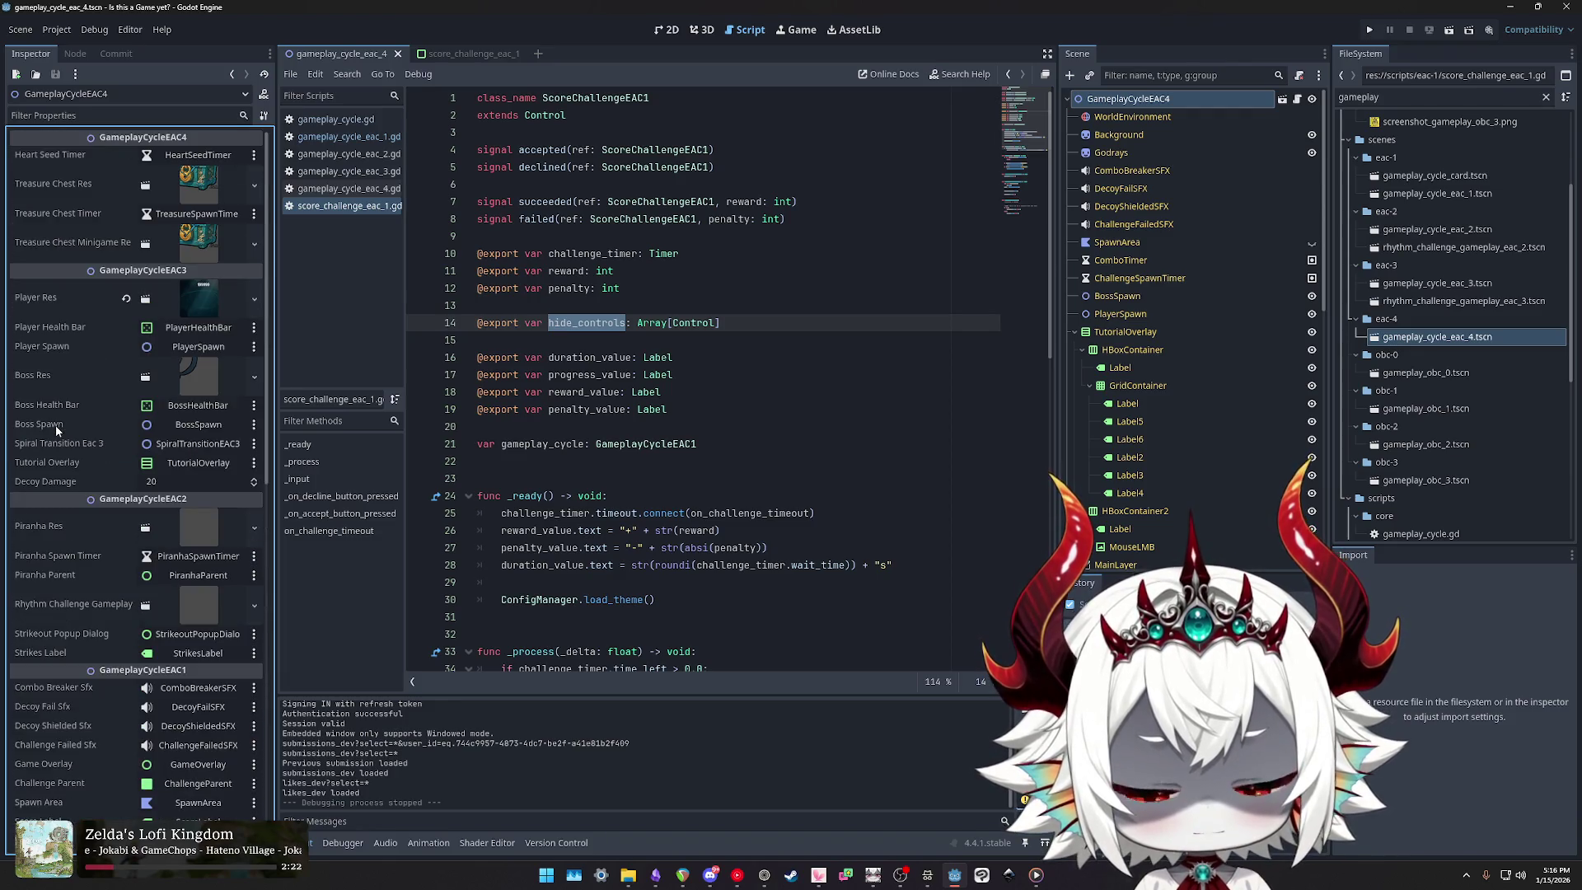
pyautogui.scroll(-12, 56, 423)
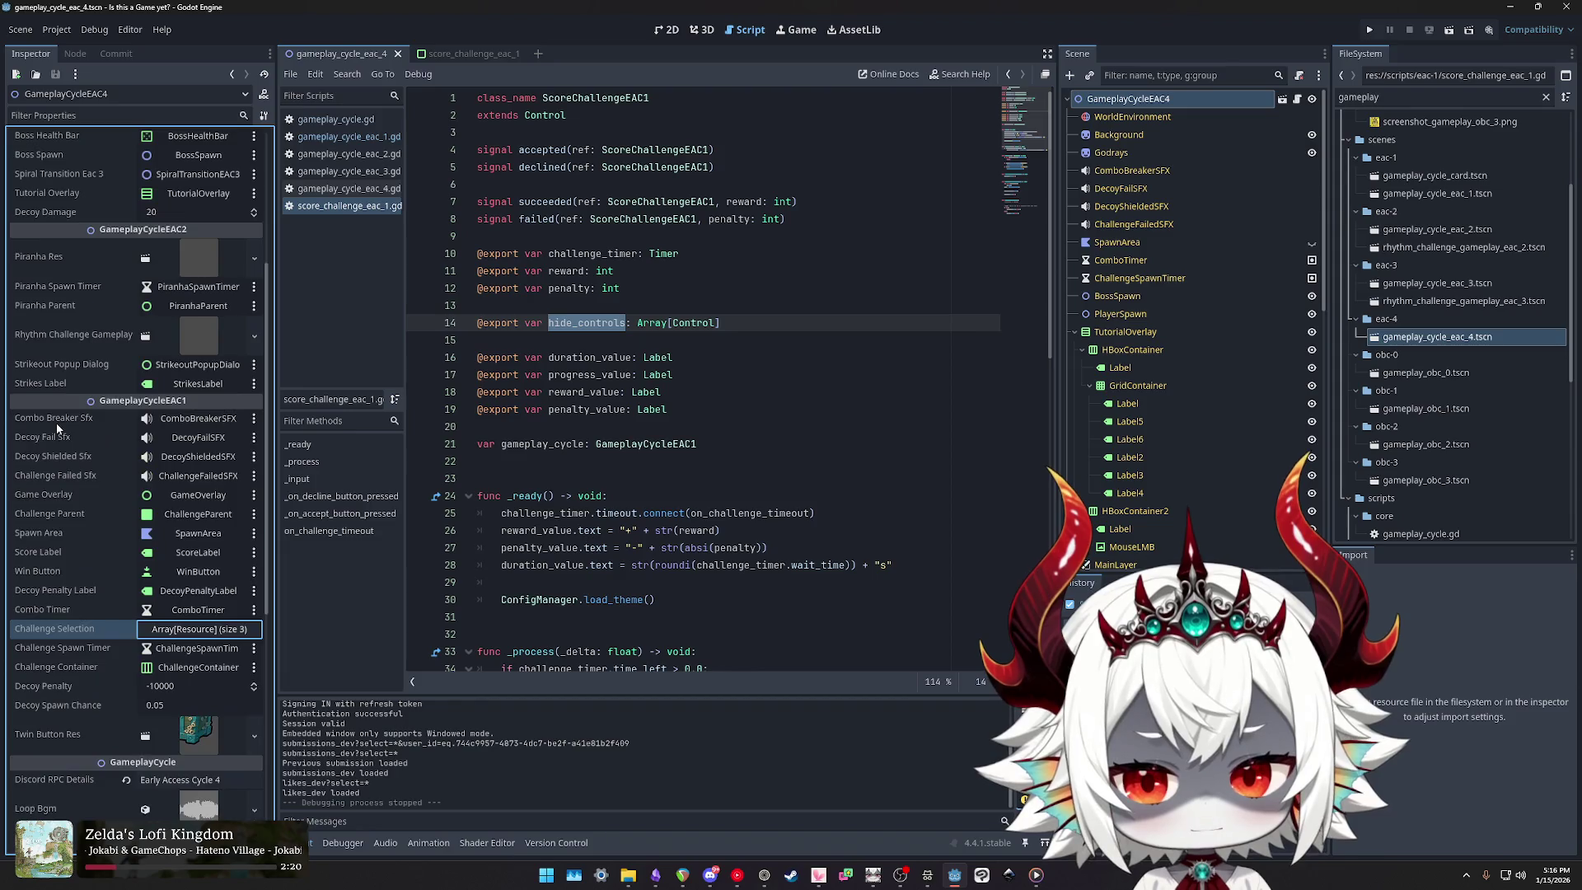
pyautogui.scroll(2, 64, 376)
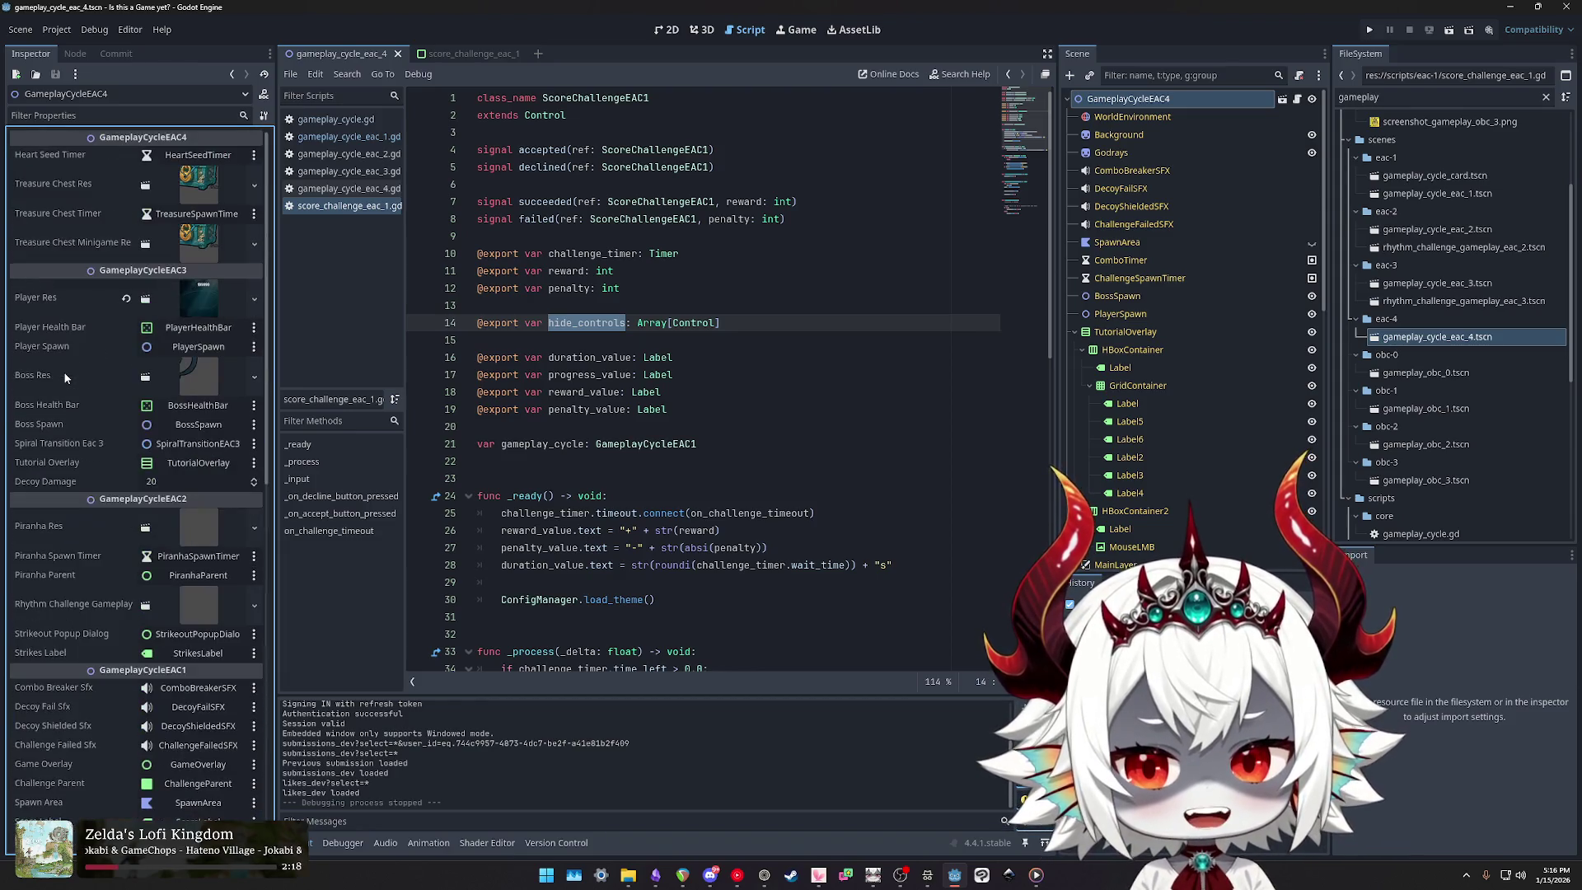
pyautogui.scroll(3, 62, 372)
pyautogui.scroll(-5, 62, 373)
pyautogui.scroll(-2, 61, 373)
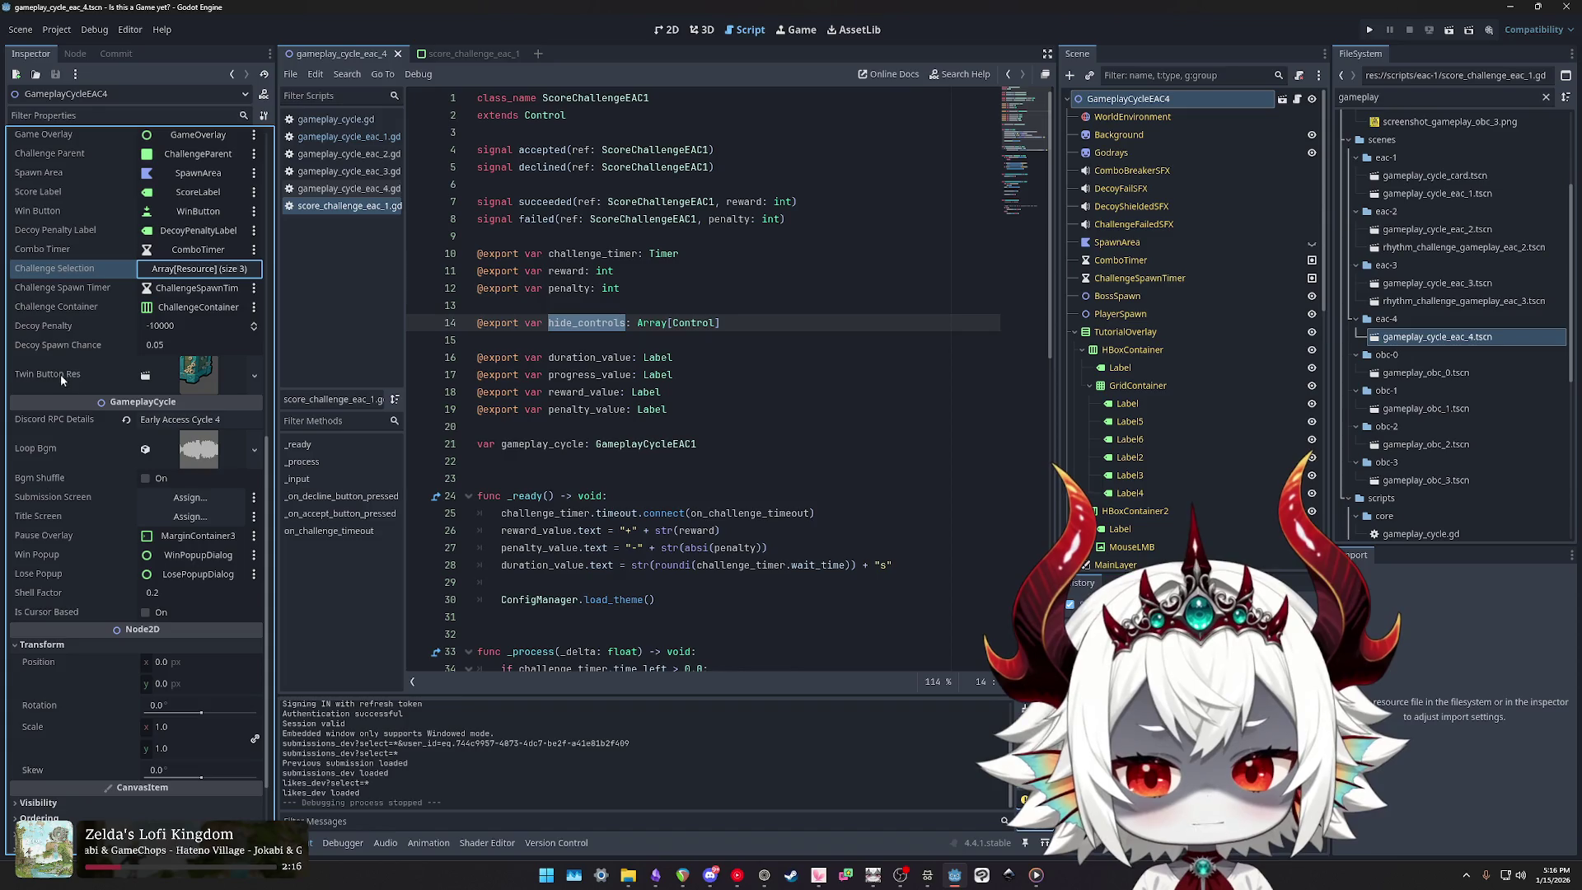
pyautogui.scroll(14, 83, 383)
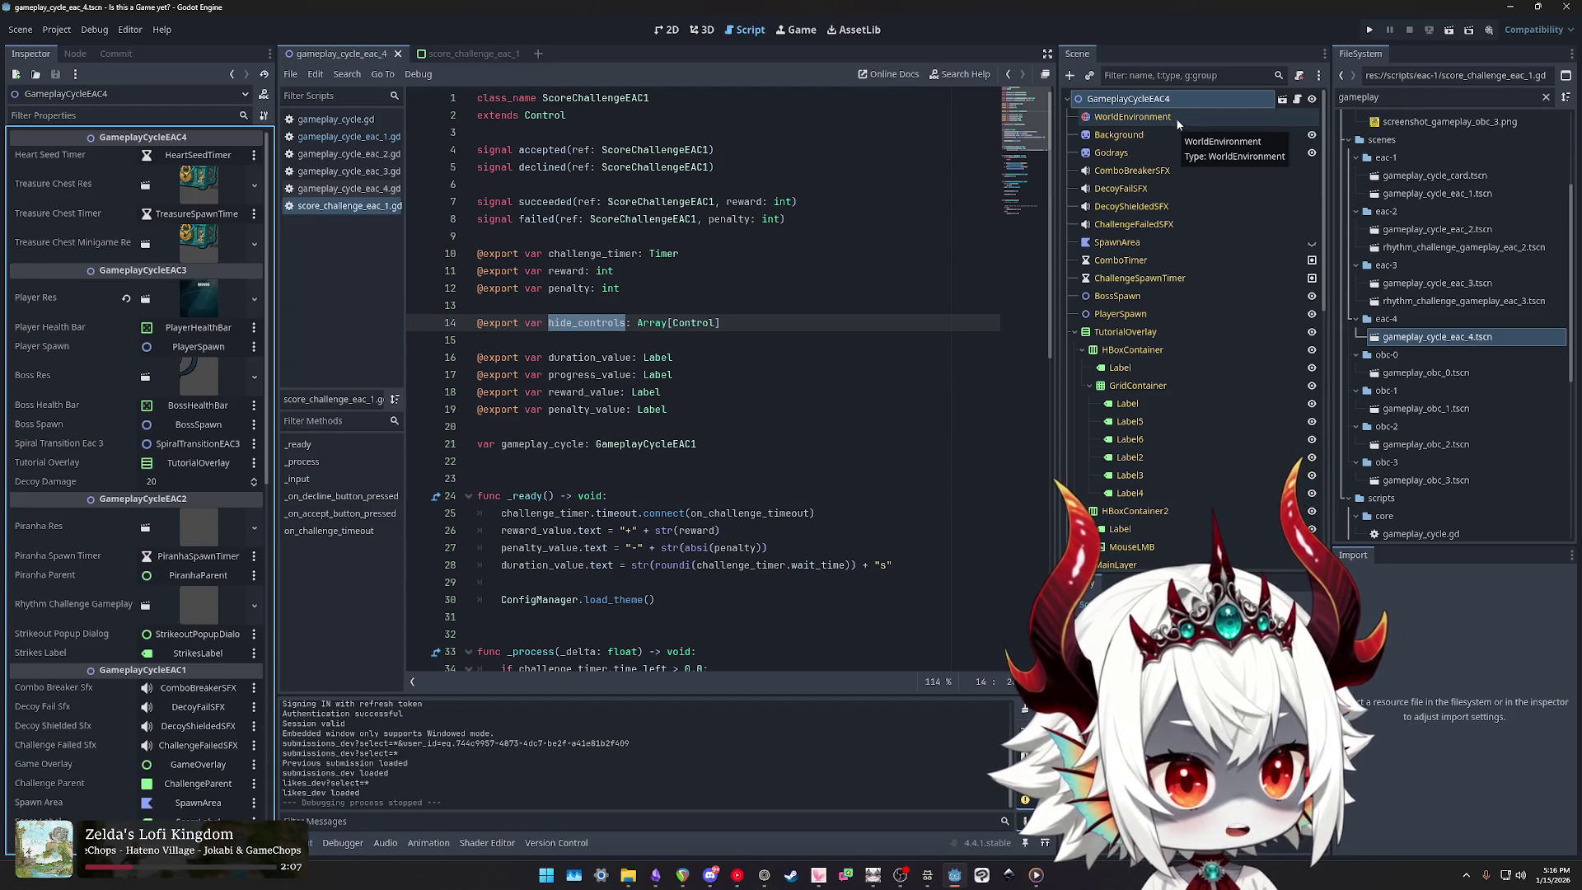
pyautogui.click(1283, 99)
pyautogui.keyDown('ctrl'); pyautogui.click(601, 116); pyautogui.keyUp('ctrl')
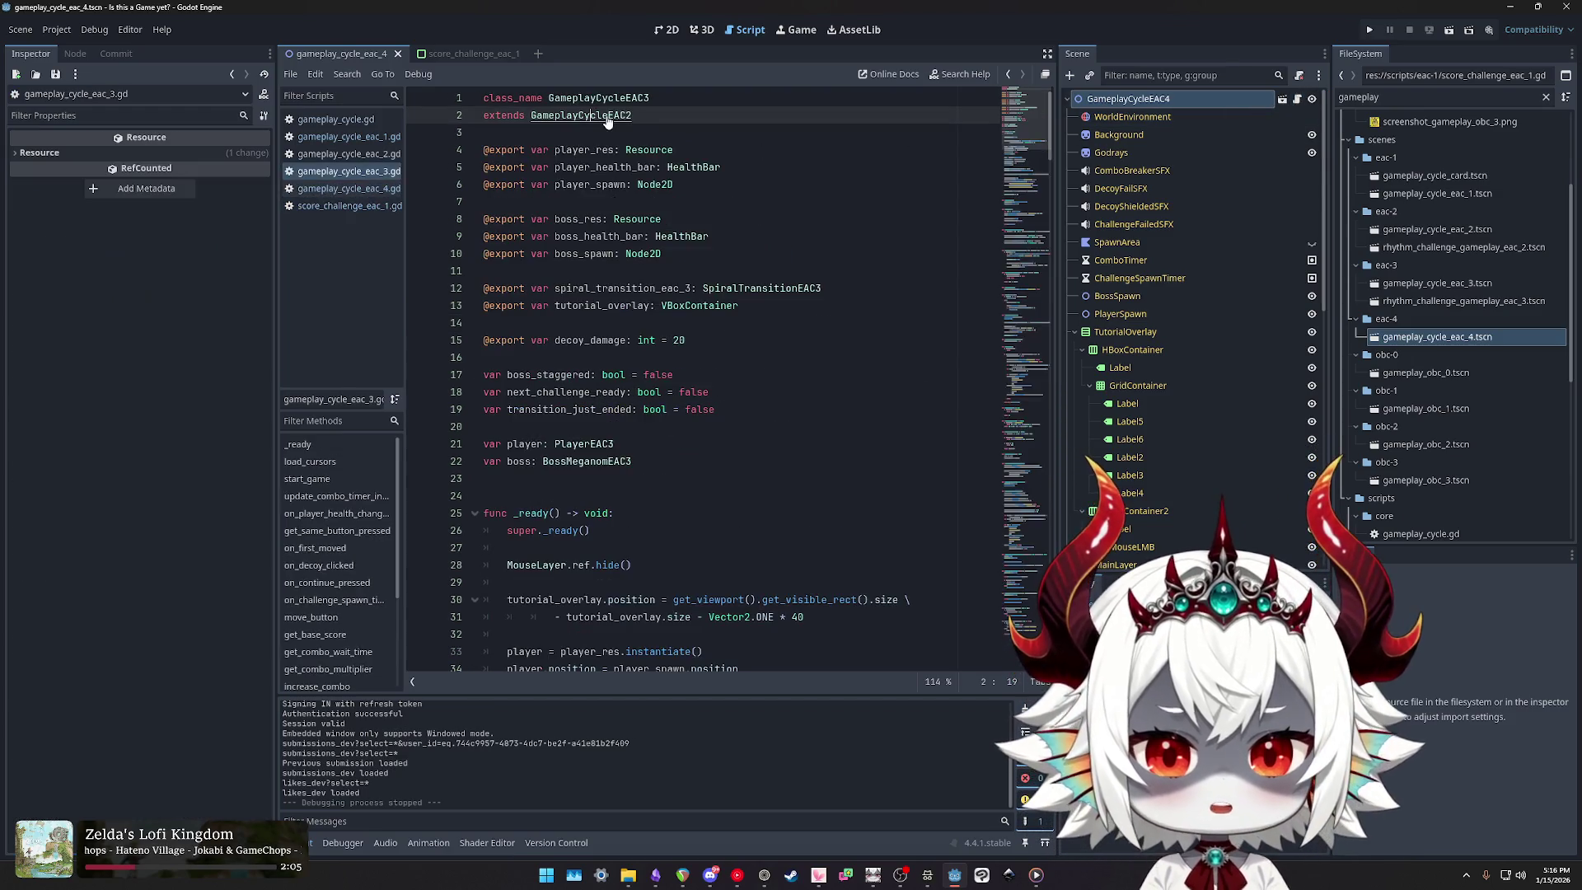
pyautogui.keyDown('ctrl'); pyautogui.click(601, 116); pyautogui.keyUp('ctrl')
pyautogui.keyDown('ctrl'); pyautogui.click(600, 118); pyautogui.keyUp('ctrl')
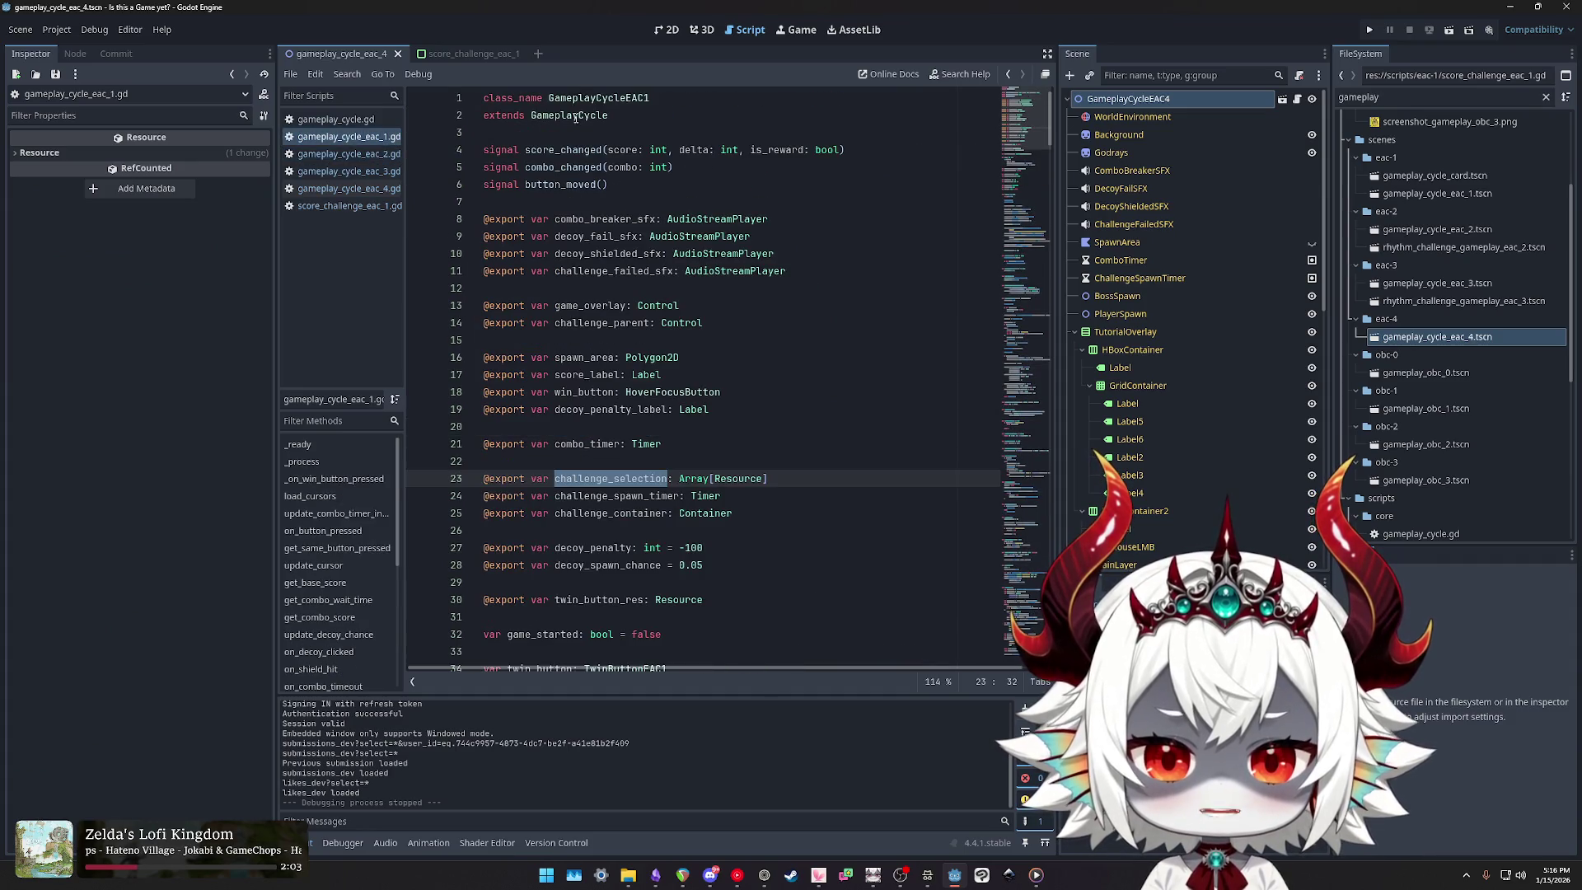
pyautogui.keyDown('ctrl'); pyautogui.click(575, 118); pyautogui.keyUp('ctrl')
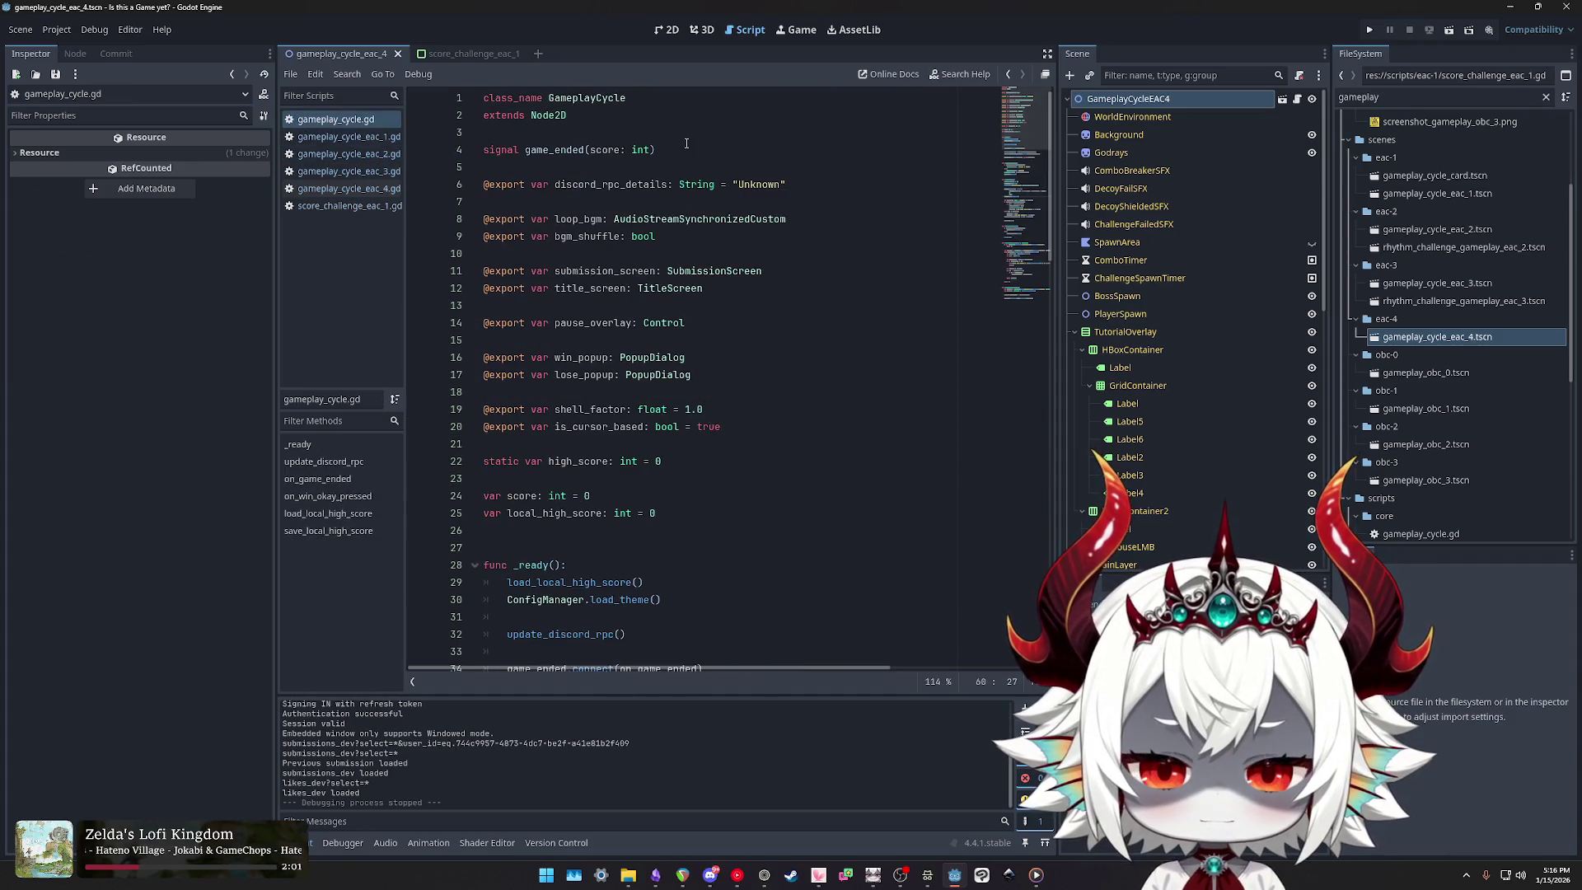
pyautogui.tripleClick(561, 149)
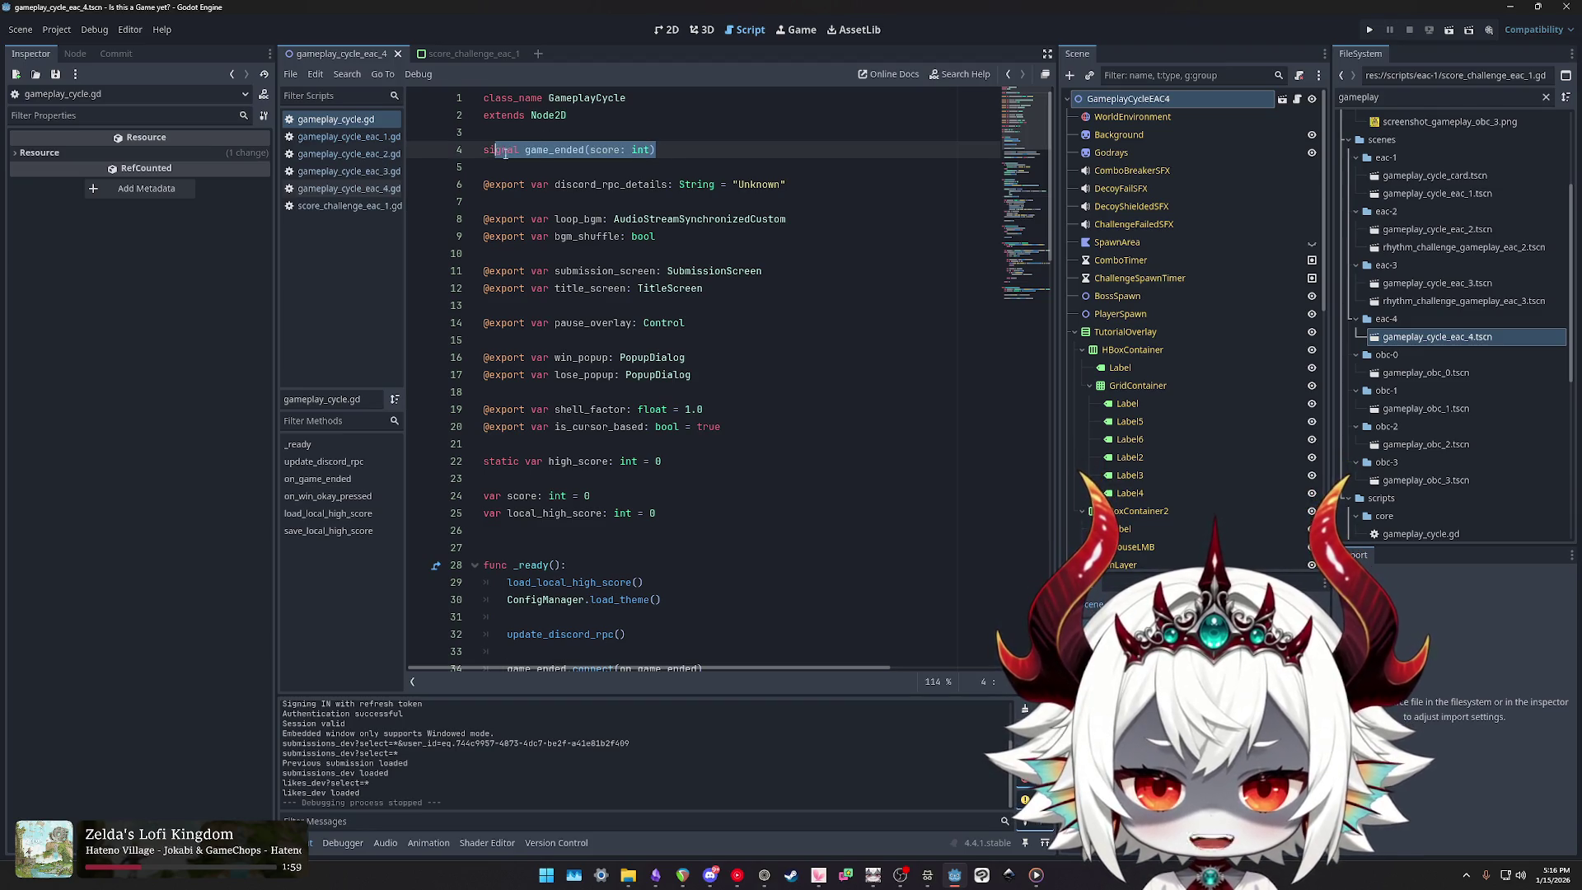
pyautogui.click(616, 183)
pyautogui.doubleClick(615, 183)
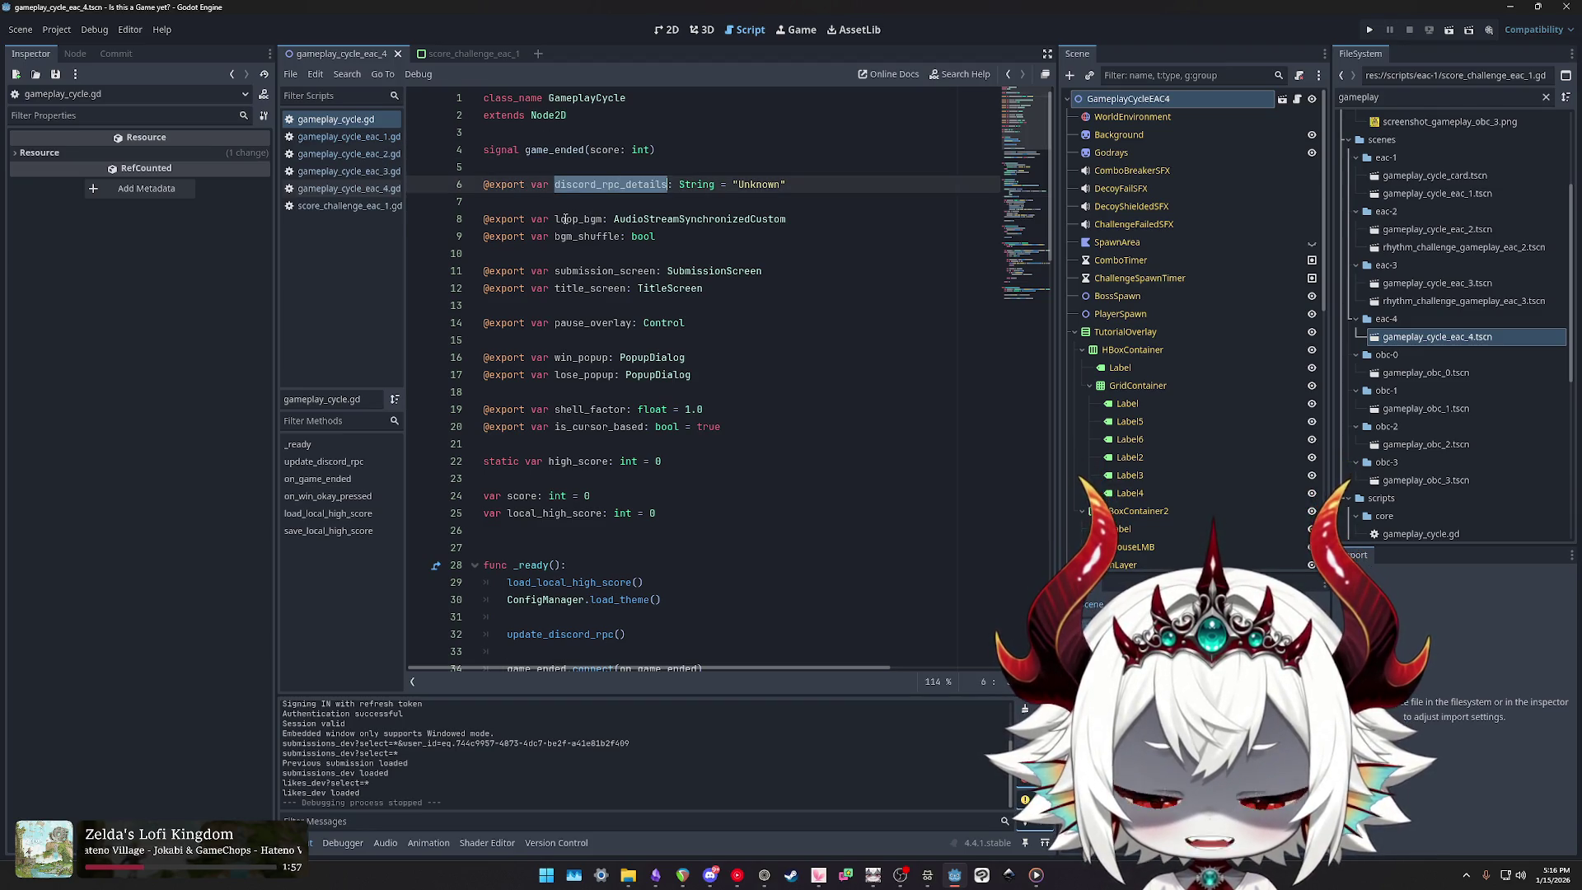
pyautogui.doubleClick(566, 219)
pyautogui.doubleClick(576, 271)
pyautogui.doubleClick(589, 289)
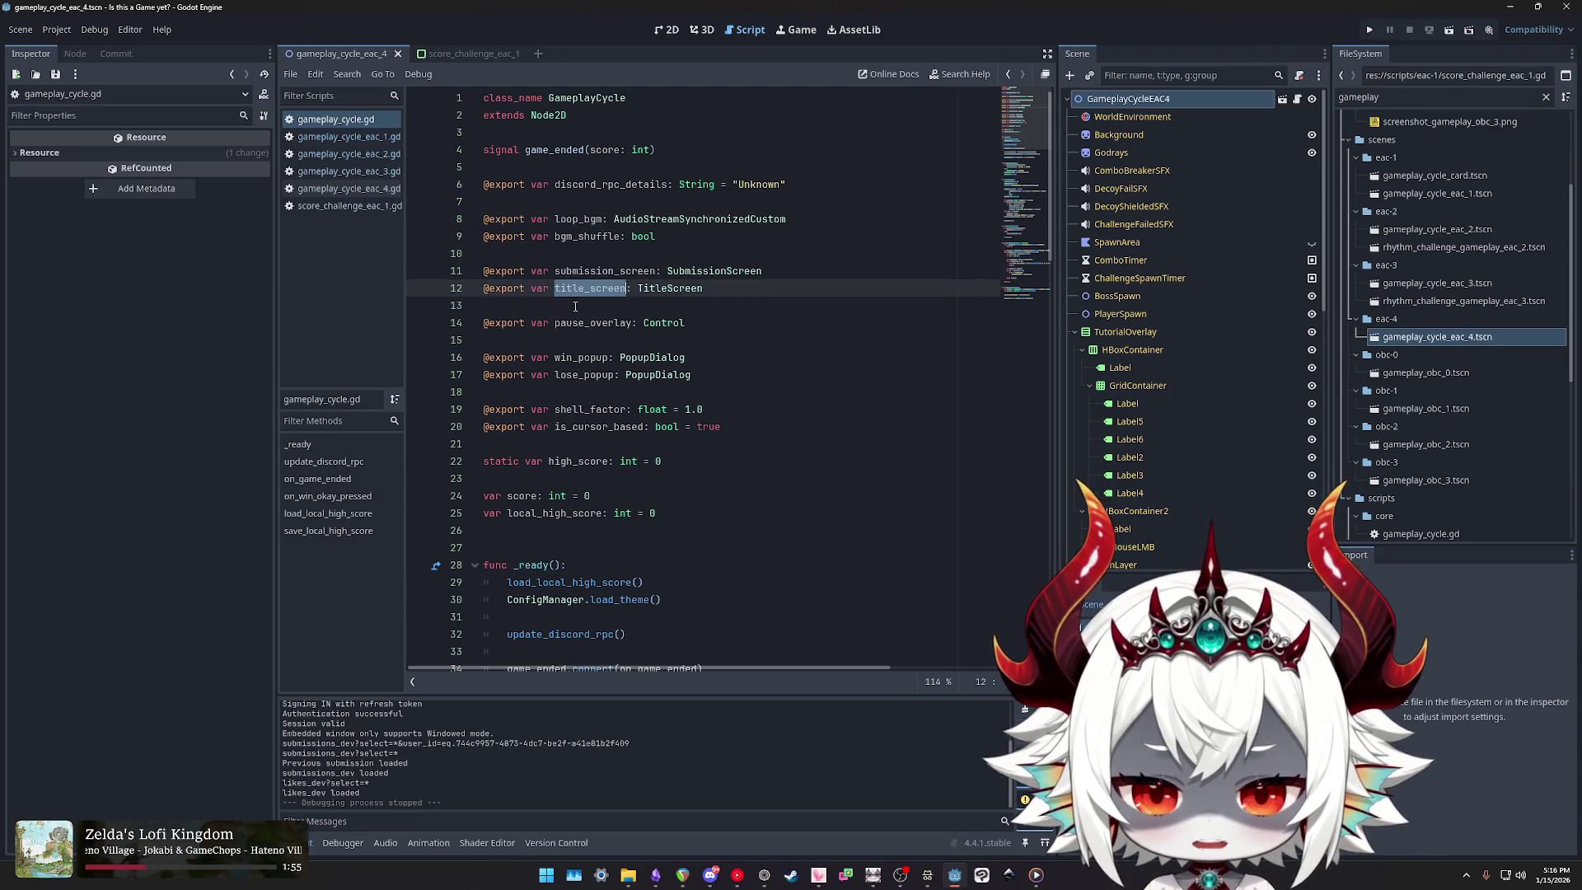
pyautogui.doubleClick(576, 323)
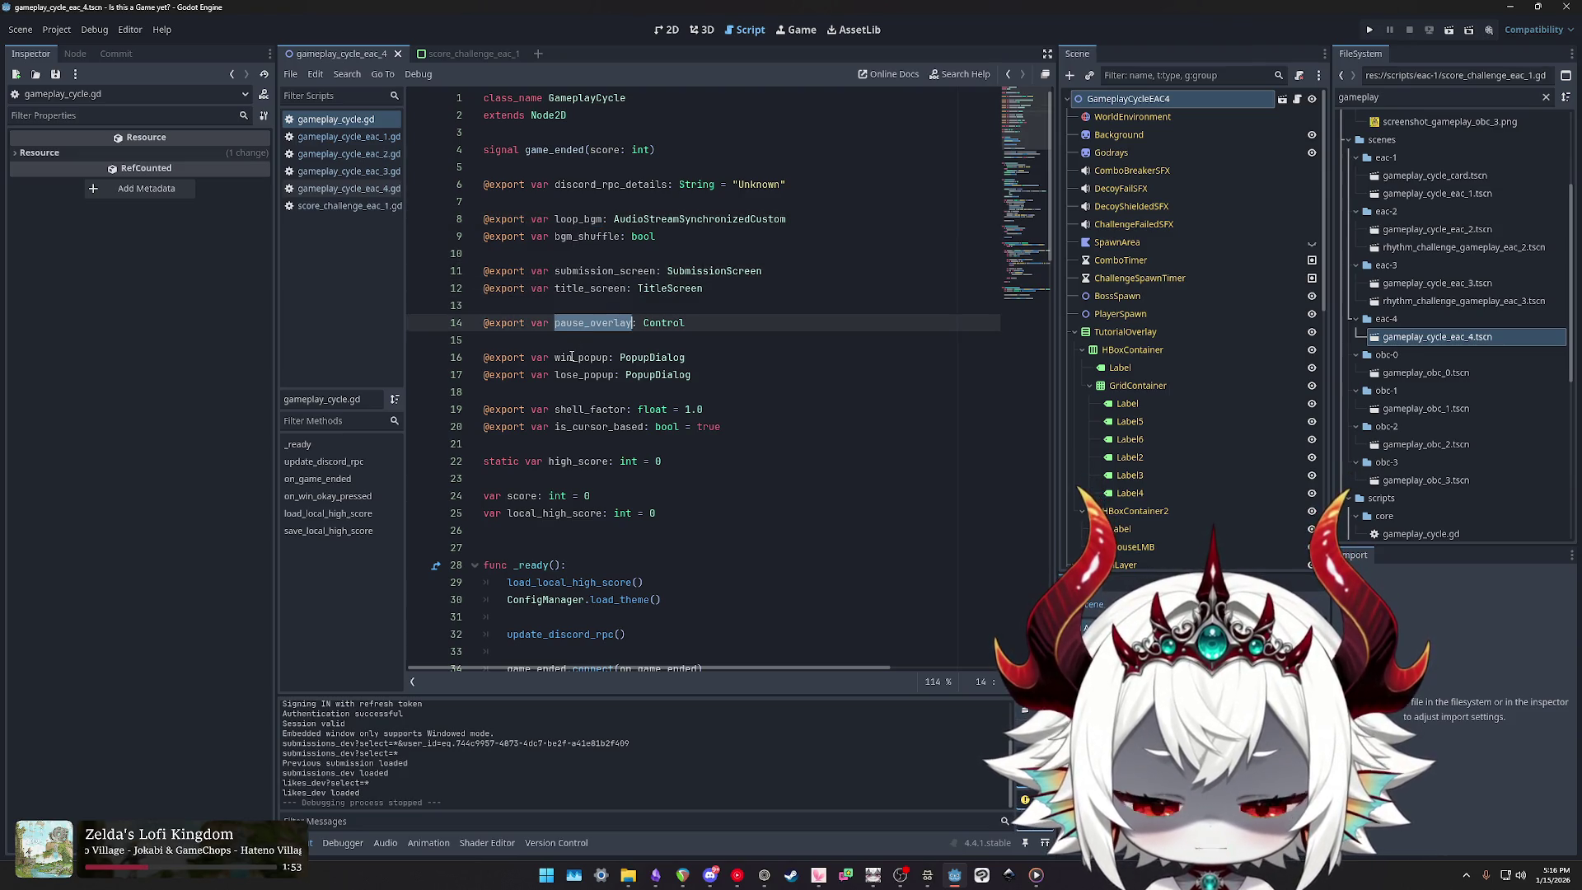
pyautogui.doubleClick(574, 357)
pyautogui.doubleClick(580, 376)
pyautogui.doubleClick(578, 357)
pyautogui.doubleClick(580, 377)
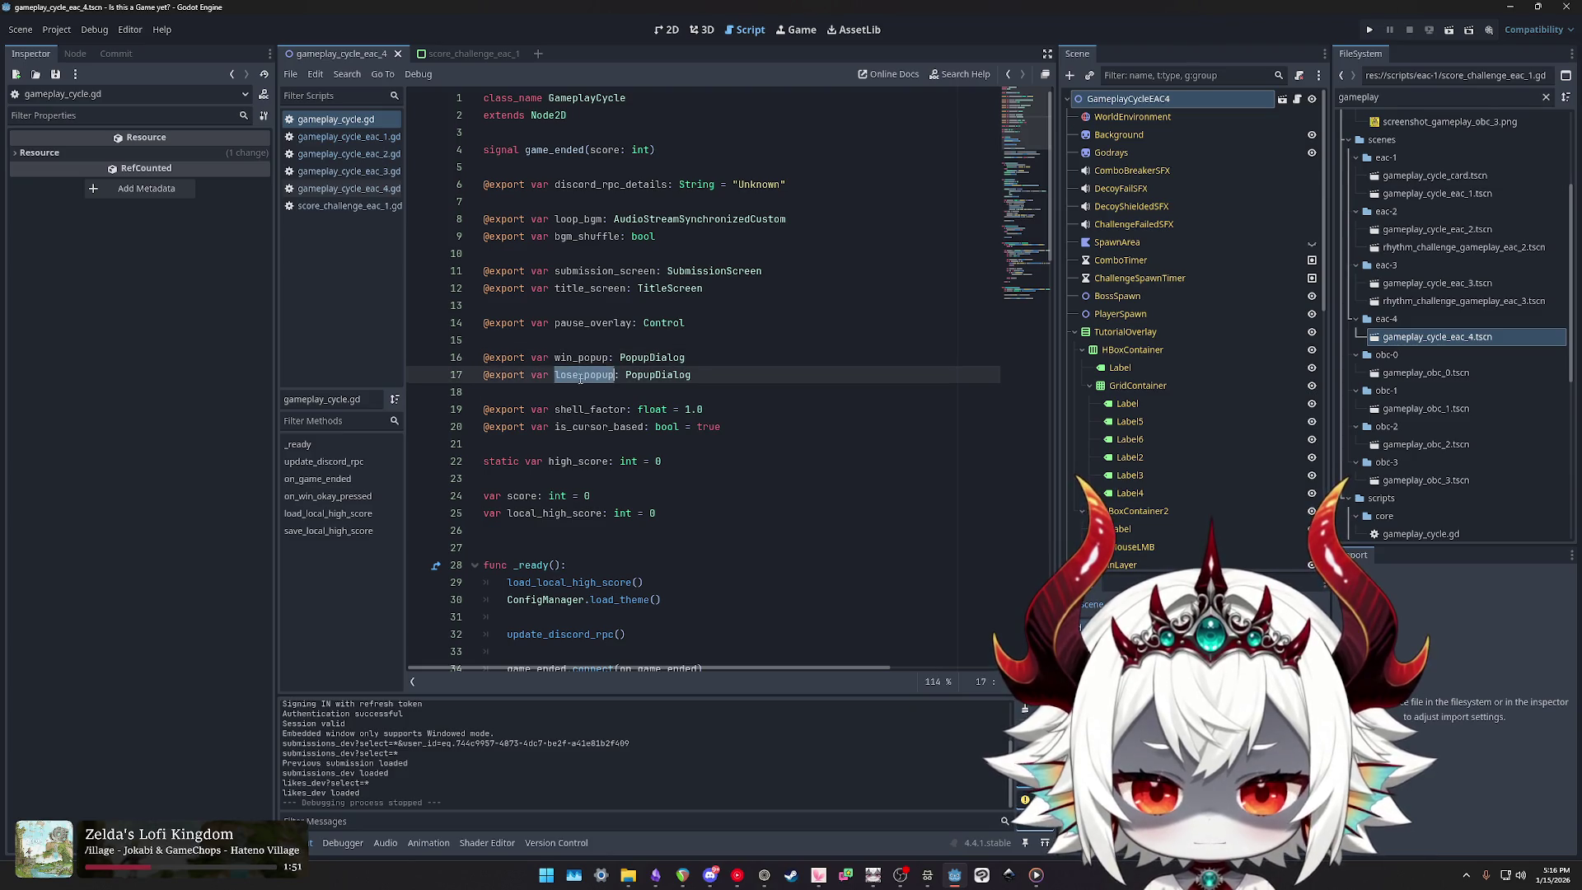
pyautogui.doubleClick(579, 427)
pyautogui.click(578, 427)
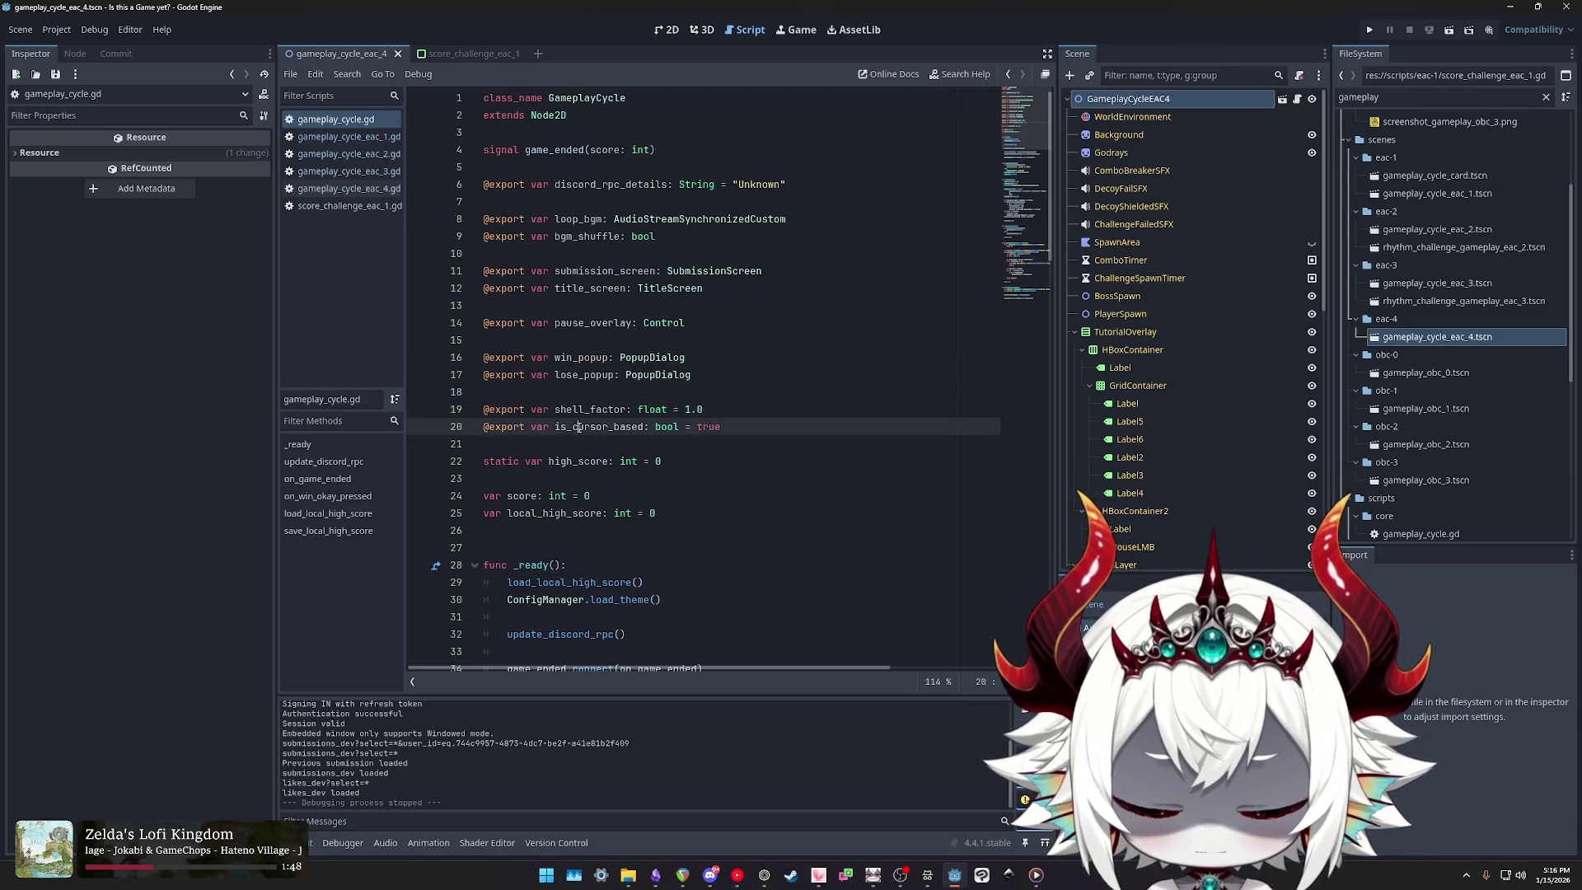
pyautogui.doubleClick(579, 426)
pyautogui.doubleClick(578, 461)
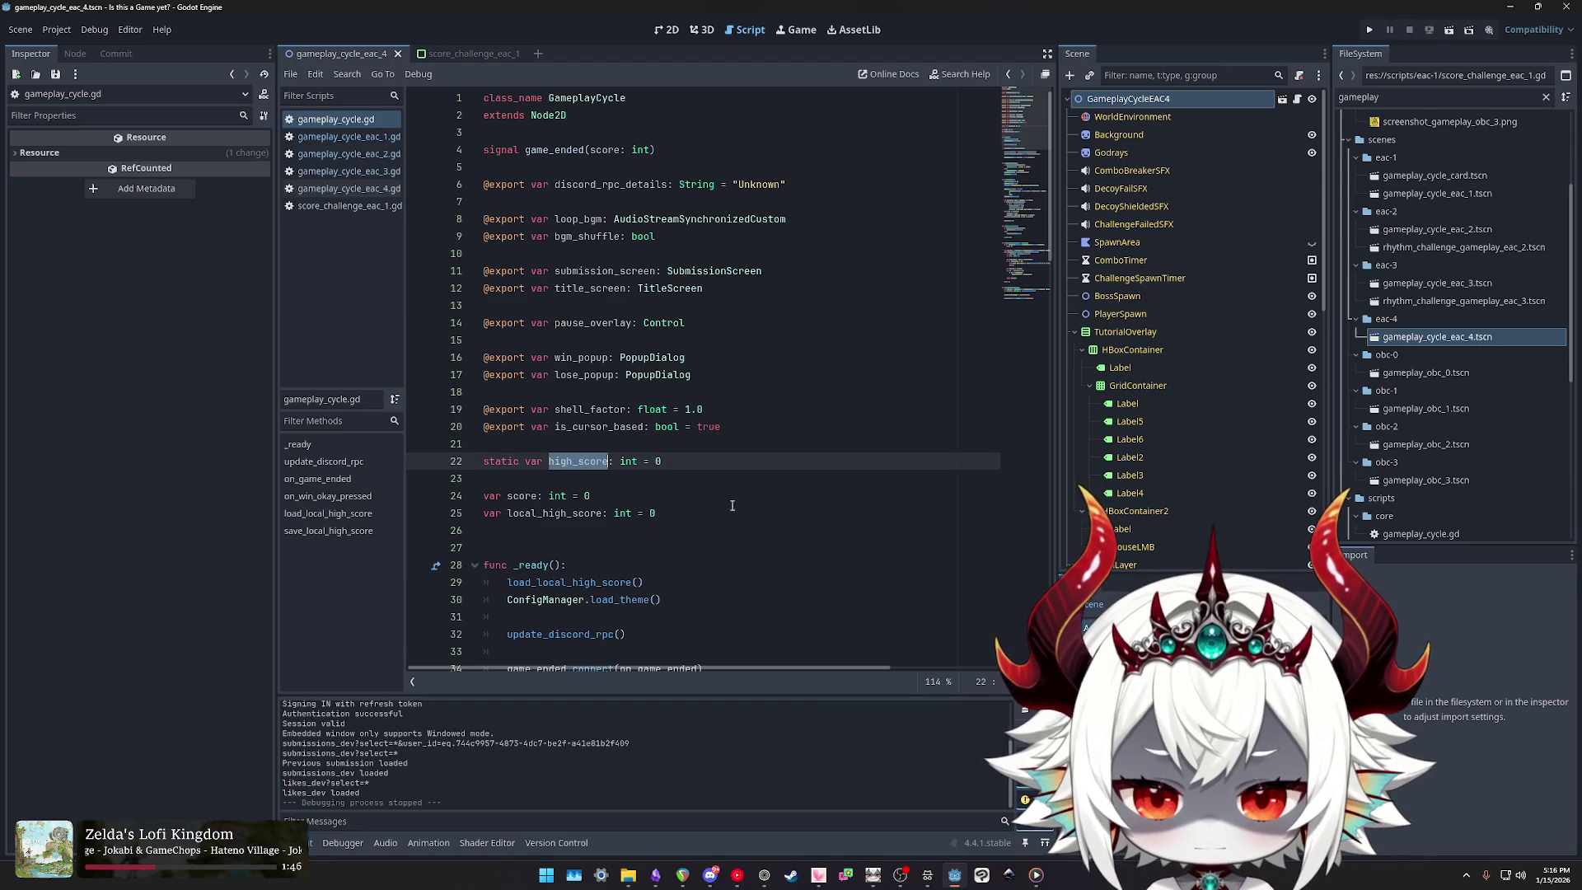
pyautogui.press('Down')
pyautogui.press('Down')
pyautogui.press('Down')
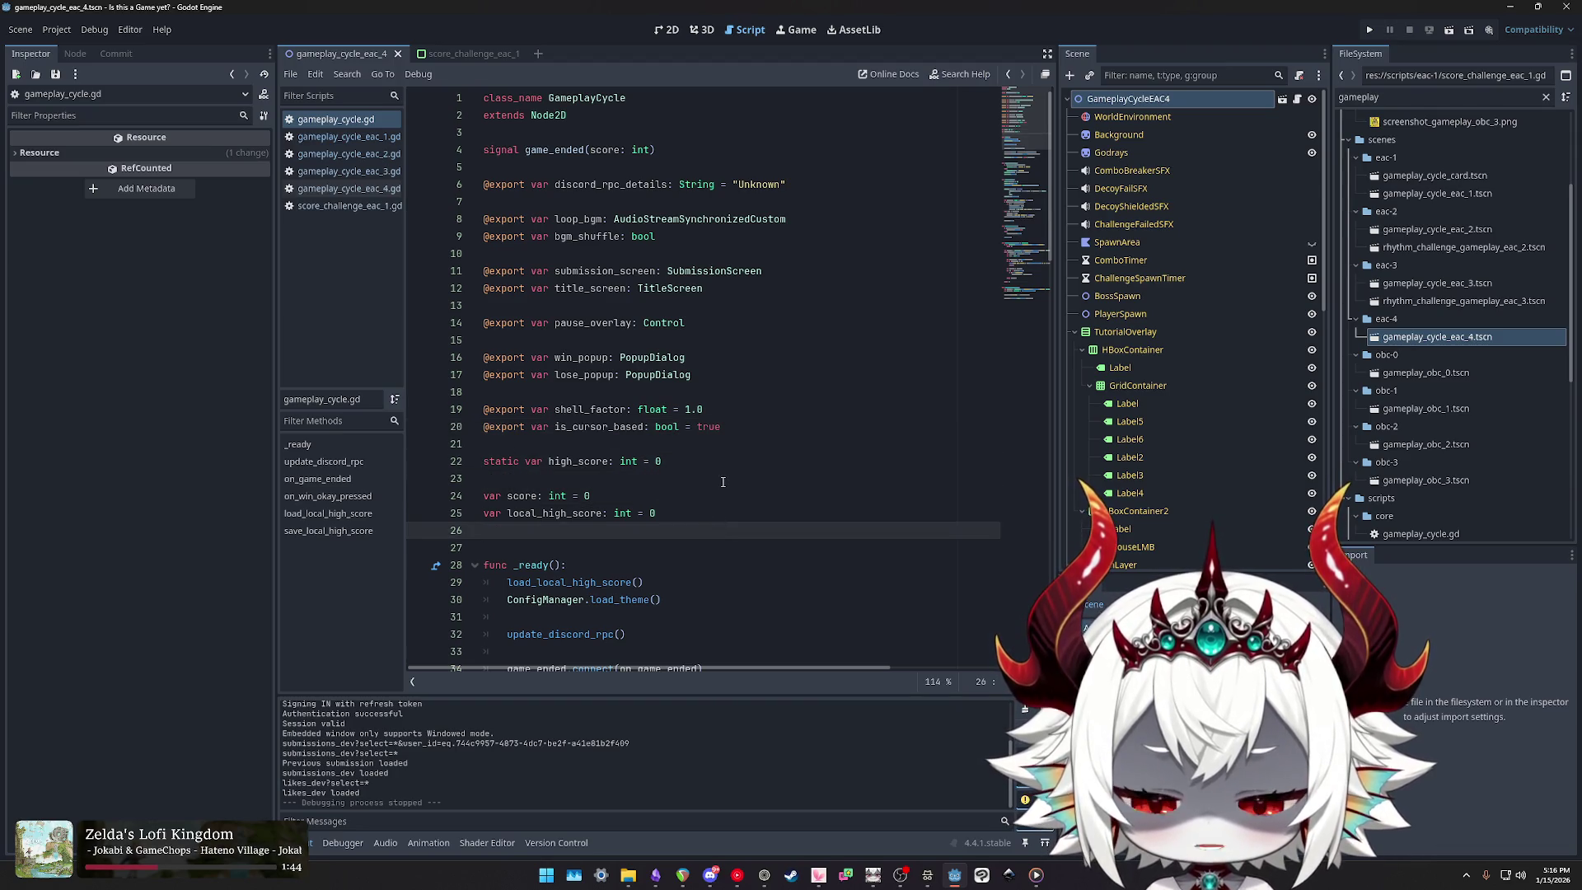
pyautogui.scroll(-5, 723, 482)
pyautogui.scroll(-13, 725, 485)
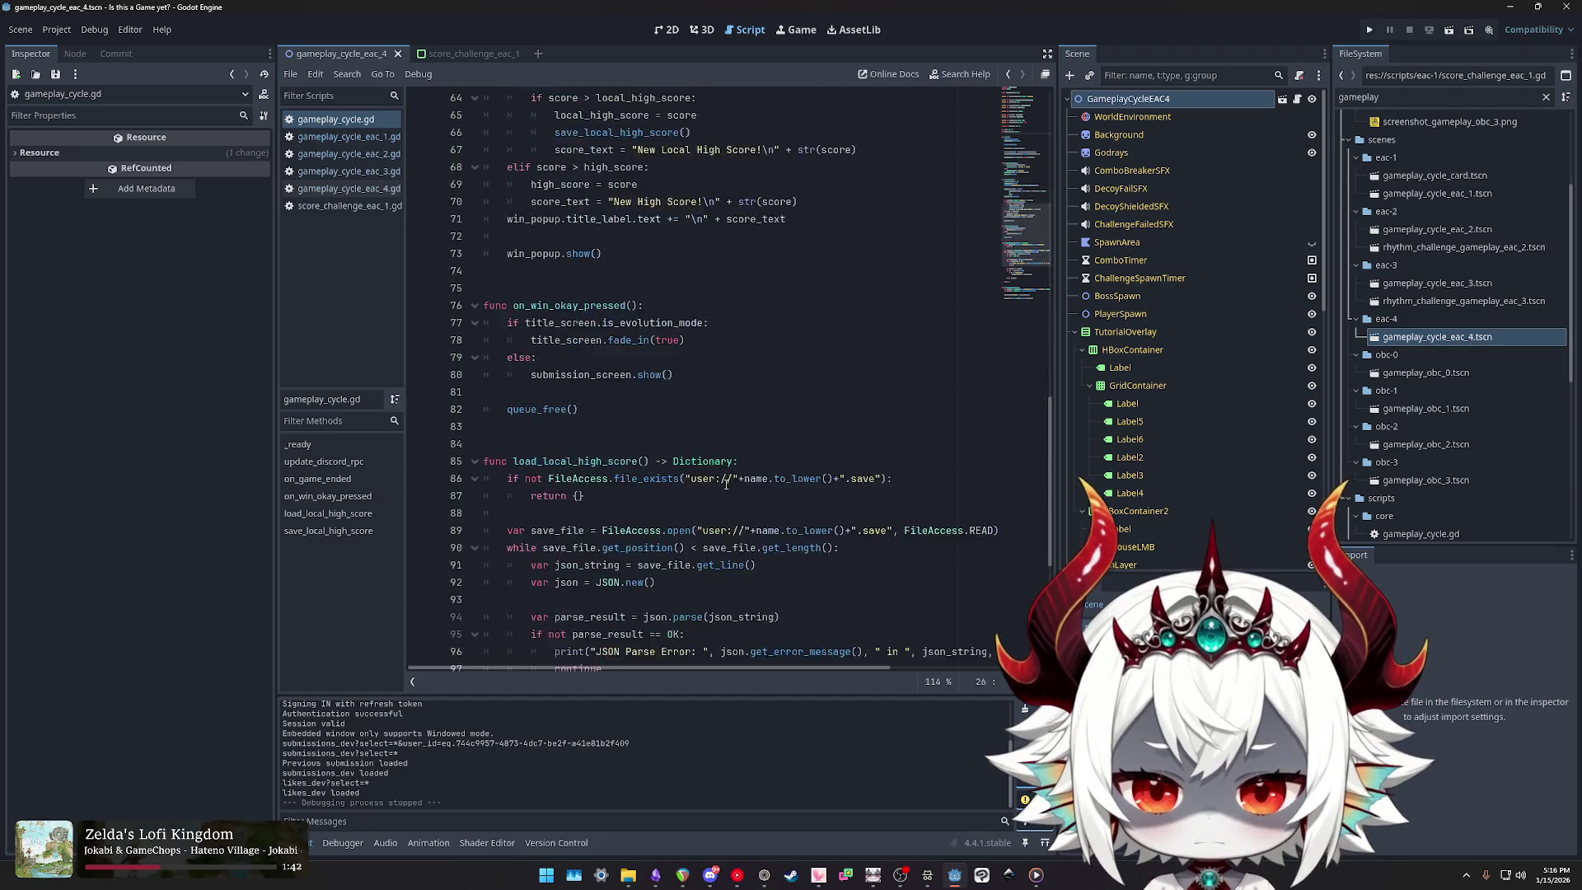
pyautogui.scroll(16, 709, 470)
pyautogui.scroll(2, 707, 468)
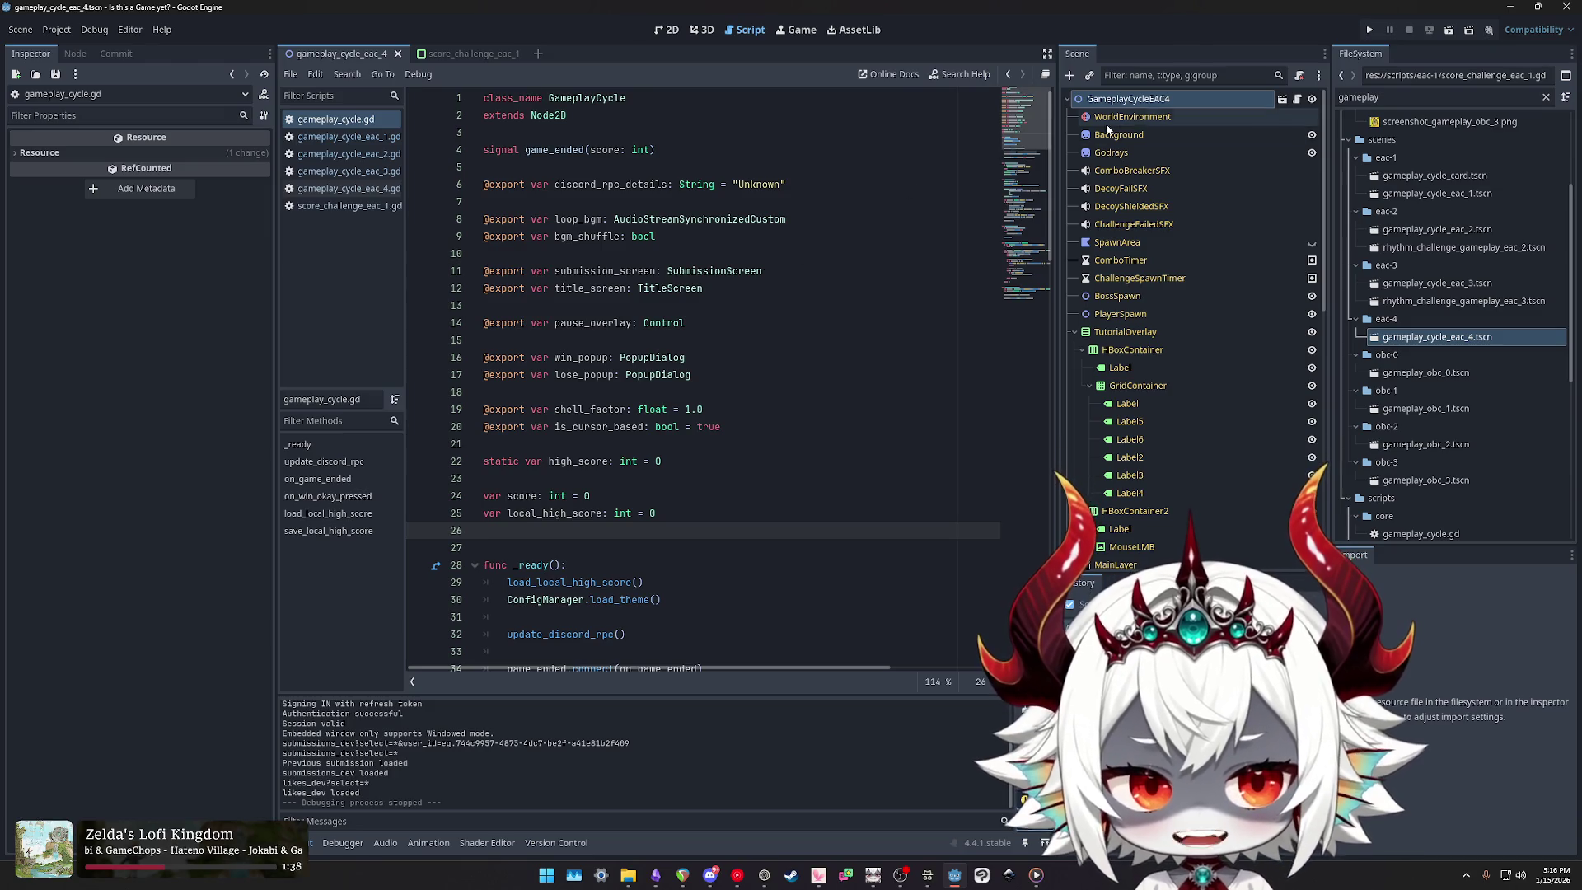
pyautogui.click(1297, 100)
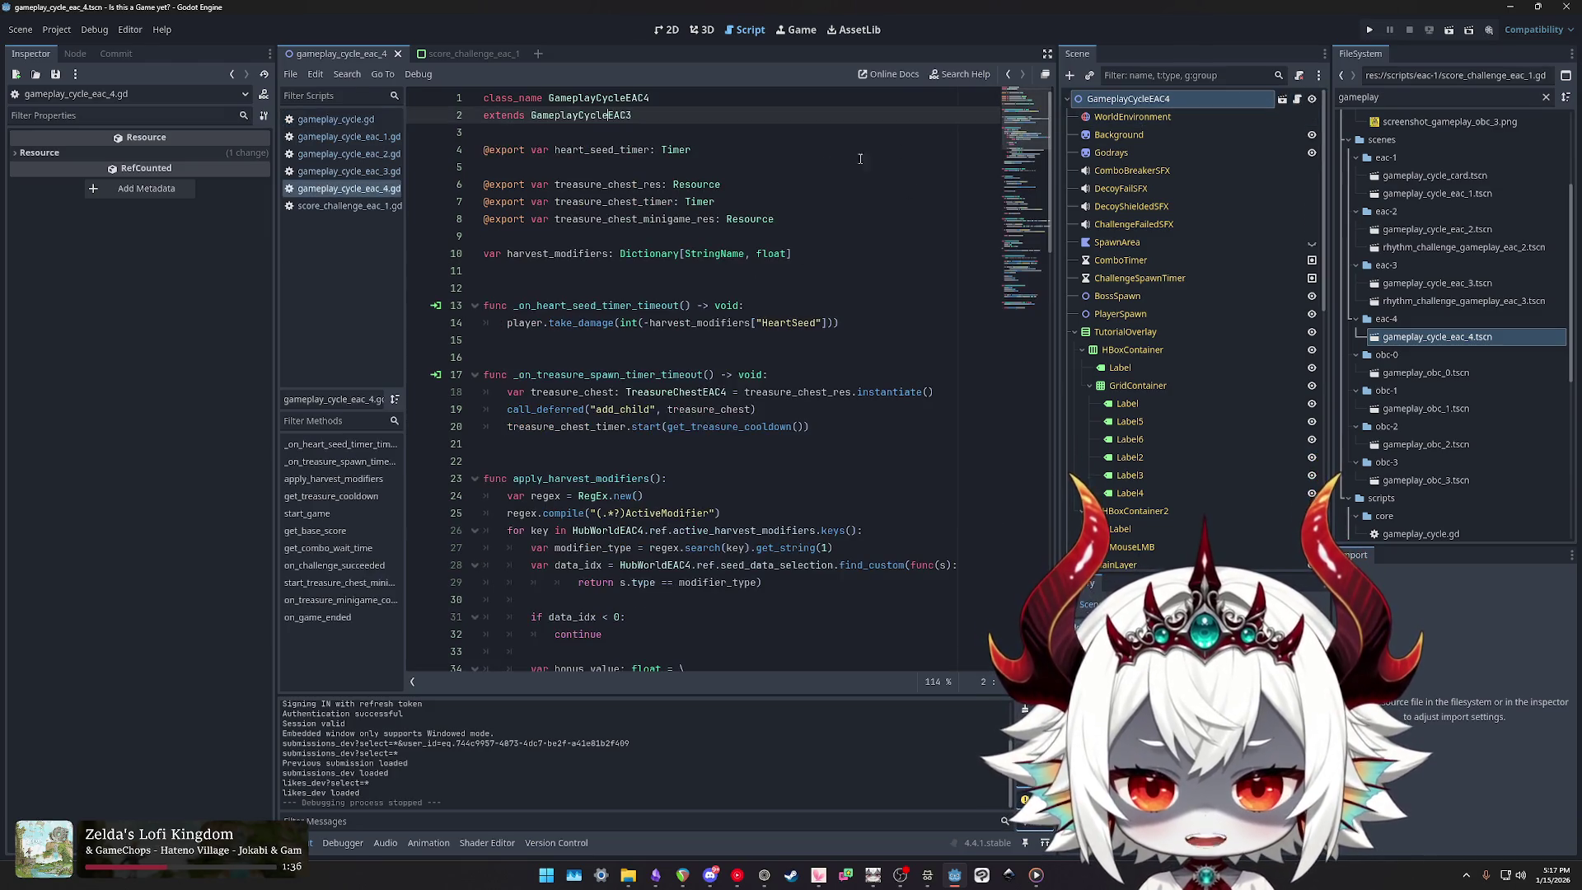
# Step: Follow the extends chain from GameplayCycleEAC3 through EAC2 to EAC1, then show GameplayCycleEAC4's properties
pyautogui.doubleClick(569, 117)
pyautogui.click(585, 116)
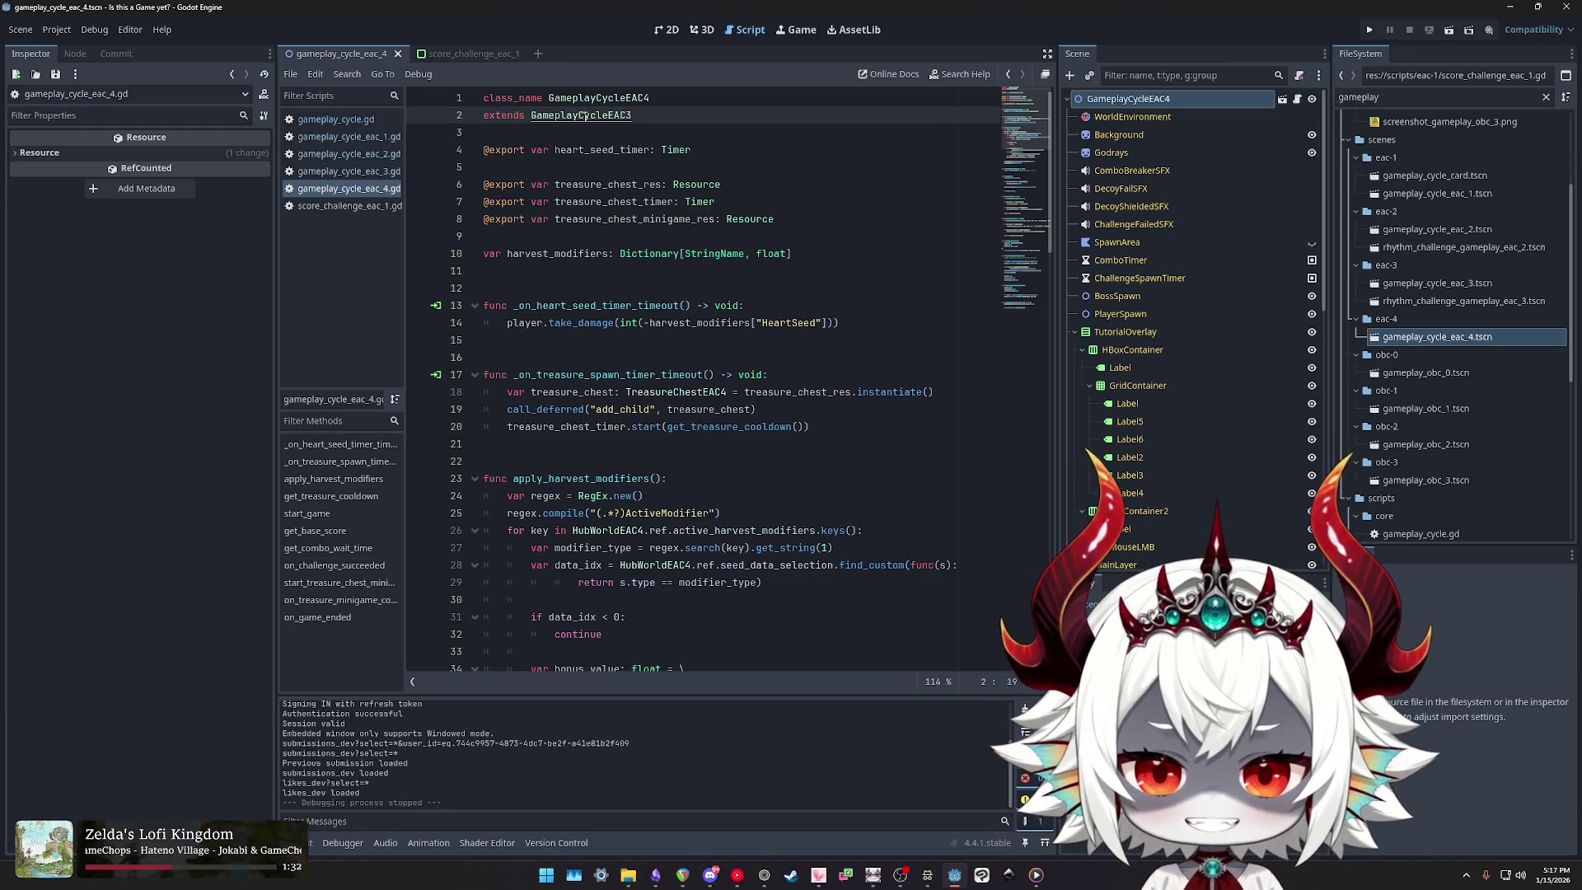
pyautogui.keyDown('ctrl'); pyautogui.click(585, 116); pyautogui.keyUp('ctrl')
pyautogui.keyDown('ctrl'); pyautogui.click(584, 118); pyautogui.keyUp('ctrl')
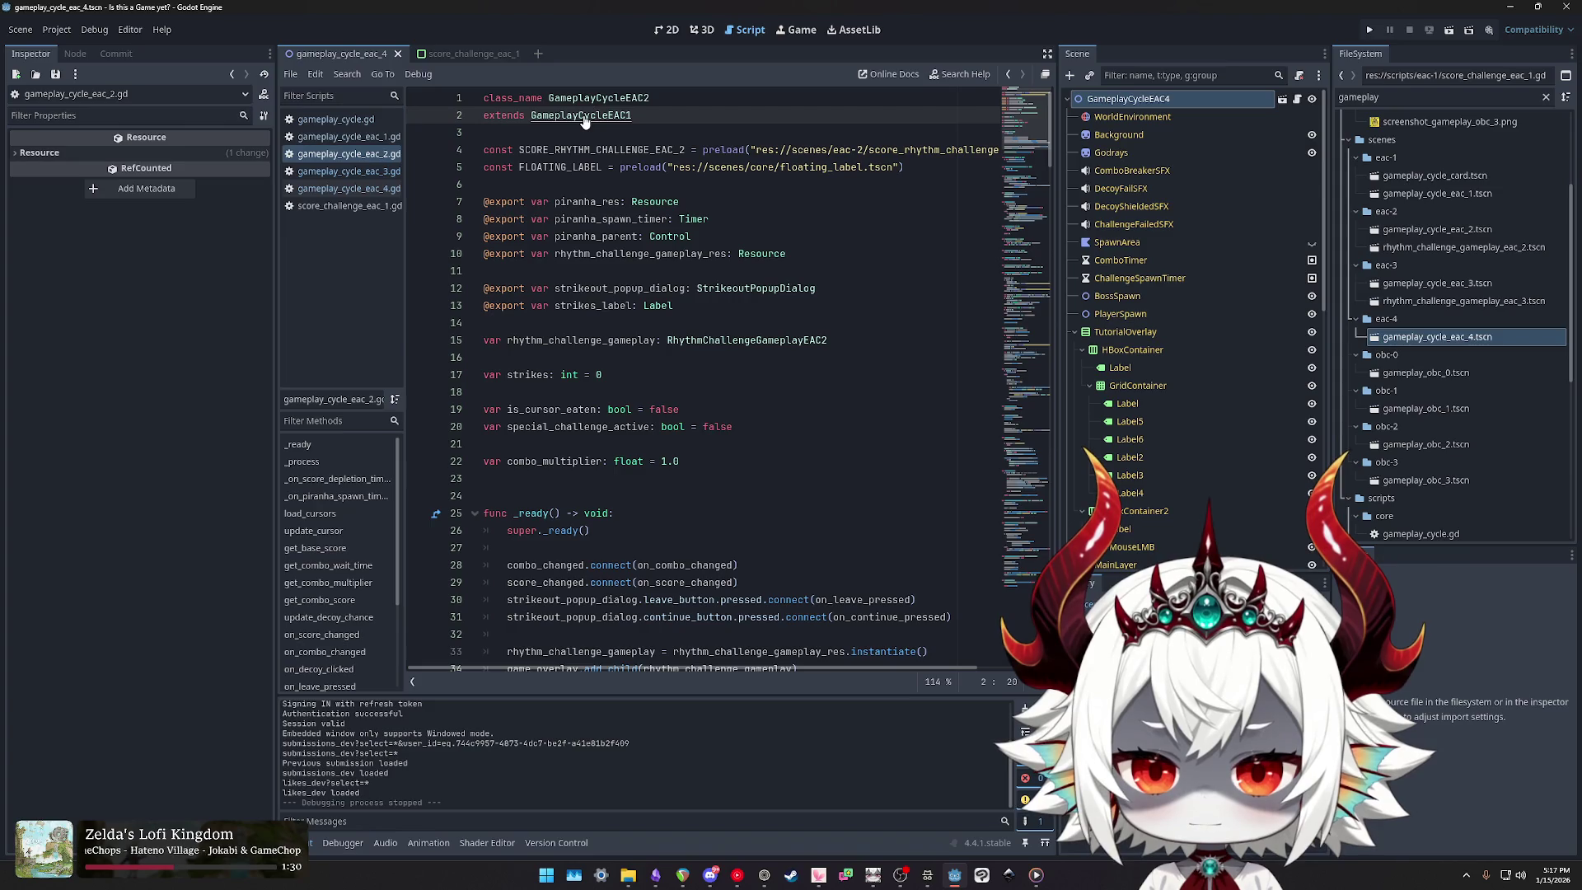
pyautogui.keyDown('ctrl'); pyautogui.click(584, 118); pyautogui.keyUp('ctrl')
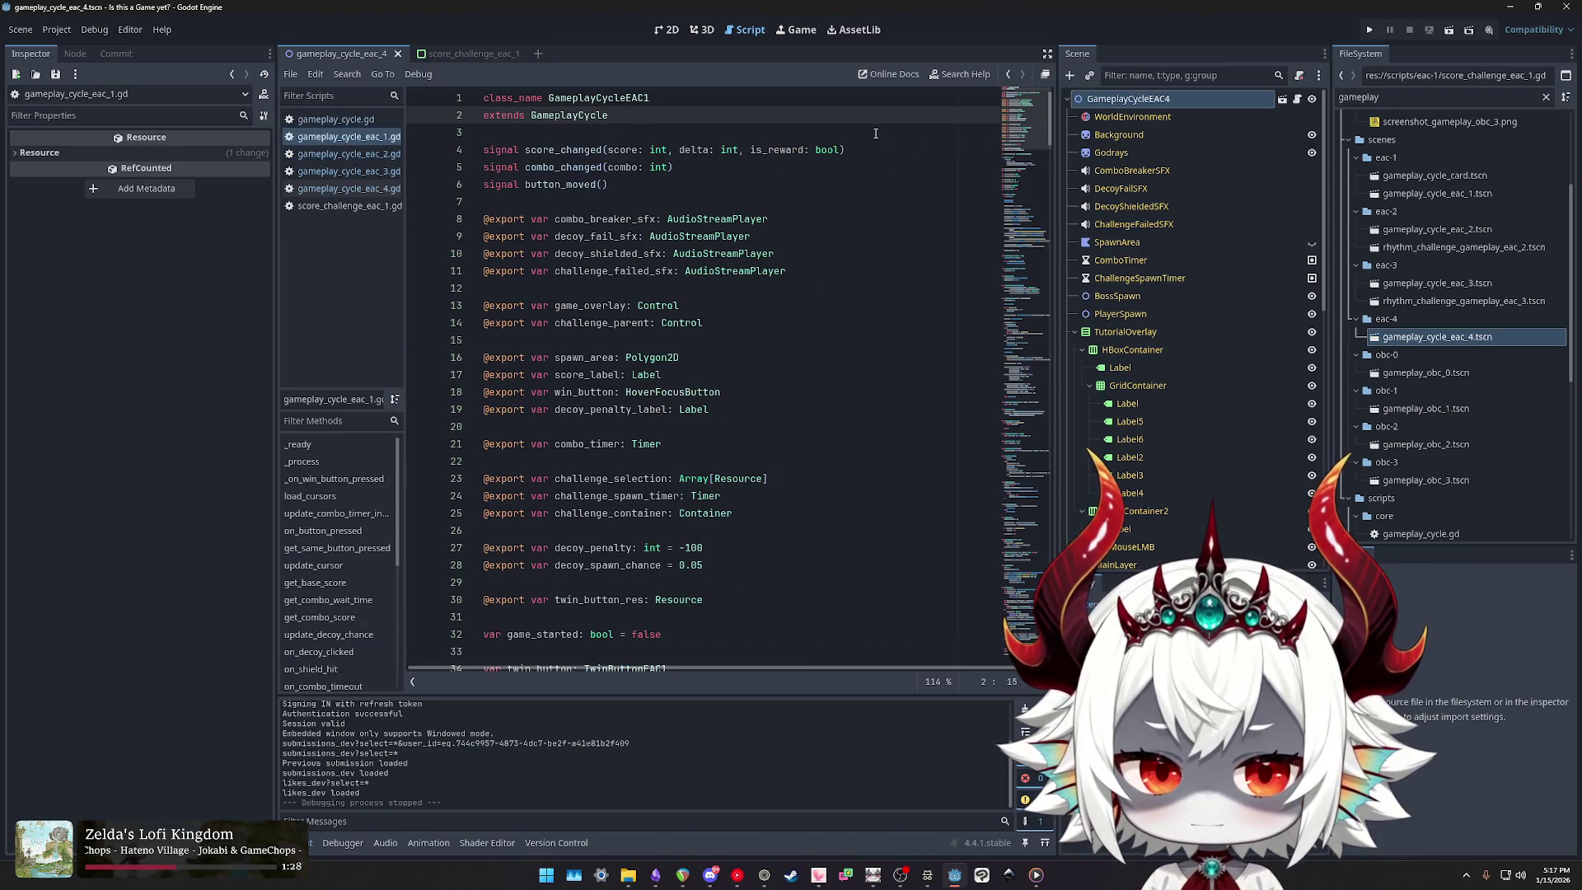
pyautogui.click(1125, 100)
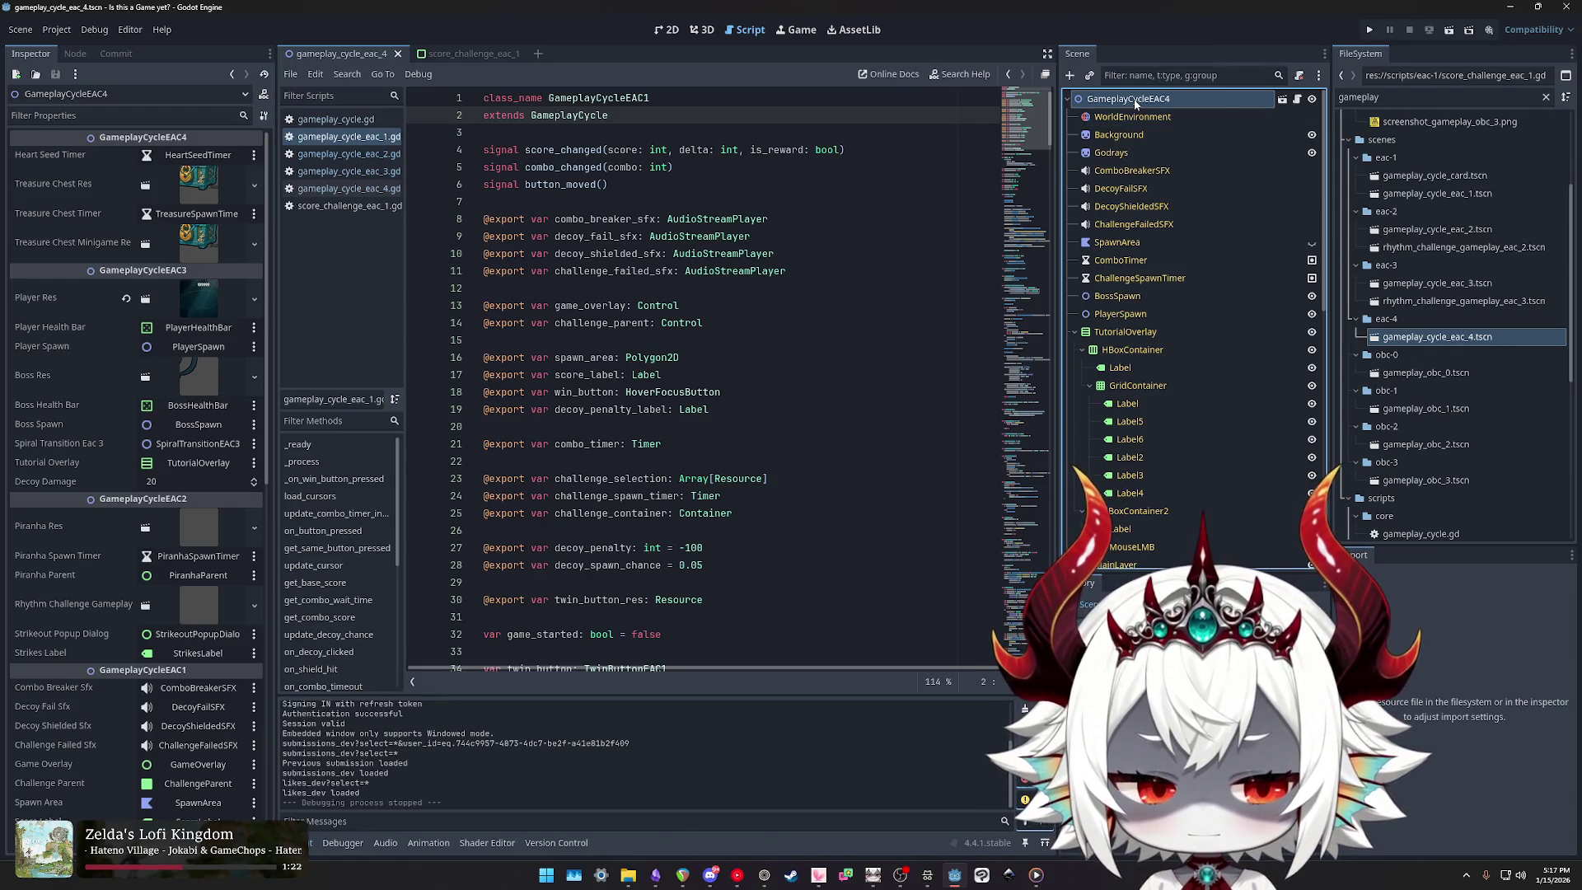
# Step: Switch between gameplay_cycle_eac_3, eac_4, score_challenge_eac_1 and eac_1 scripts, ending on gameplay_cycle_eac_1.gd
pyautogui.hotkey('alt', 'Left')
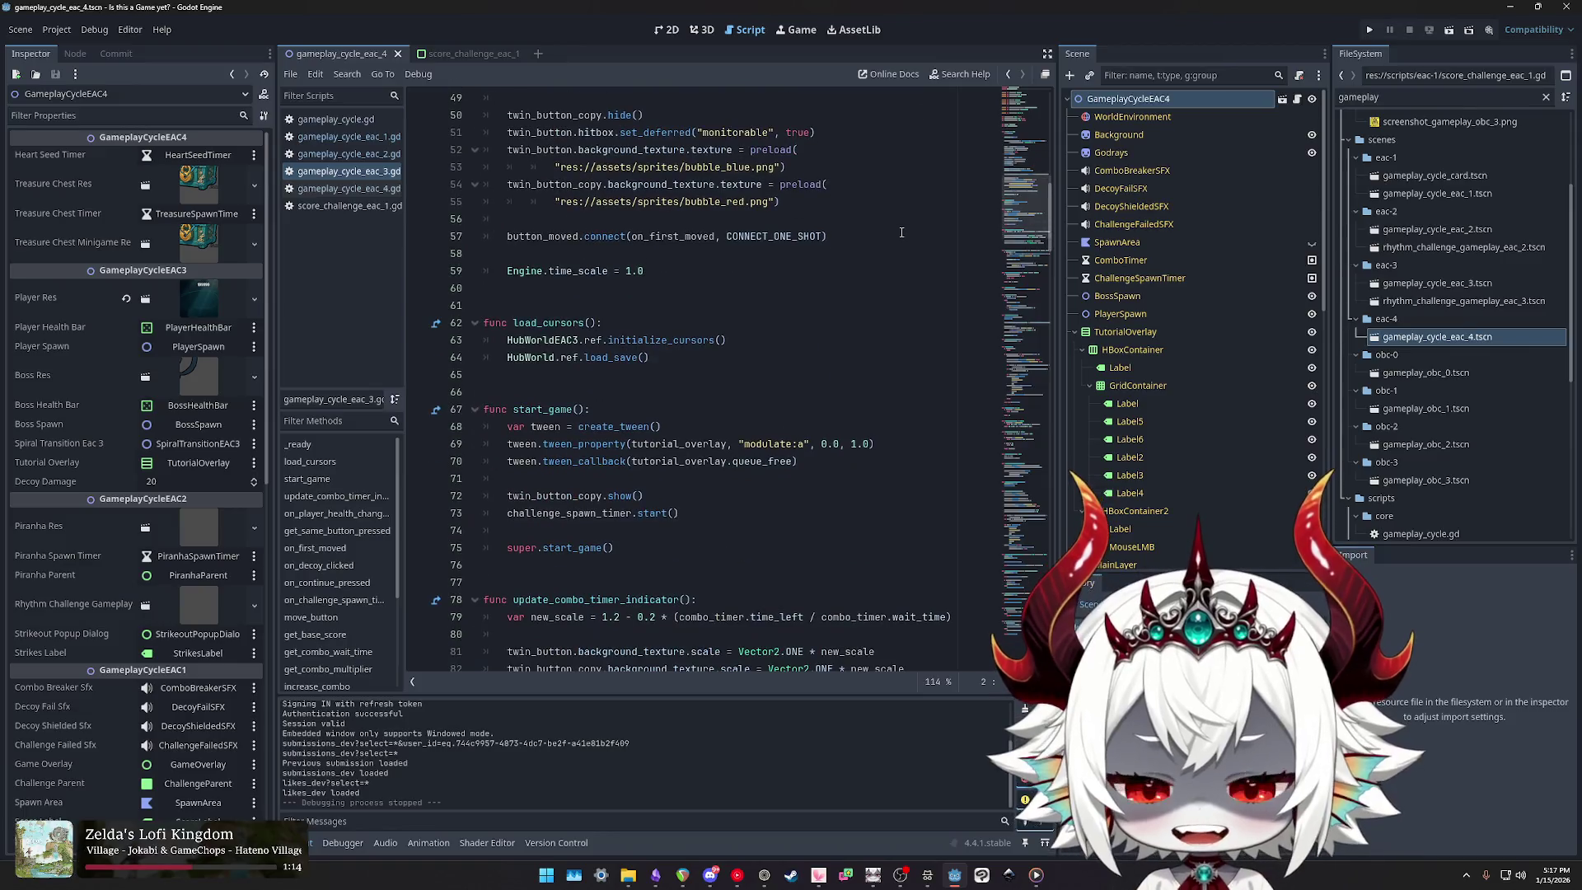
pyautogui.scroll(-5, 901, 233)
pyautogui.scroll(-8, 901, 232)
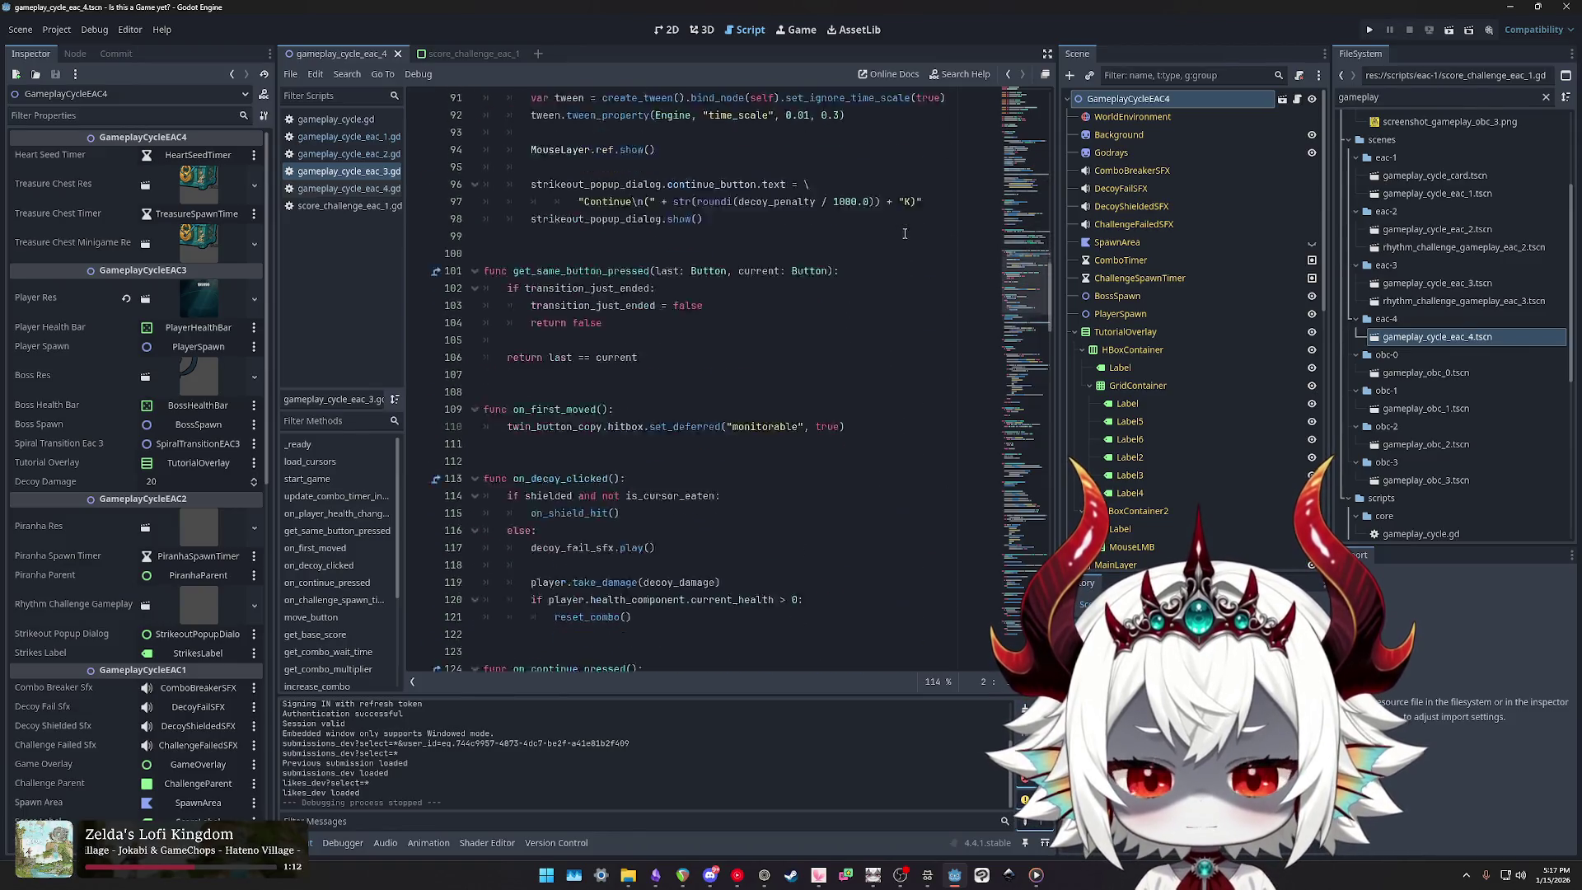
pyautogui.click(1007, 118)
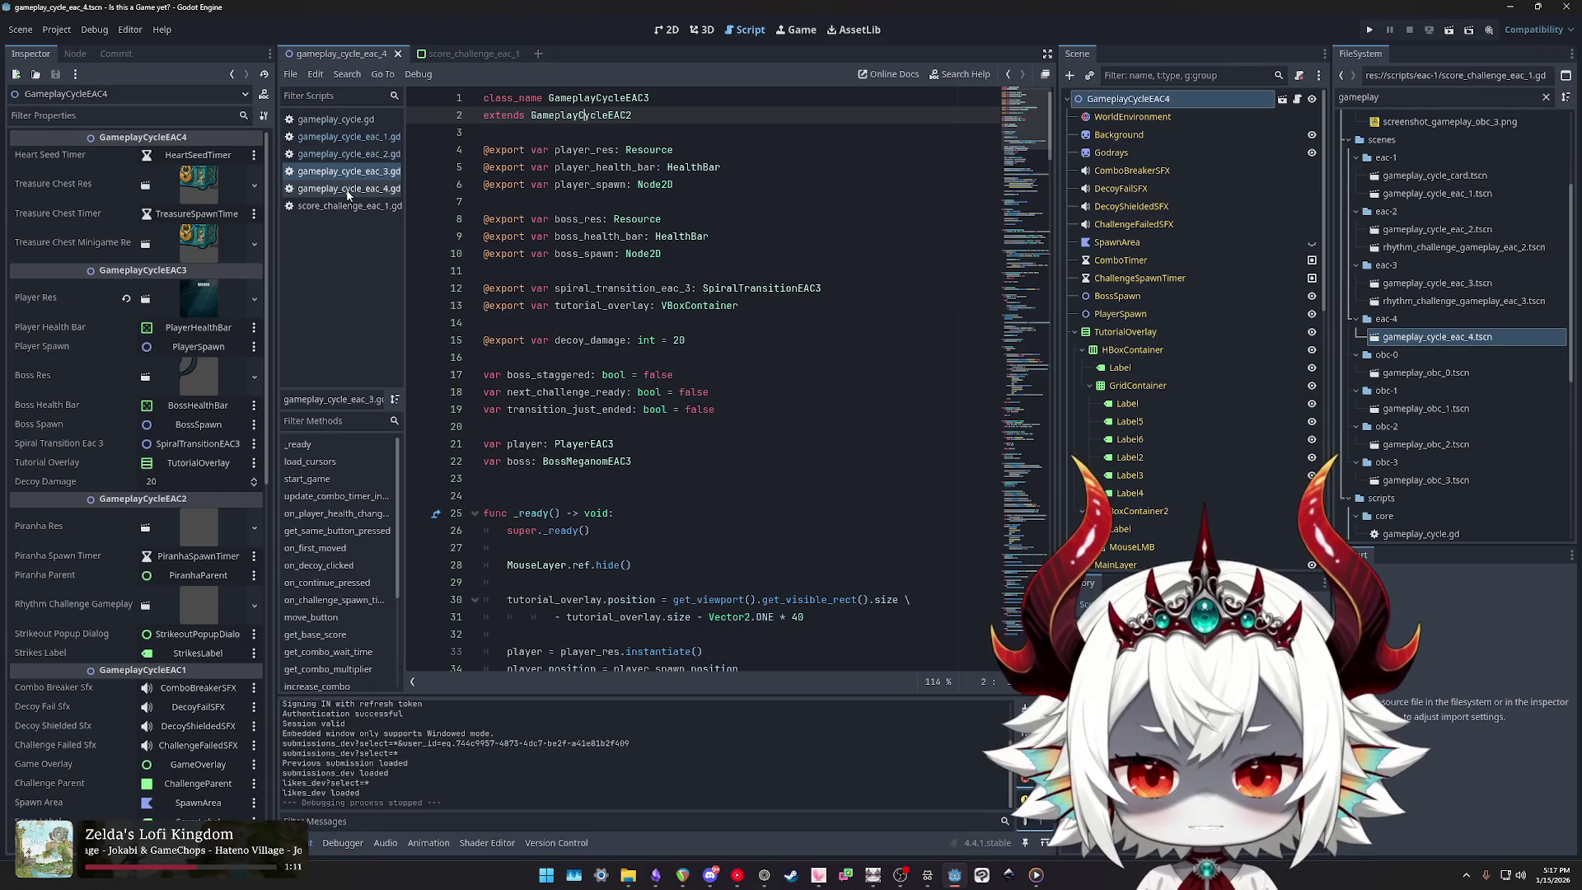
pyautogui.click(351, 189)
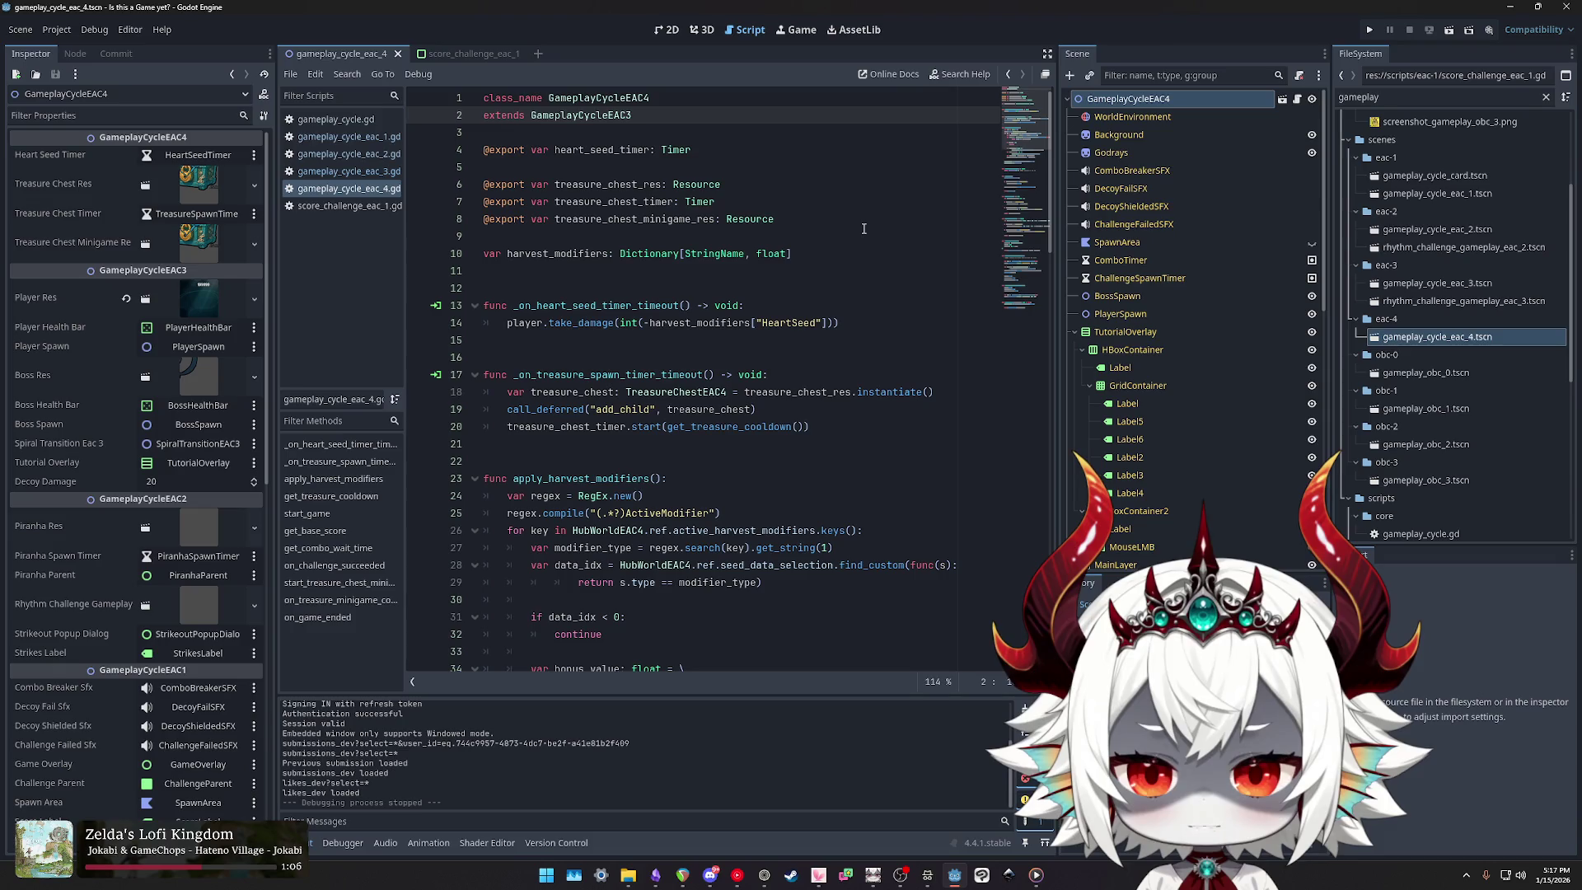
pyautogui.click(354, 208)
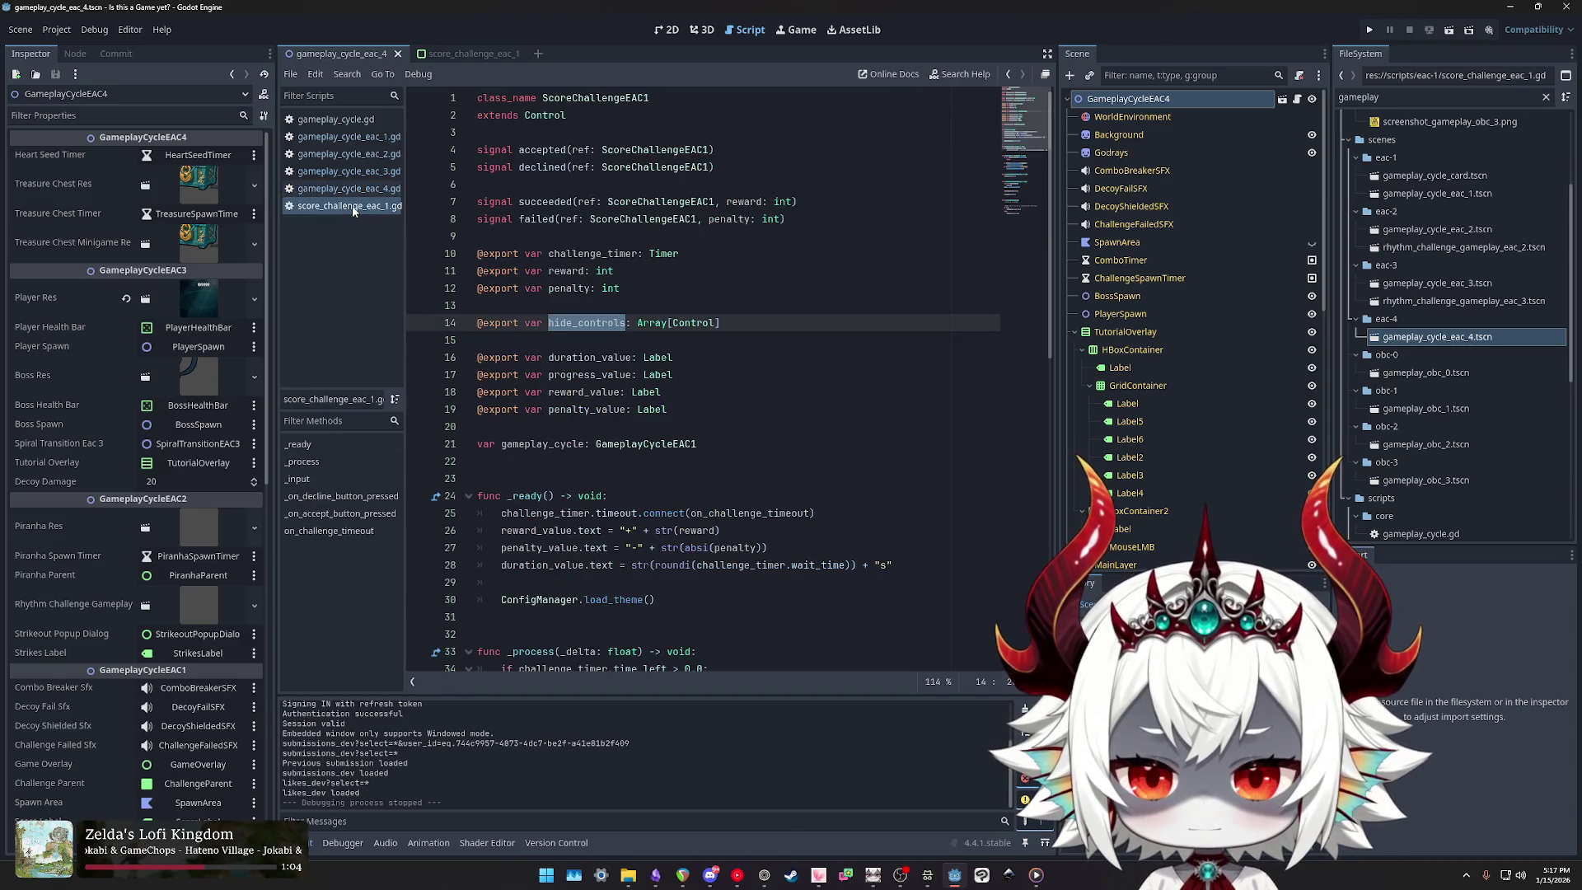
pyautogui.click(354, 189)
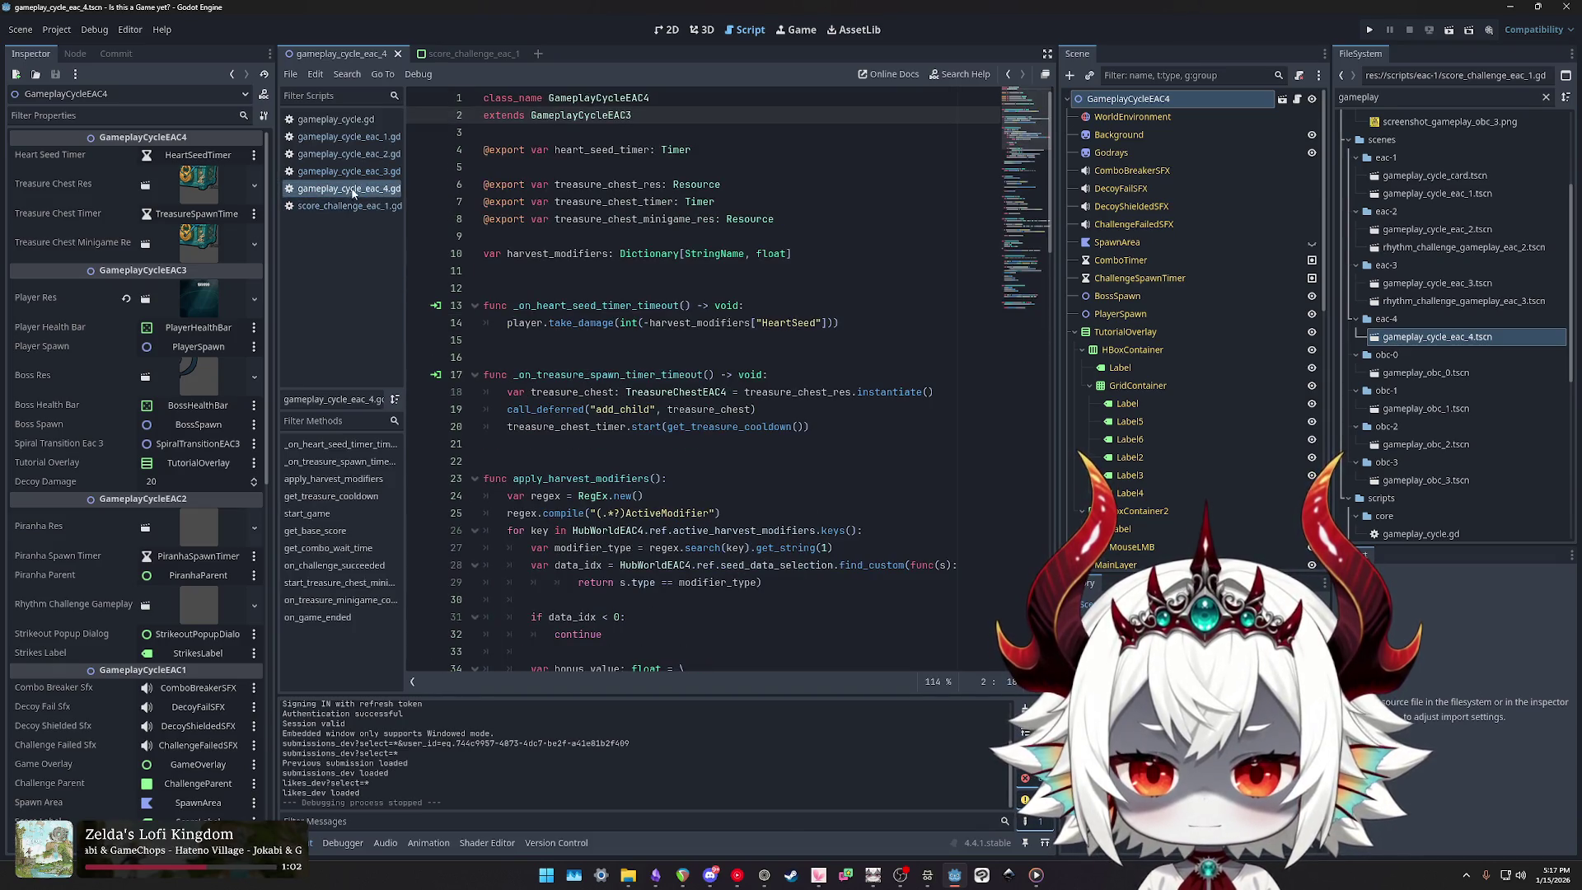
pyautogui.click(346, 171)
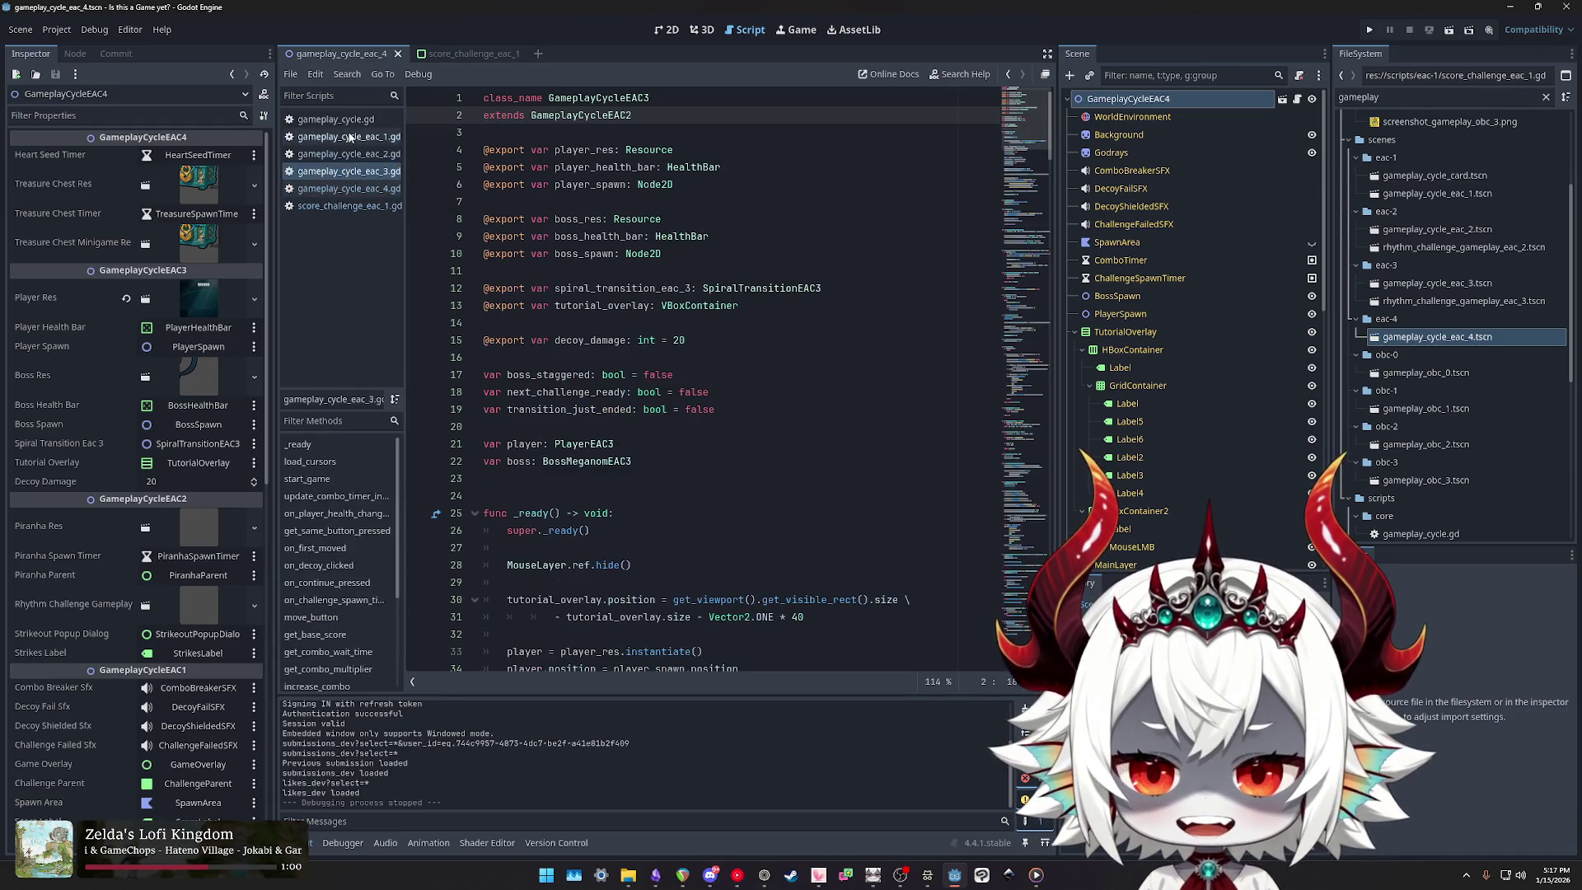
pyautogui.click(346, 136)
pyautogui.scroll(-3, 668, 302)
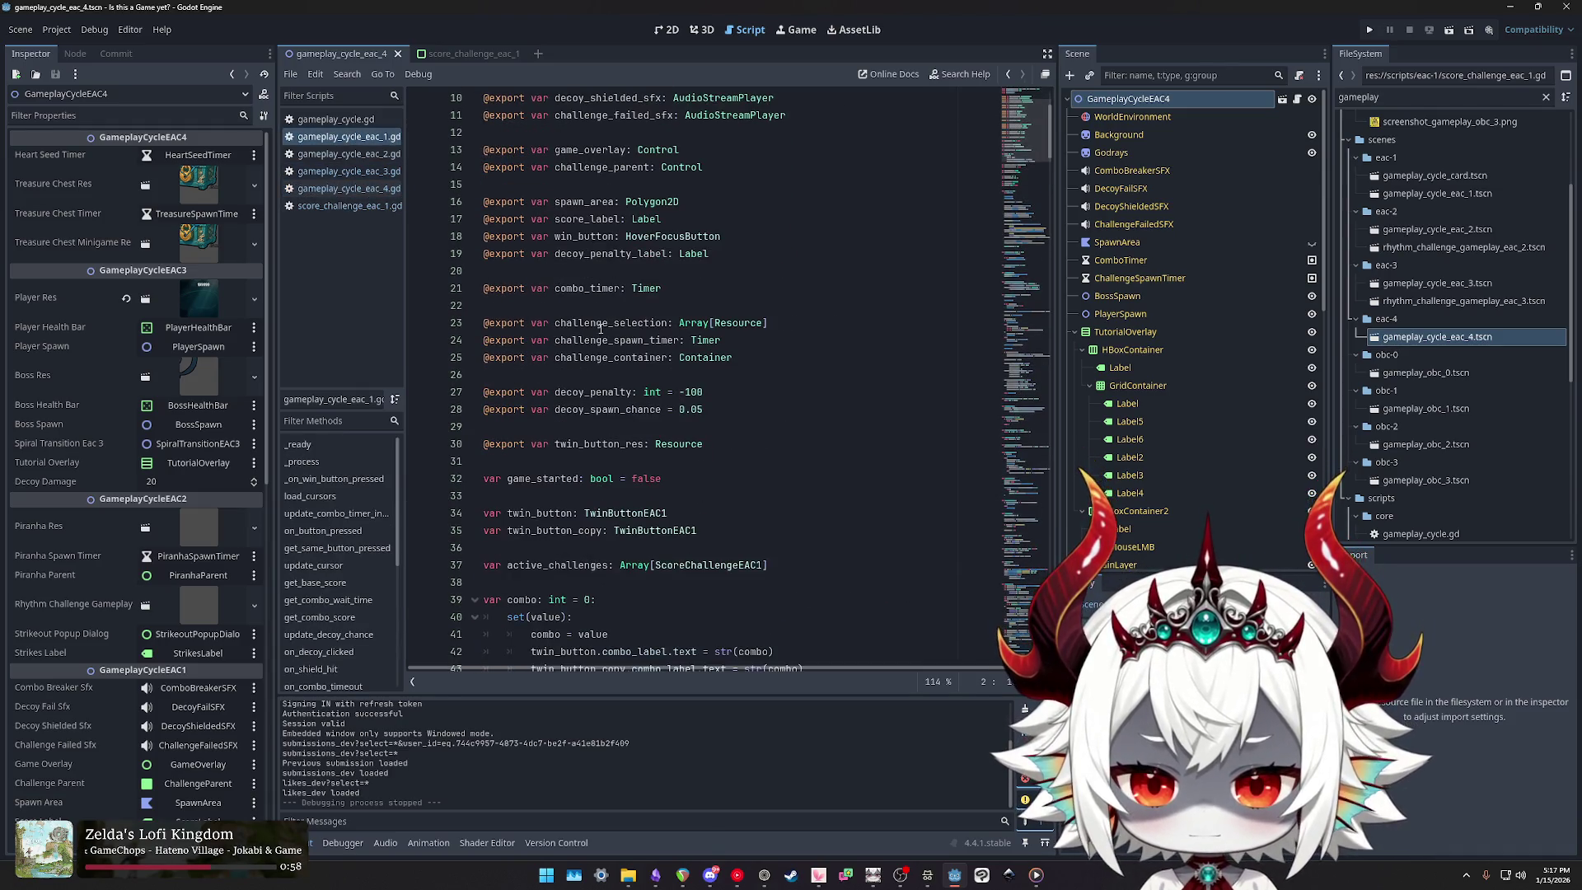
pyautogui.scroll(3, 580, 272)
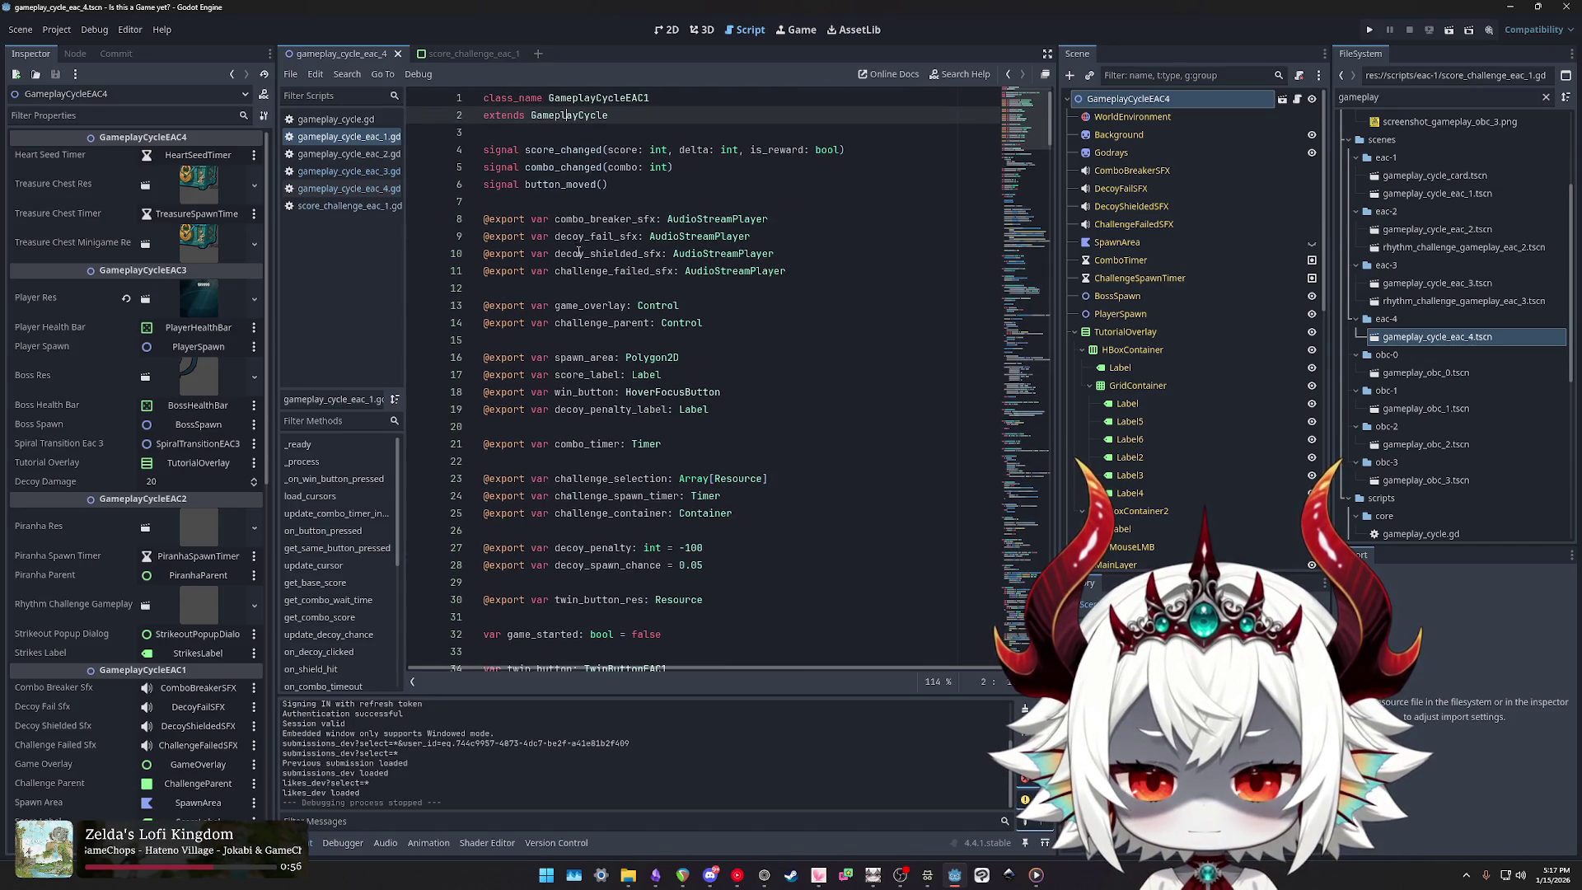
# Step: Highlight the exported variables in gameplay_cycle_eac_1.gd, including challenge_selection, challenge_spawn_timer and challenge_container
pyautogui.doubleClick(592, 273)
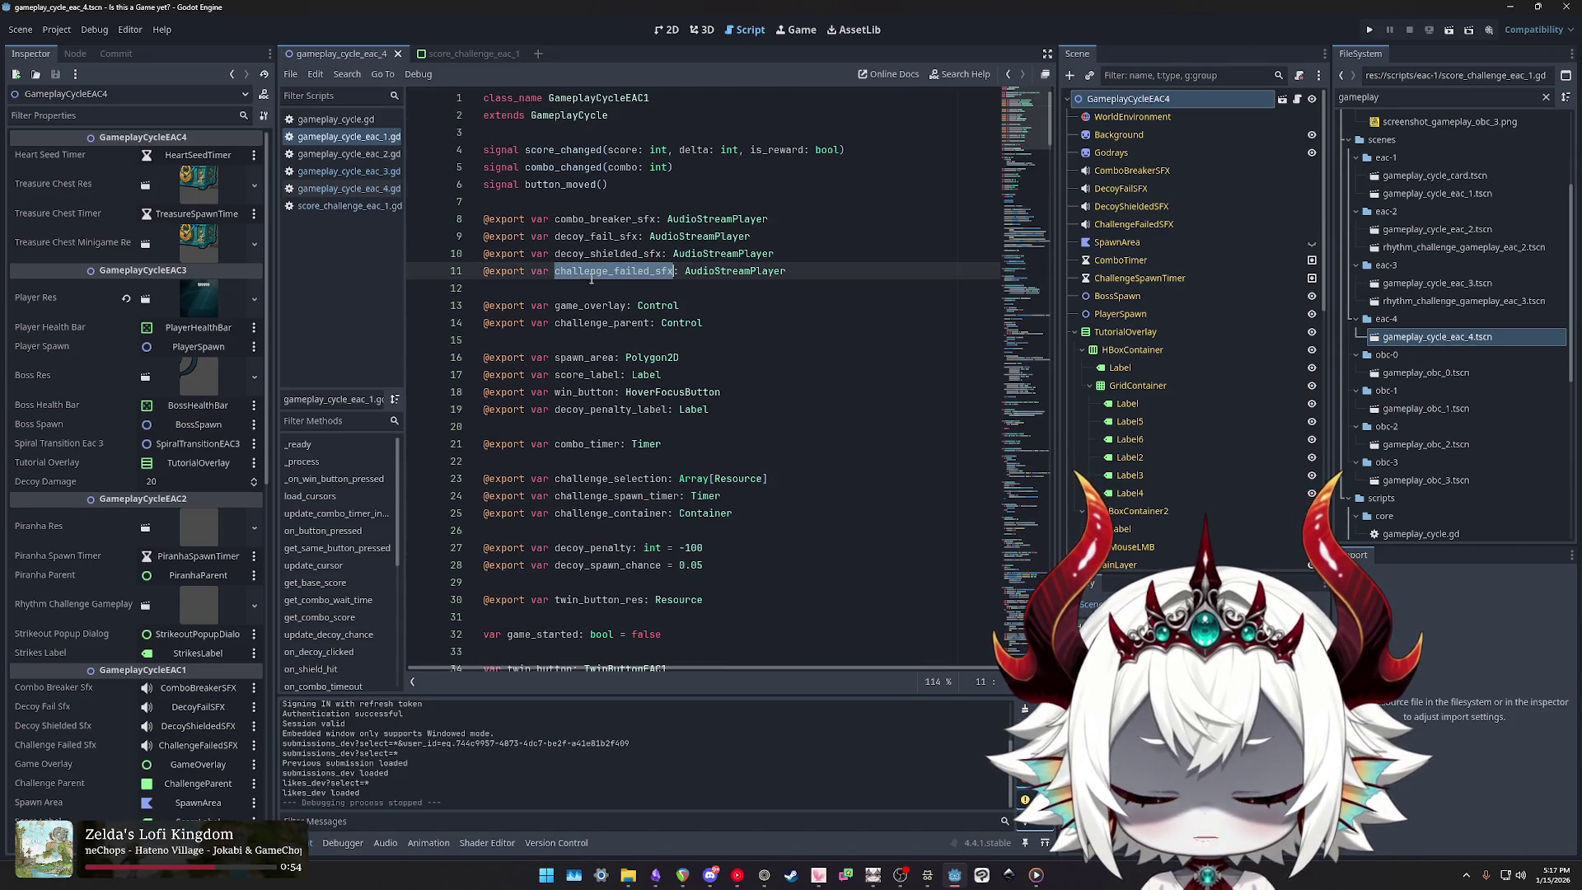
pyautogui.doubleClick(587, 305)
pyautogui.doubleClick(583, 357)
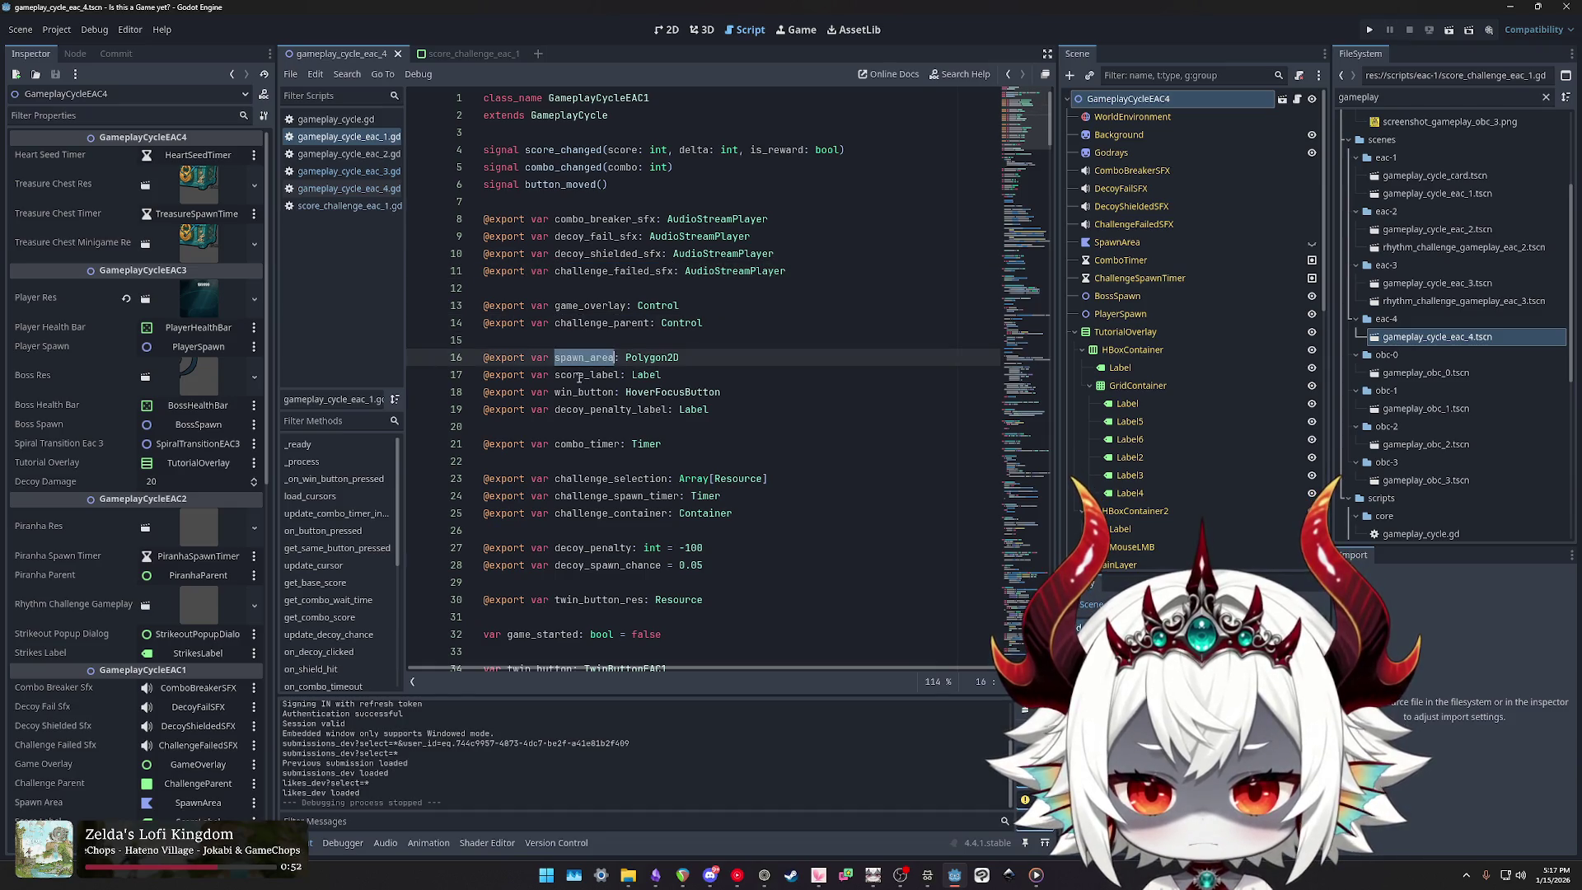
pyautogui.doubleClick(580, 375)
pyautogui.doubleClick(584, 392)
pyautogui.scroll(-4, 579, 420)
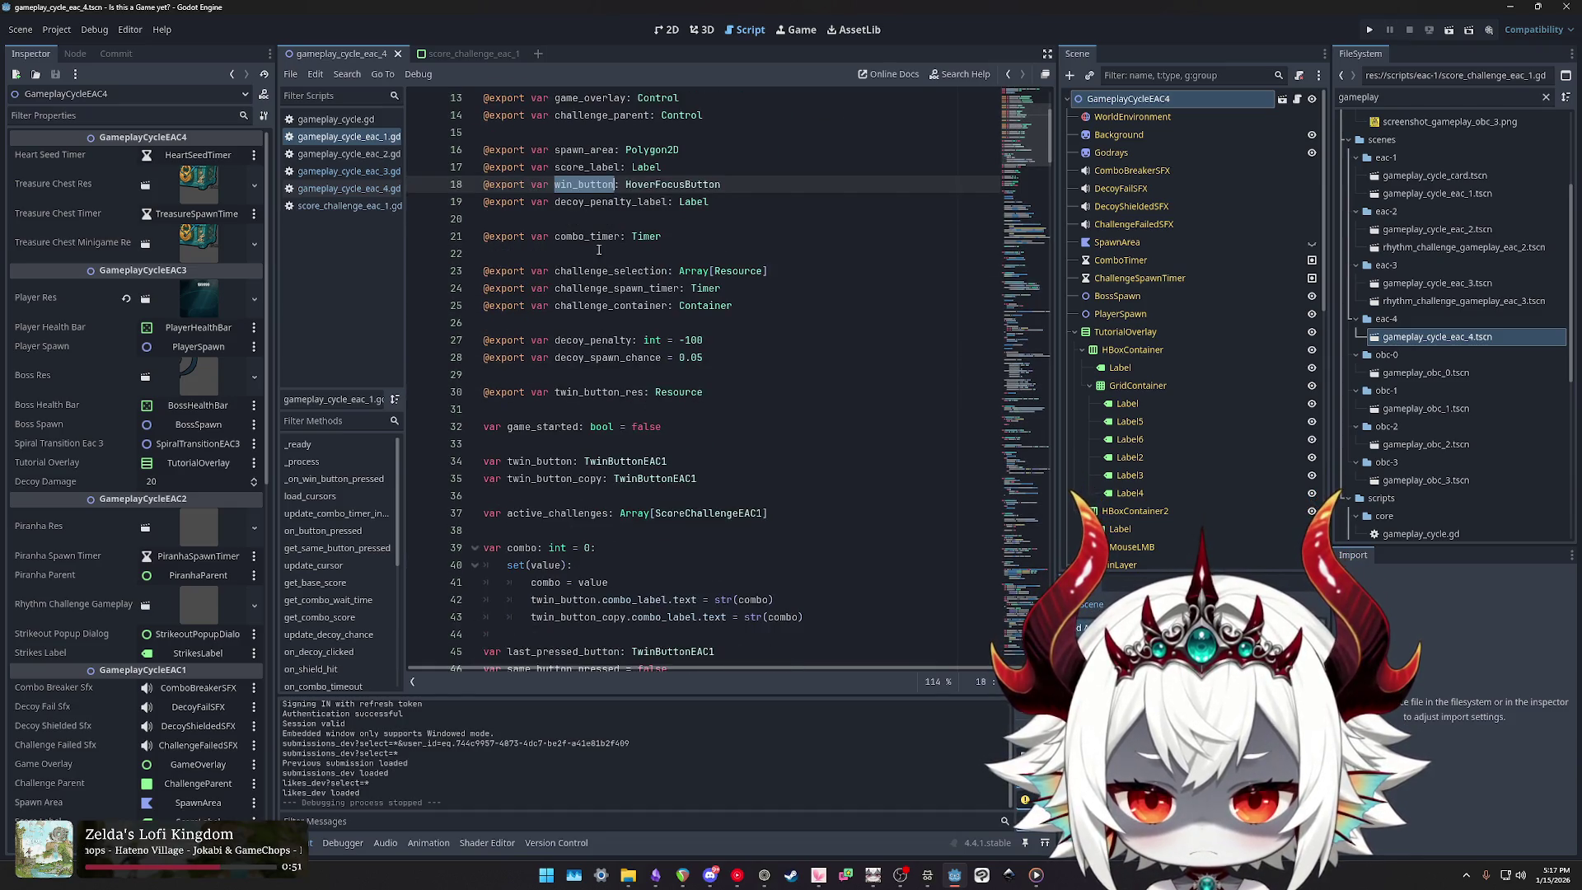
pyautogui.doubleClick(578, 271)
pyautogui.doubleClick(574, 289)
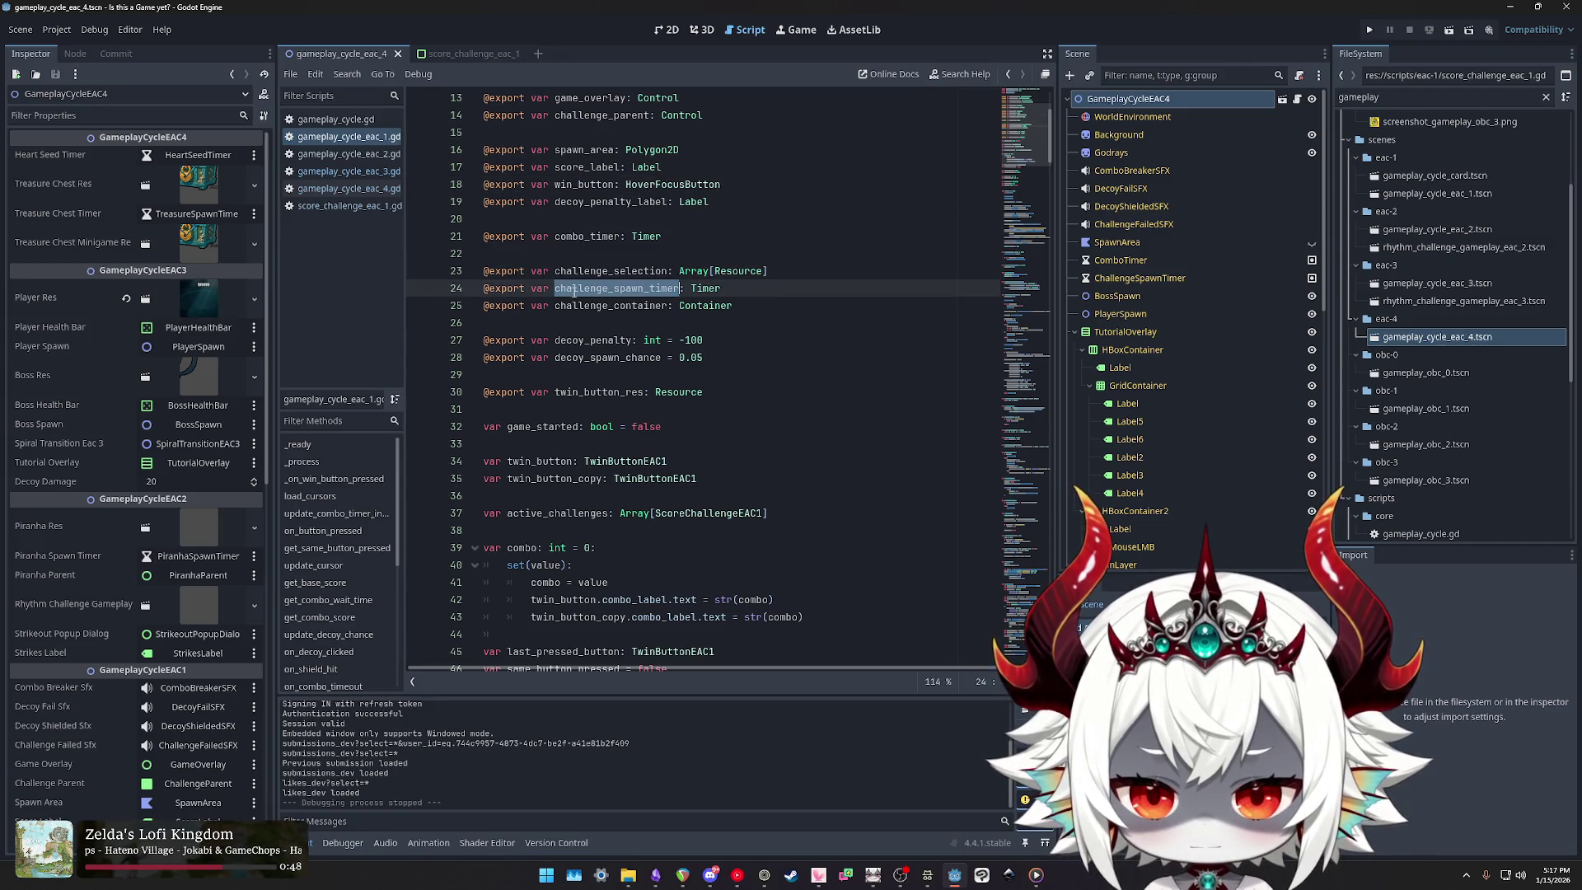
pyautogui.doubleClick(577, 306)
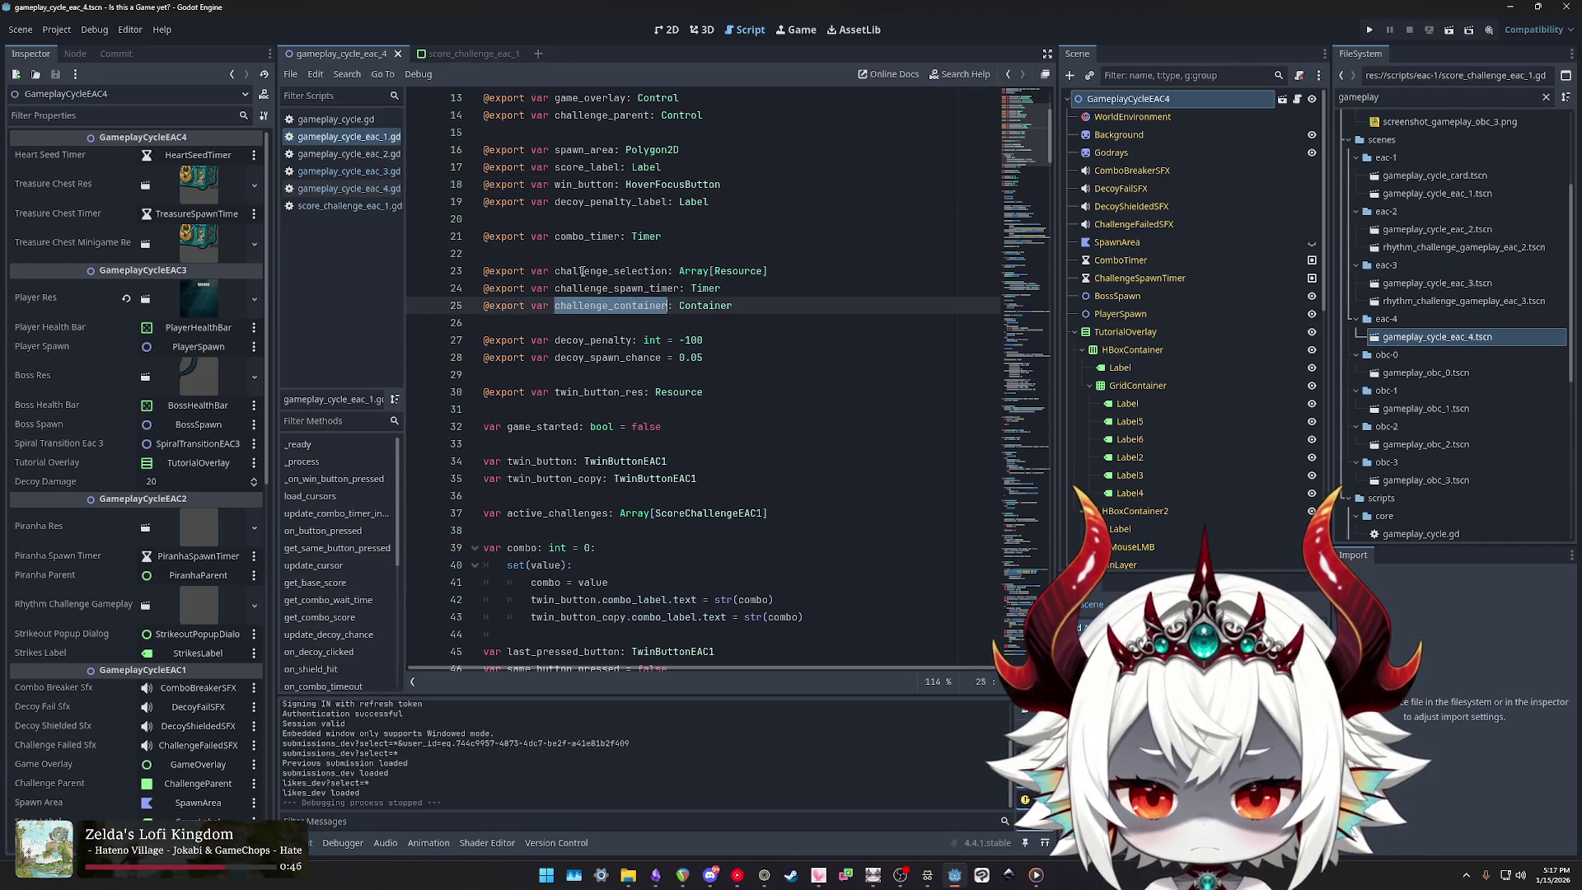
pyautogui.doubleClick(583, 271)
pyautogui.doubleClick(582, 289)
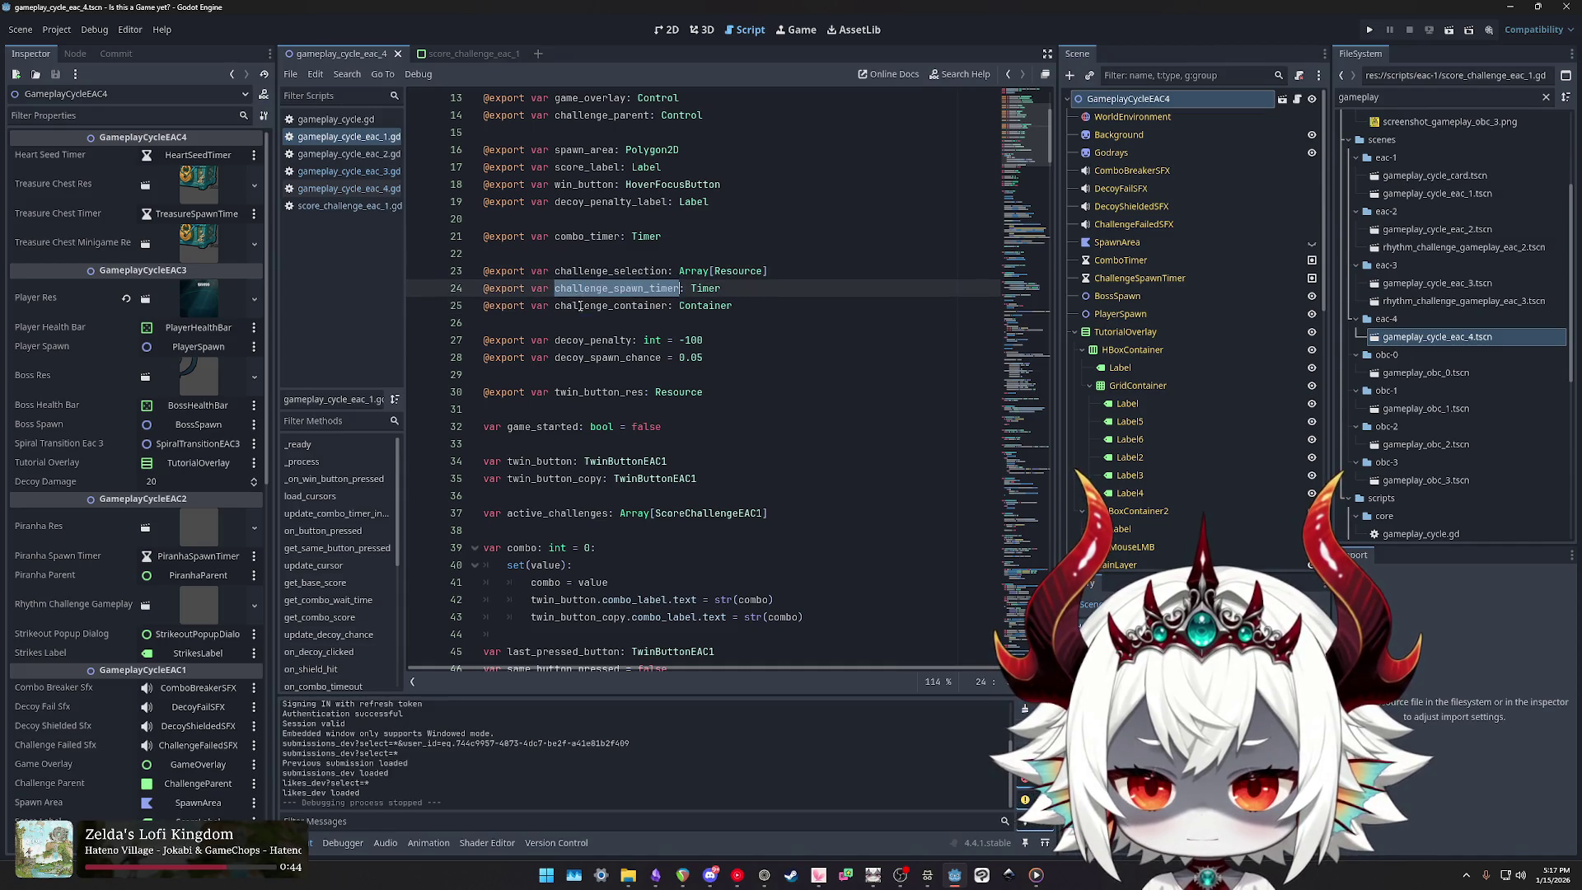
pyautogui.doubleClick(581, 306)
# Step: Compare gameplay_cycle_eac_2, eac_3 and eac_4 against eac_1's challenge_selection declaration
pyautogui.click(354, 155)
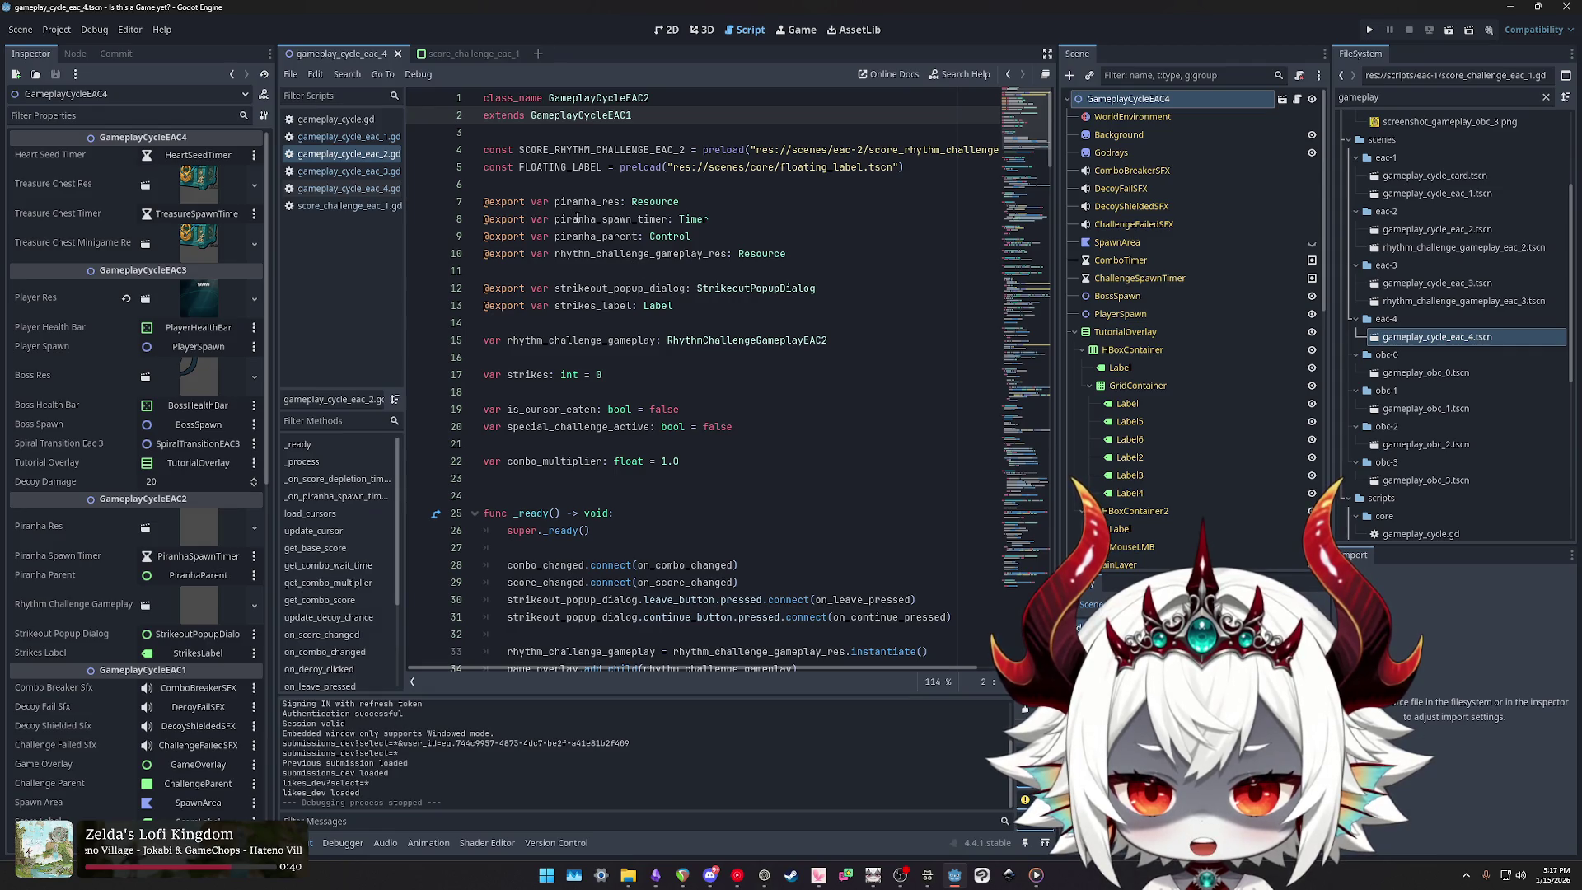
pyautogui.click(346, 171)
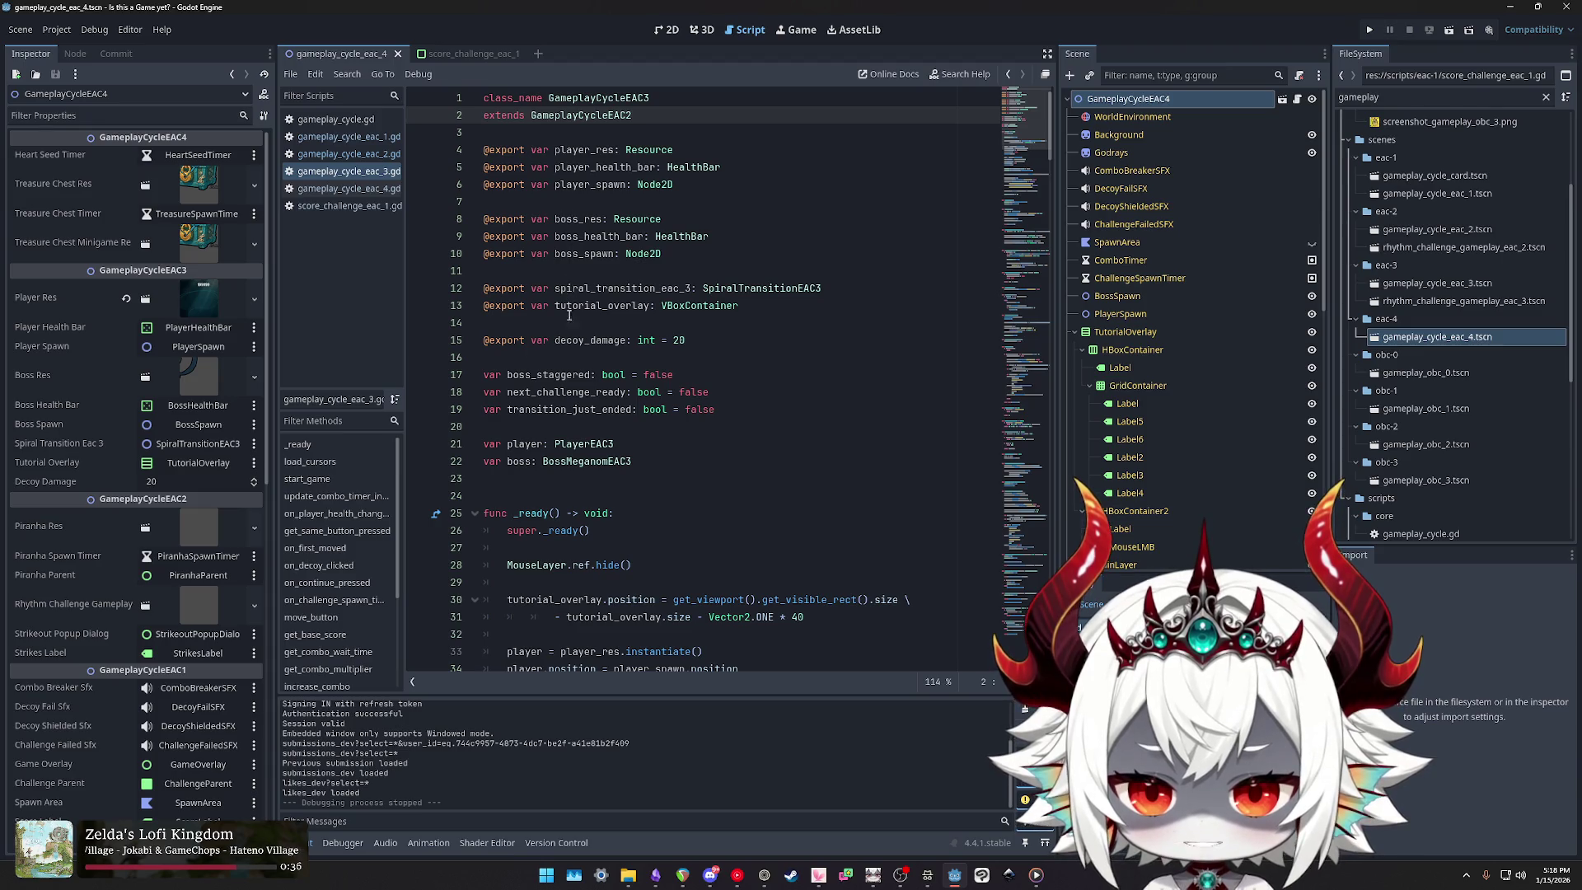
pyautogui.click(342, 189)
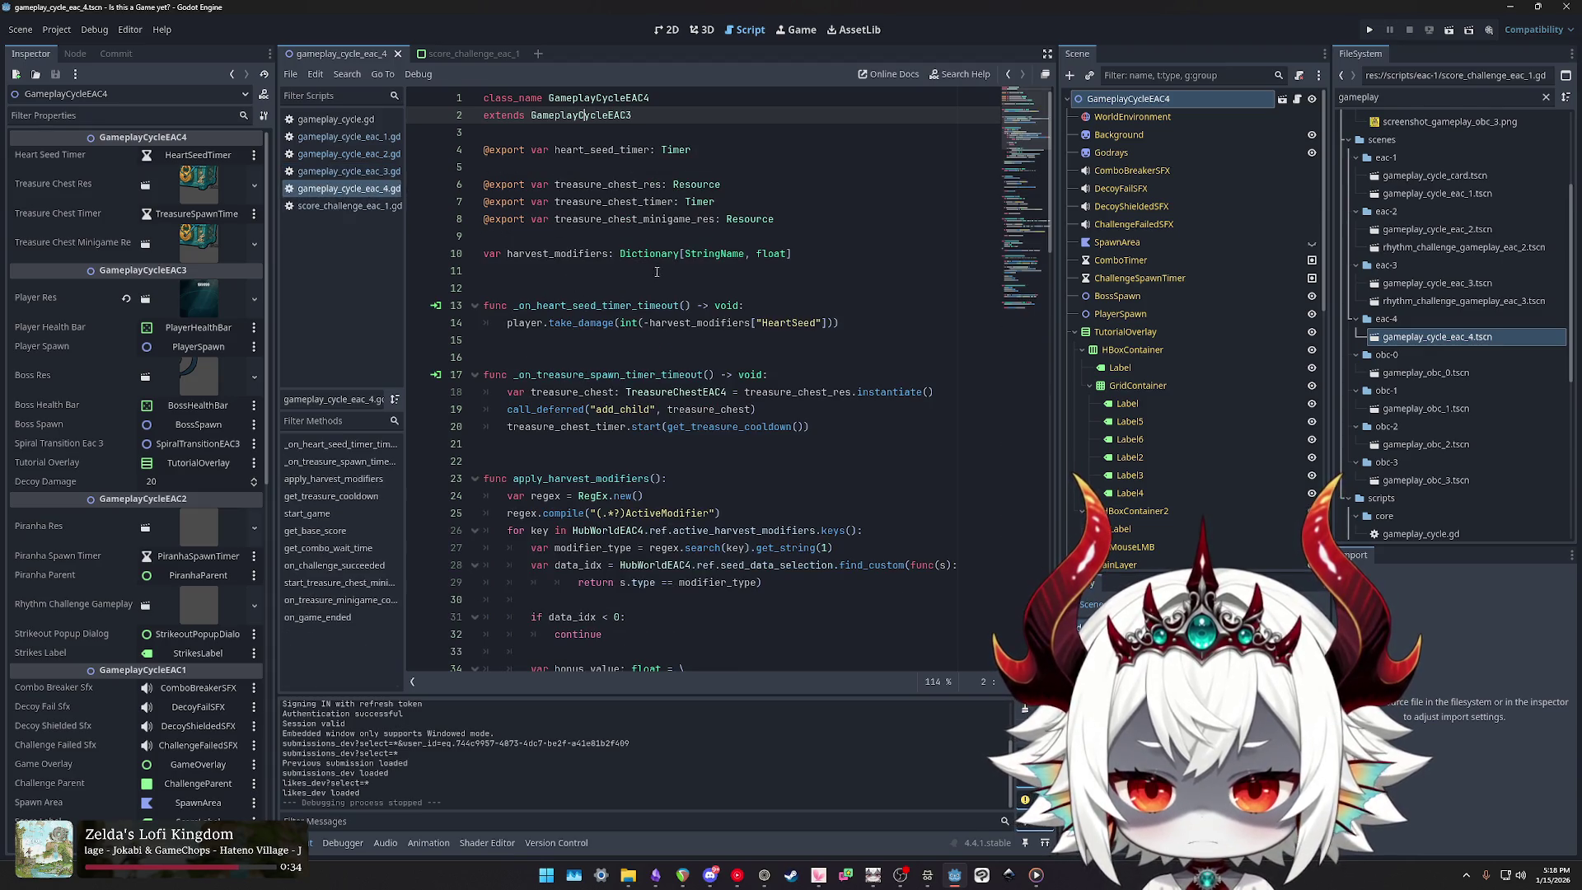
pyautogui.press('Up')
pyautogui.press('Up')
pyautogui.press('Up')
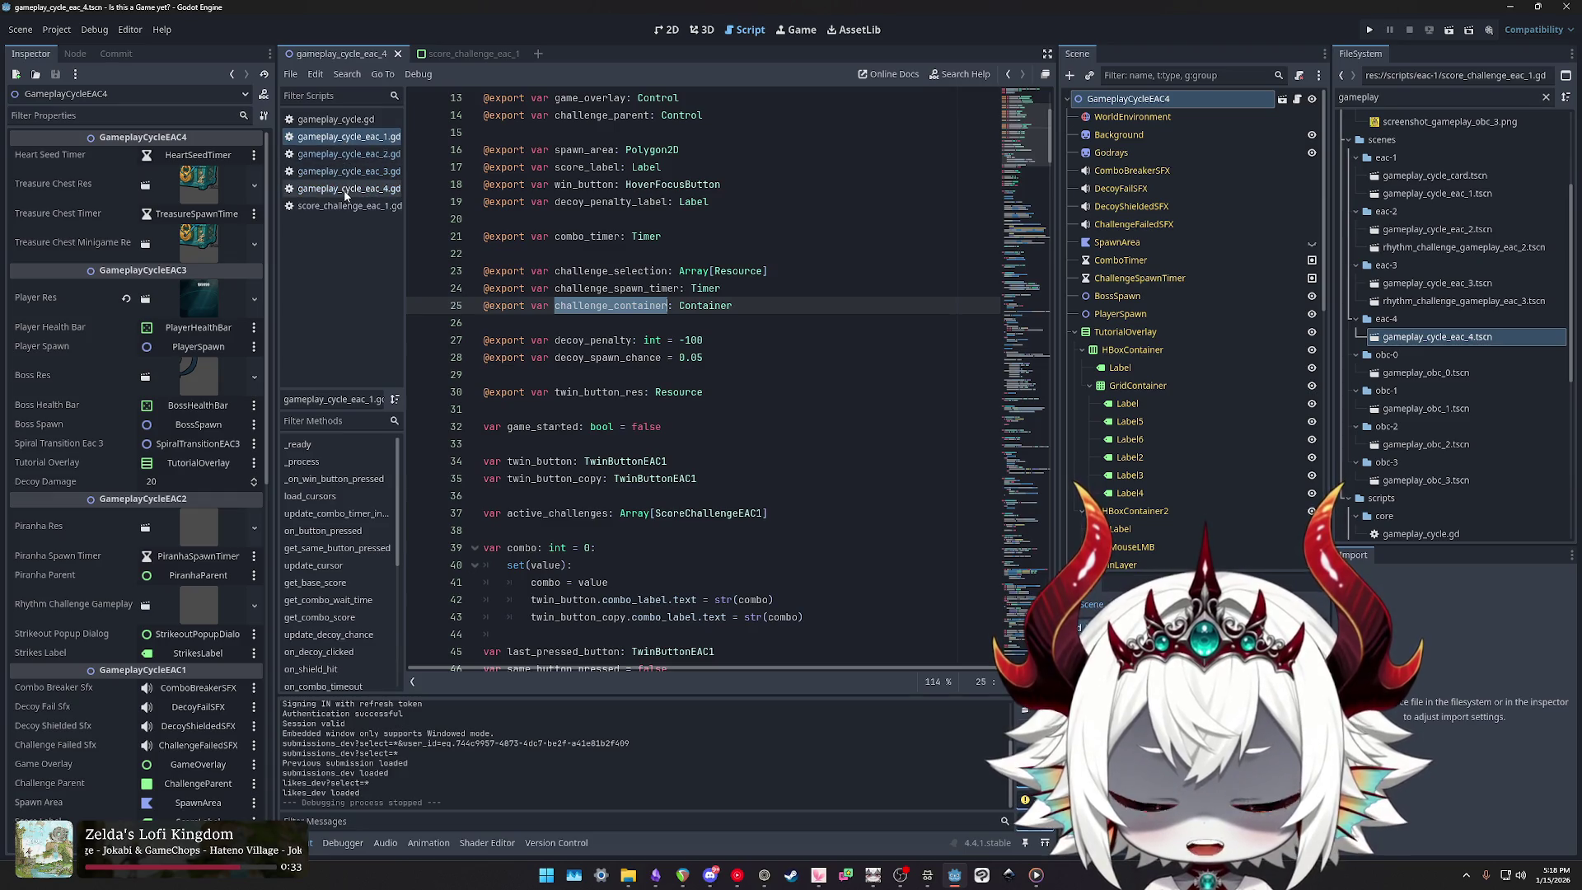
pyautogui.click(343, 190)
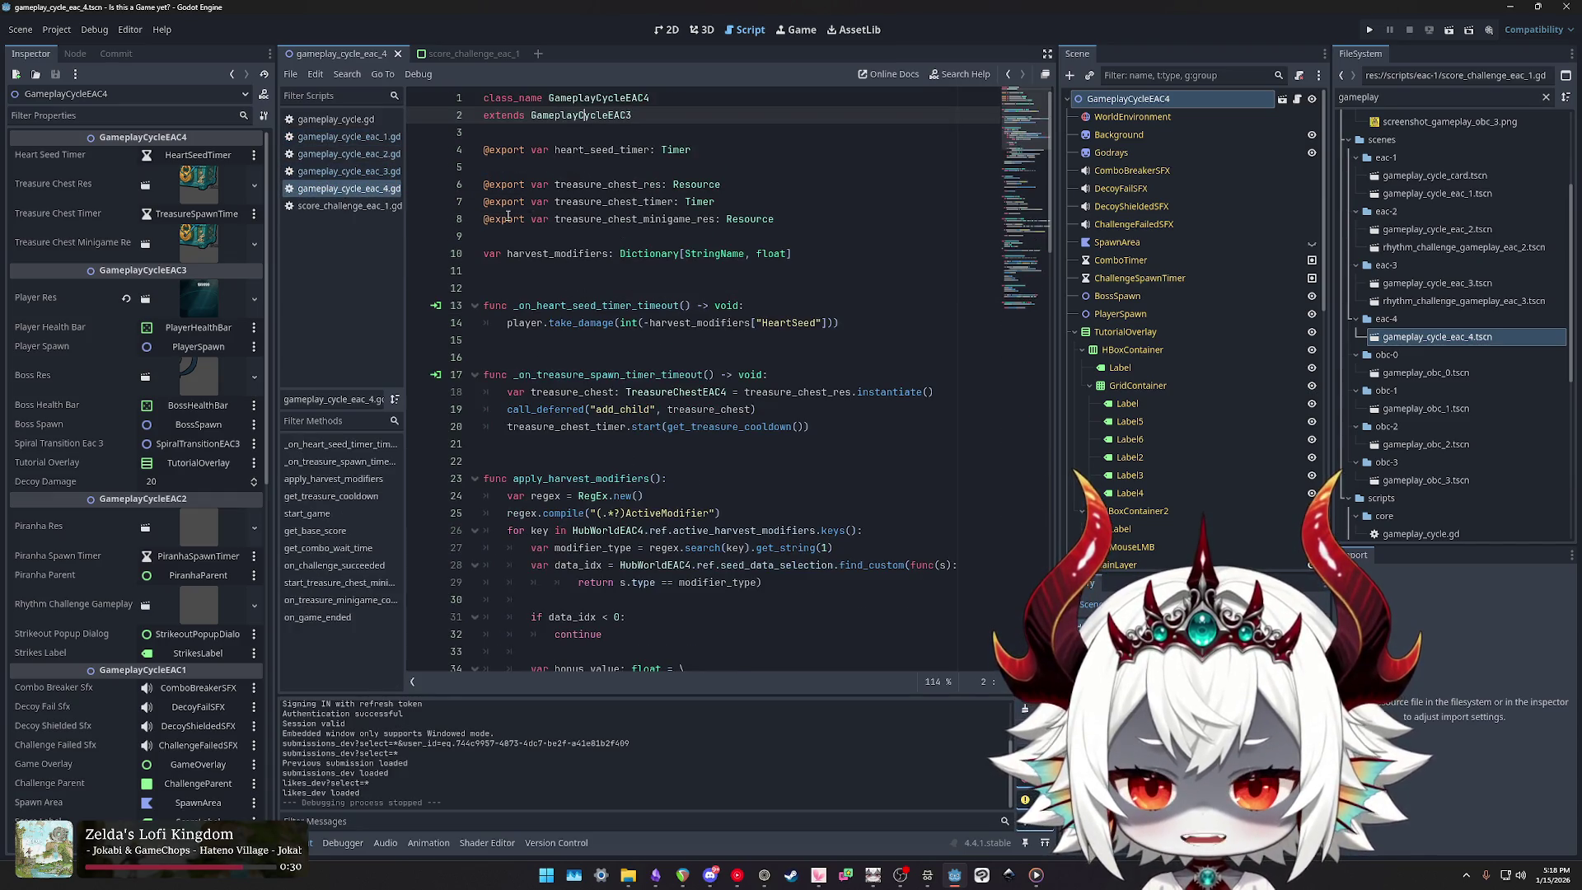
pyautogui.press('Up')
pyautogui.press('Up')
pyautogui.press('Up')
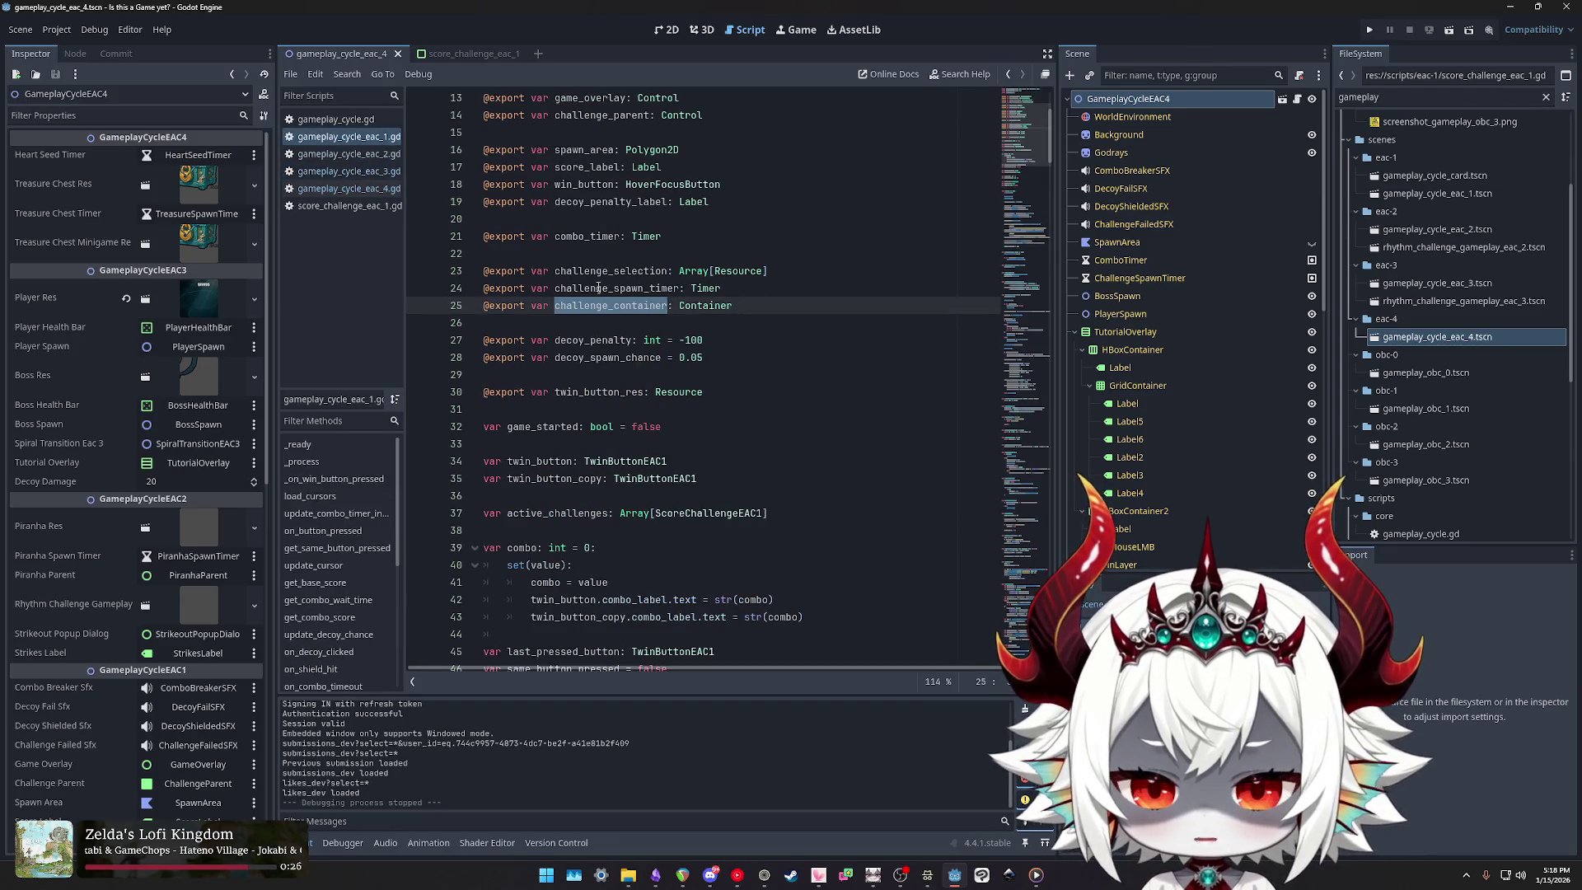
pyautogui.doubleClick(597, 270)
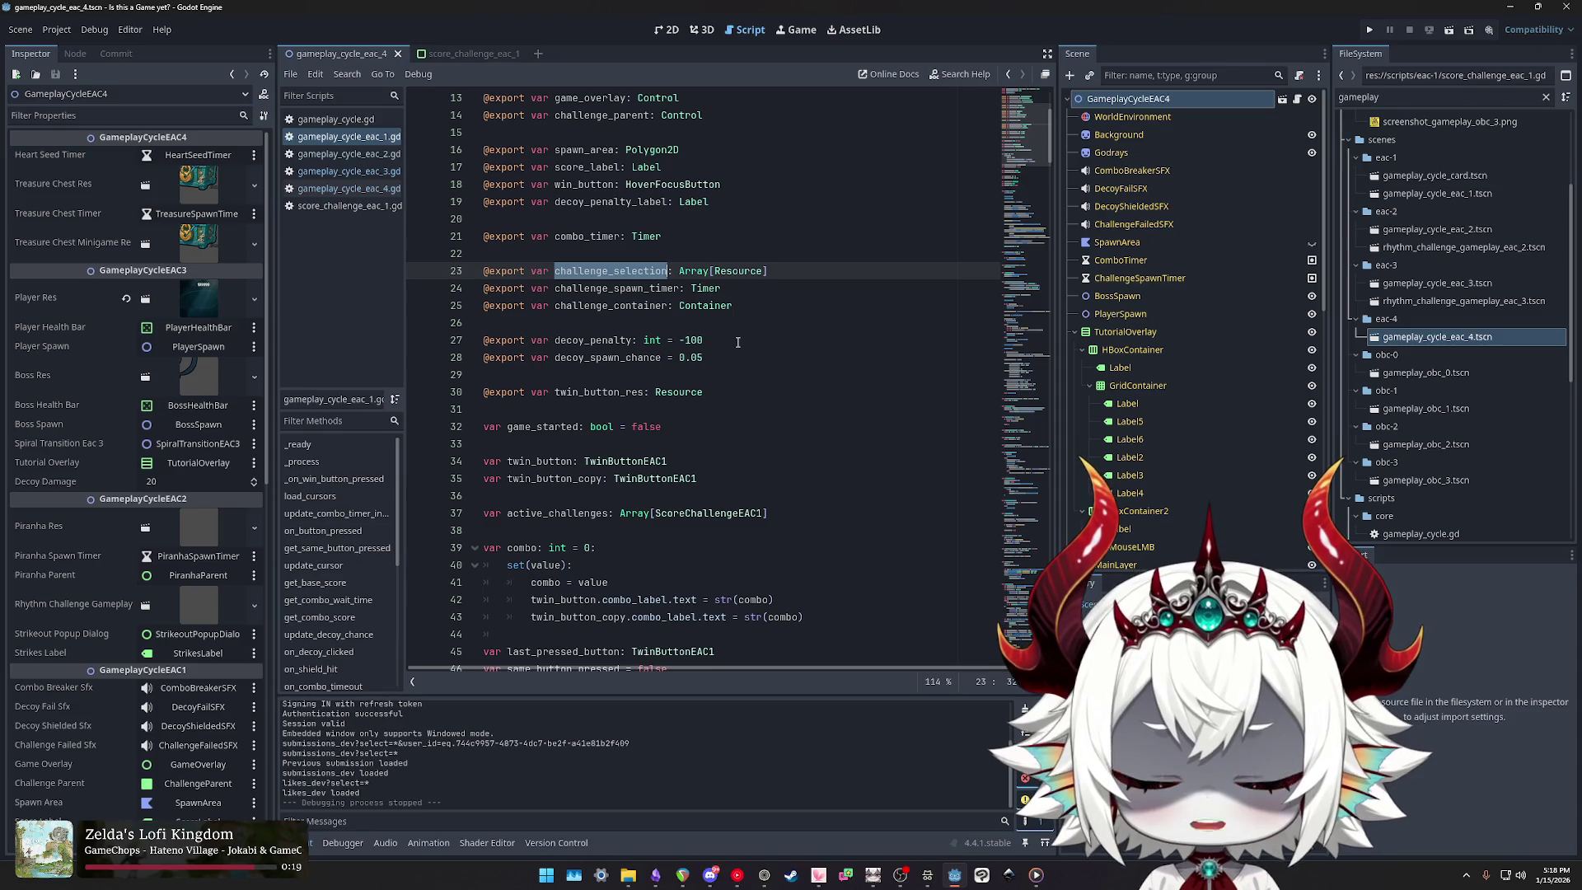
pyautogui.scroll(-10, 737, 342)
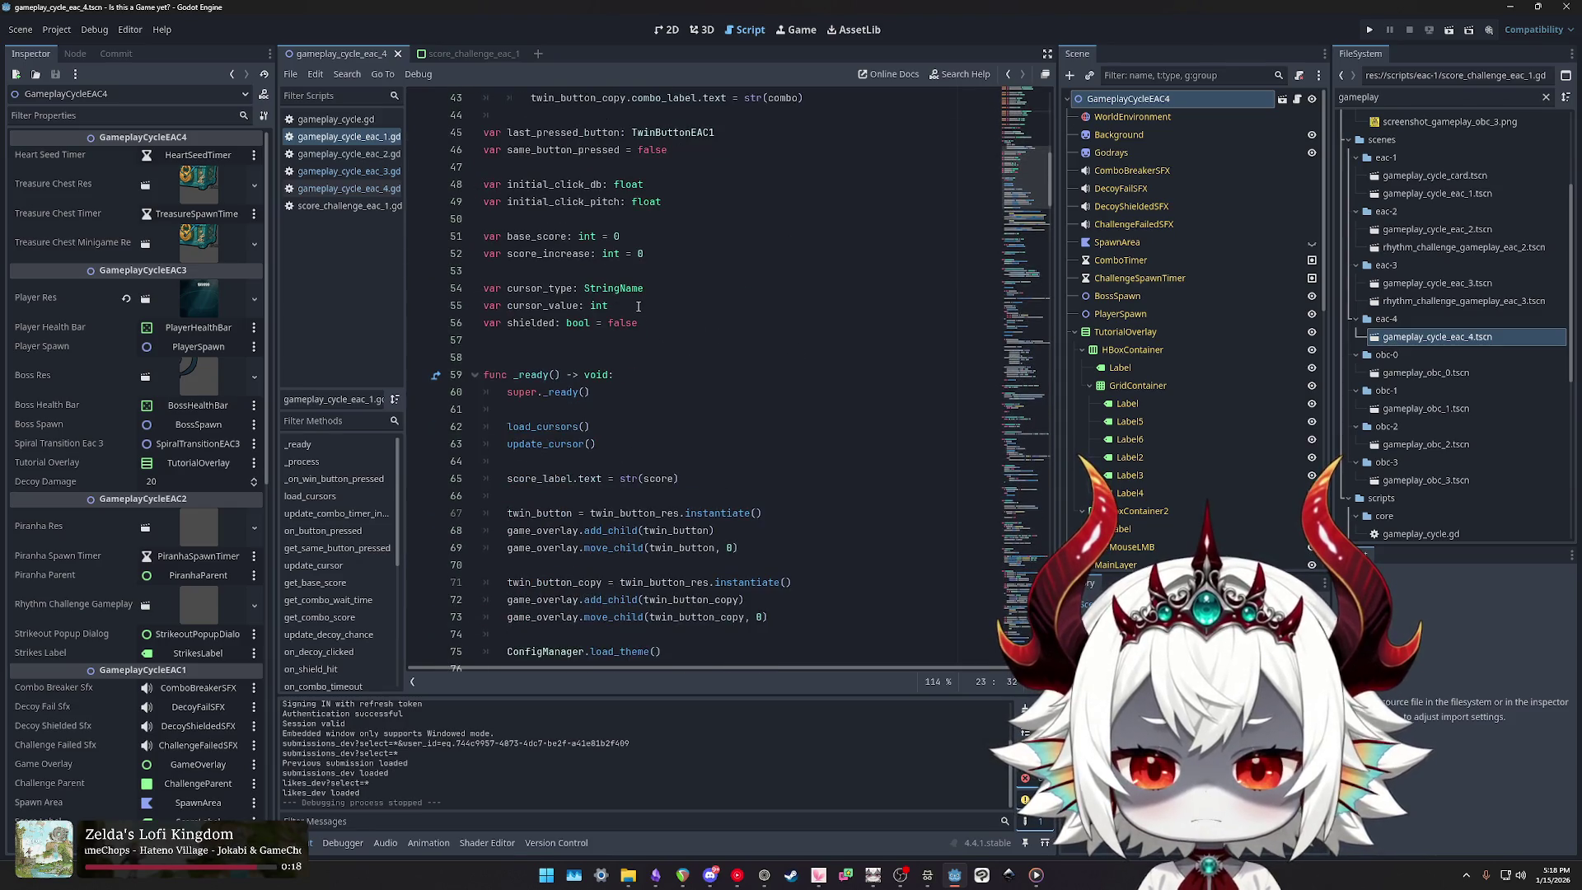
pyautogui.scroll(5, 594, 306)
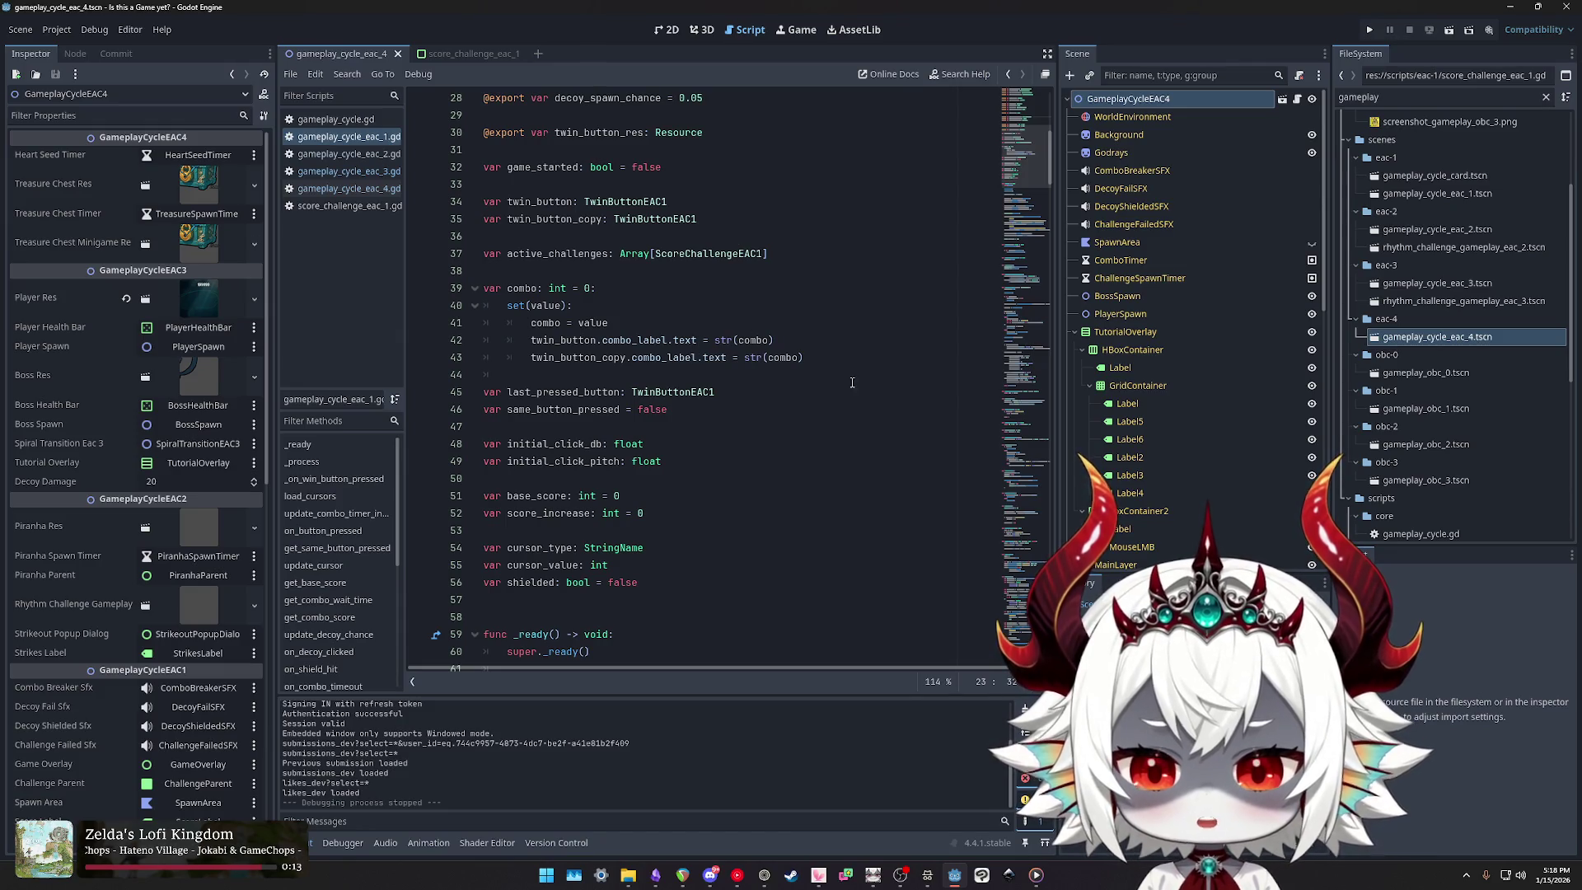
# Step: Flip between the eac_4, eac_3 and eac_1 scripts, finishing on score_challenge_eac_1.gd
pyautogui.click(348, 189)
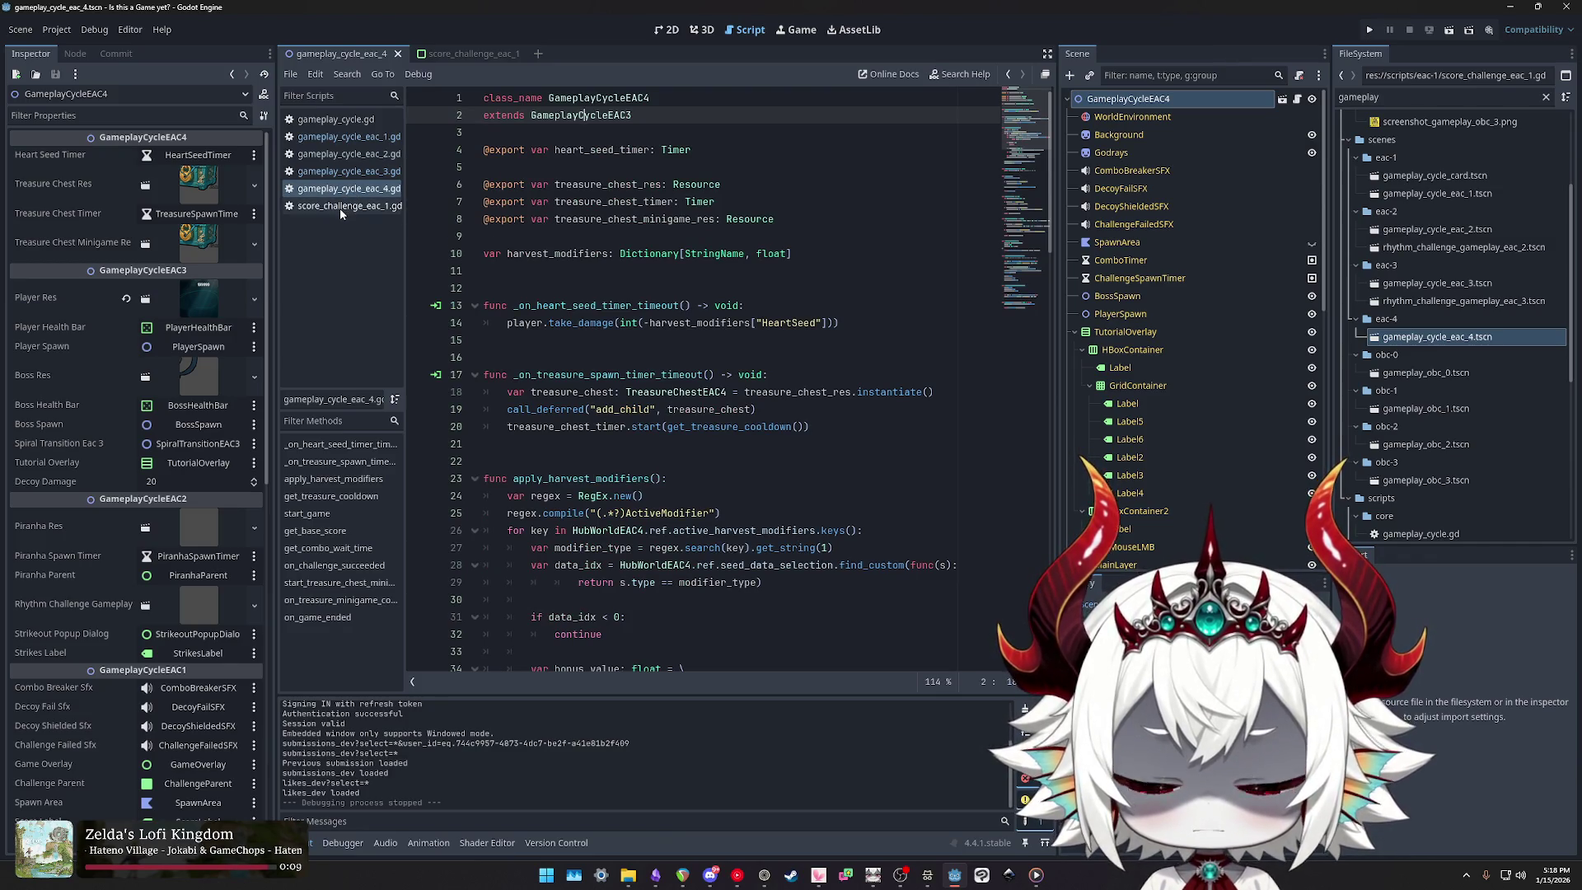
pyautogui.click(340, 171)
pyautogui.click(342, 189)
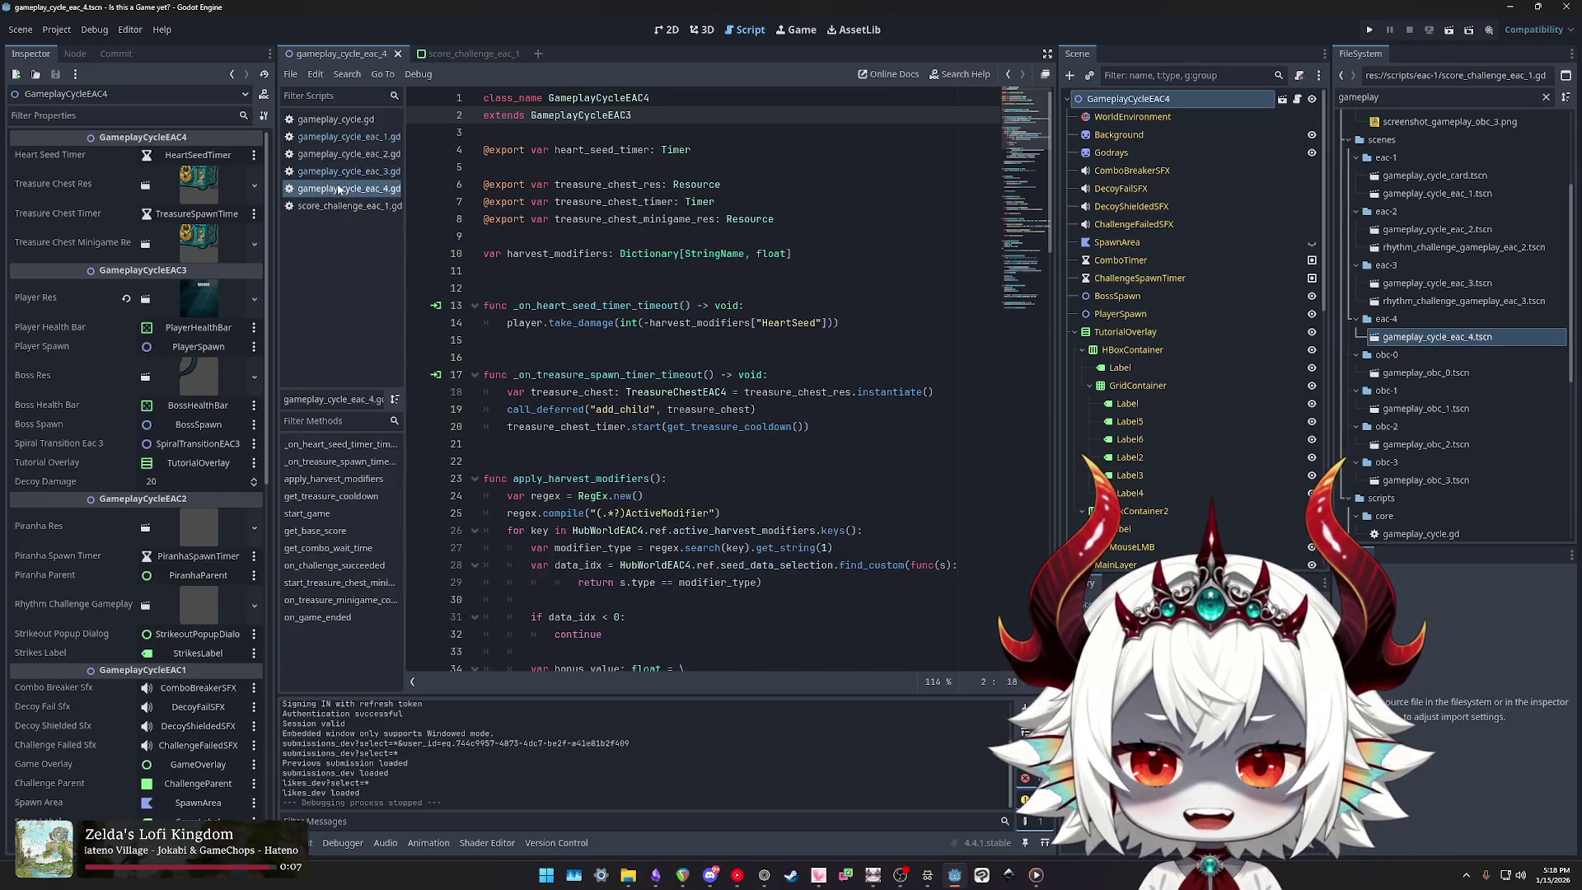
pyautogui.click(338, 172)
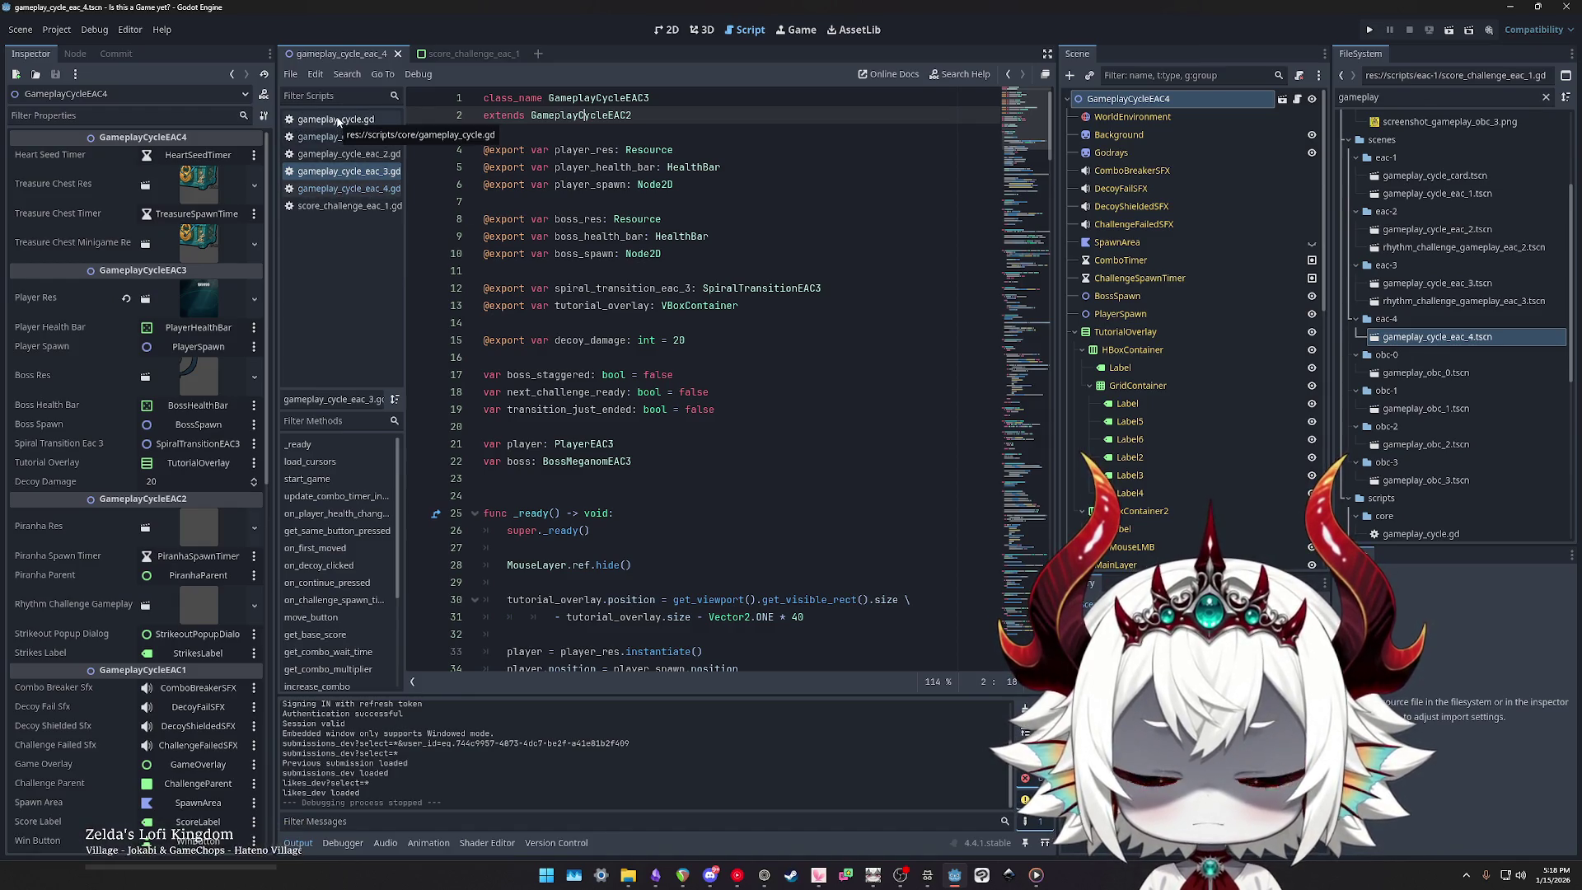
pyautogui.click(338, 154)
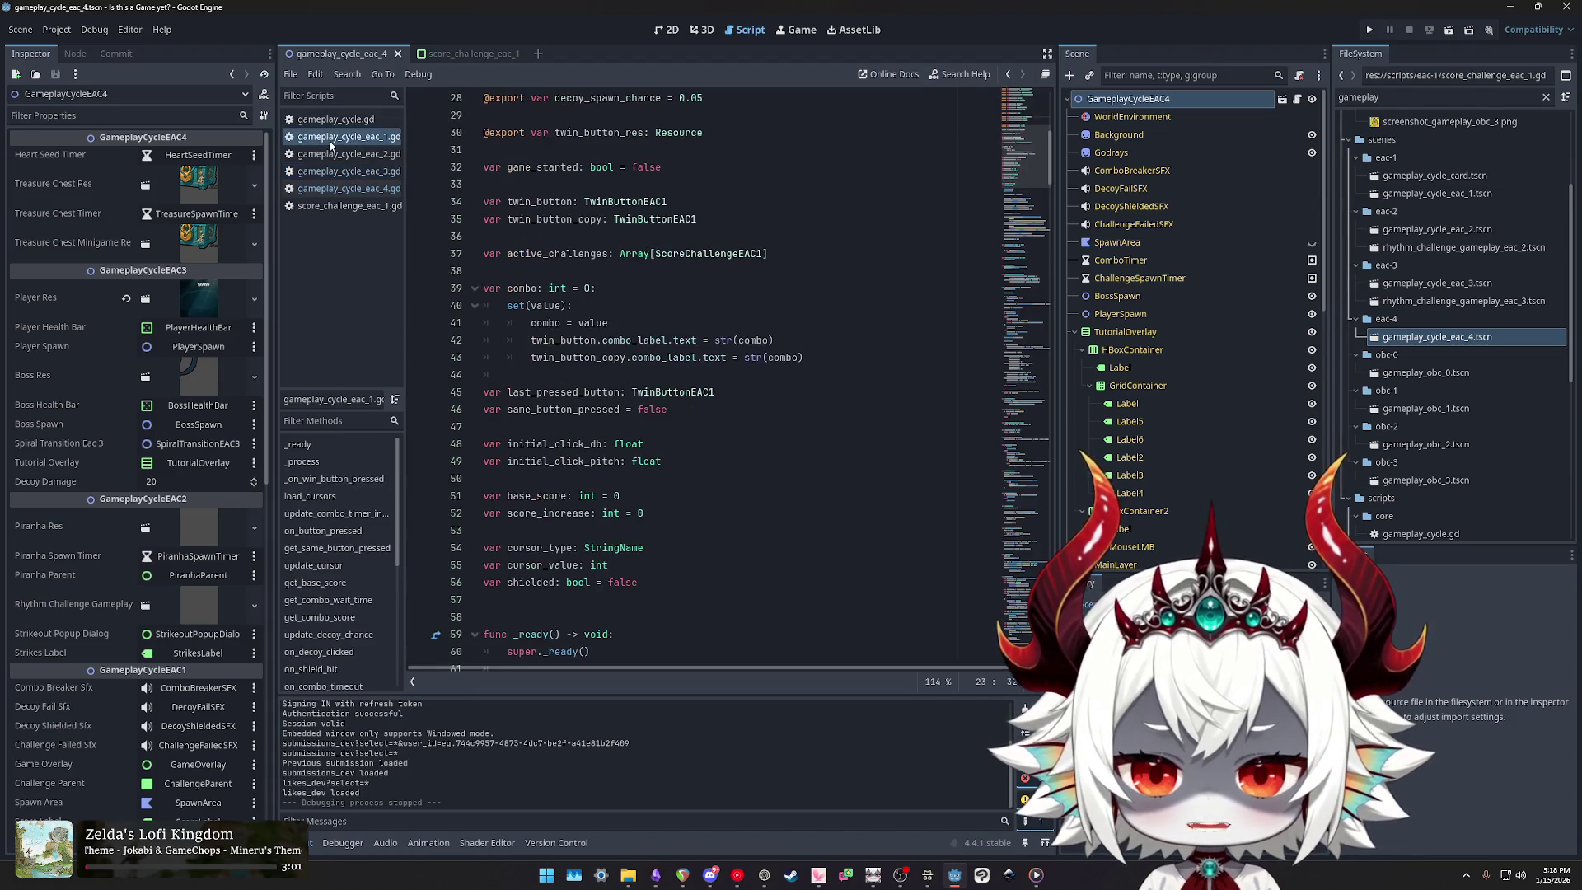
pyautogui.click(338, 171)
pyautogui.click(343, 187)
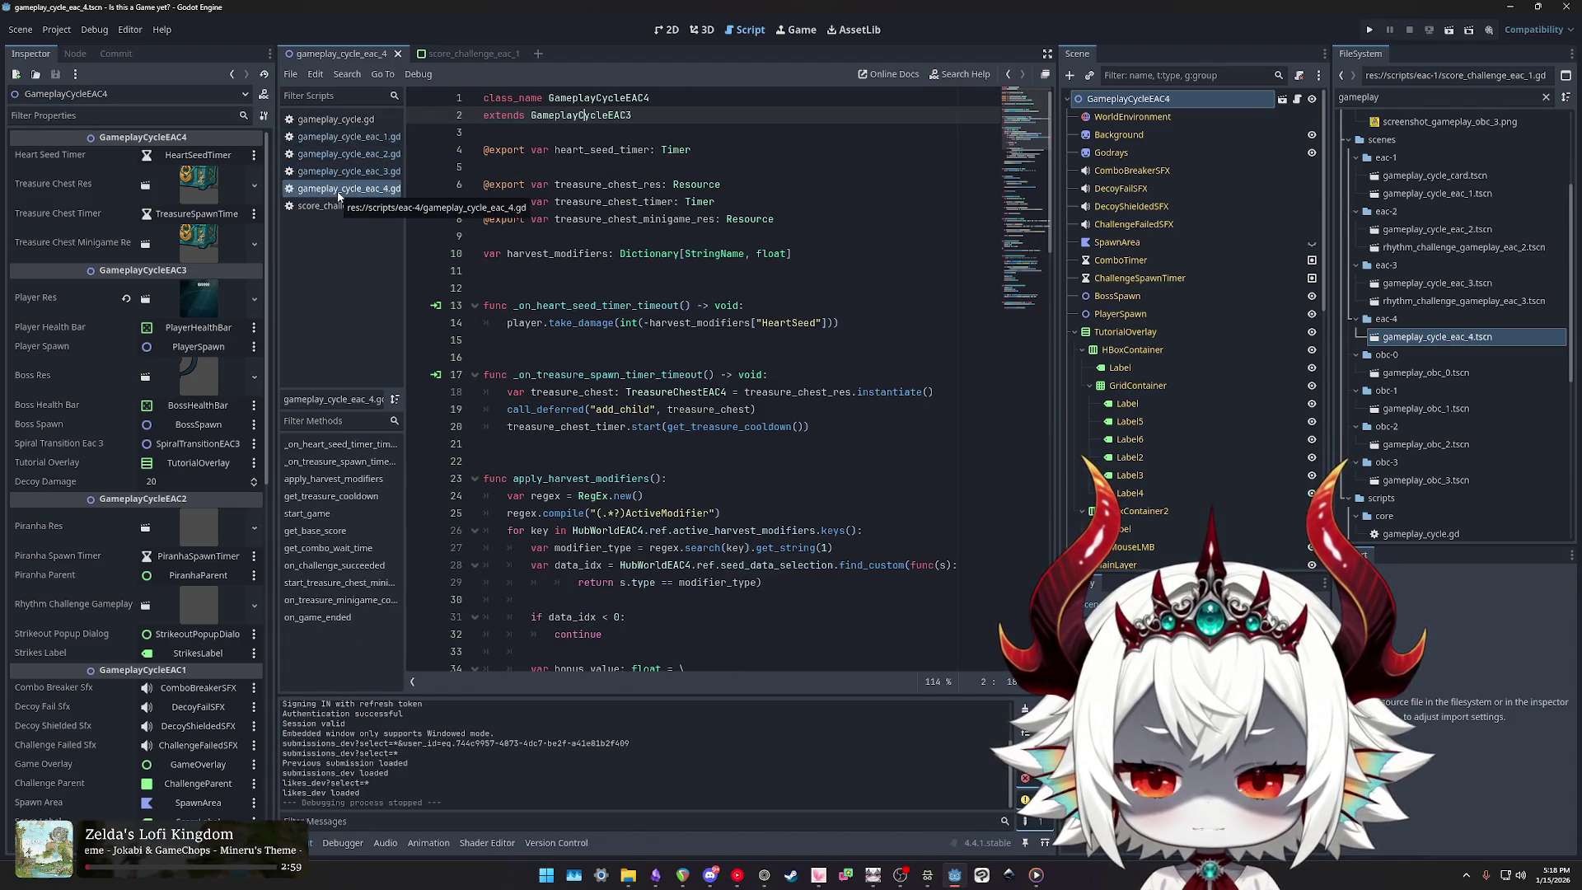
pyautogui.click(334, 206)
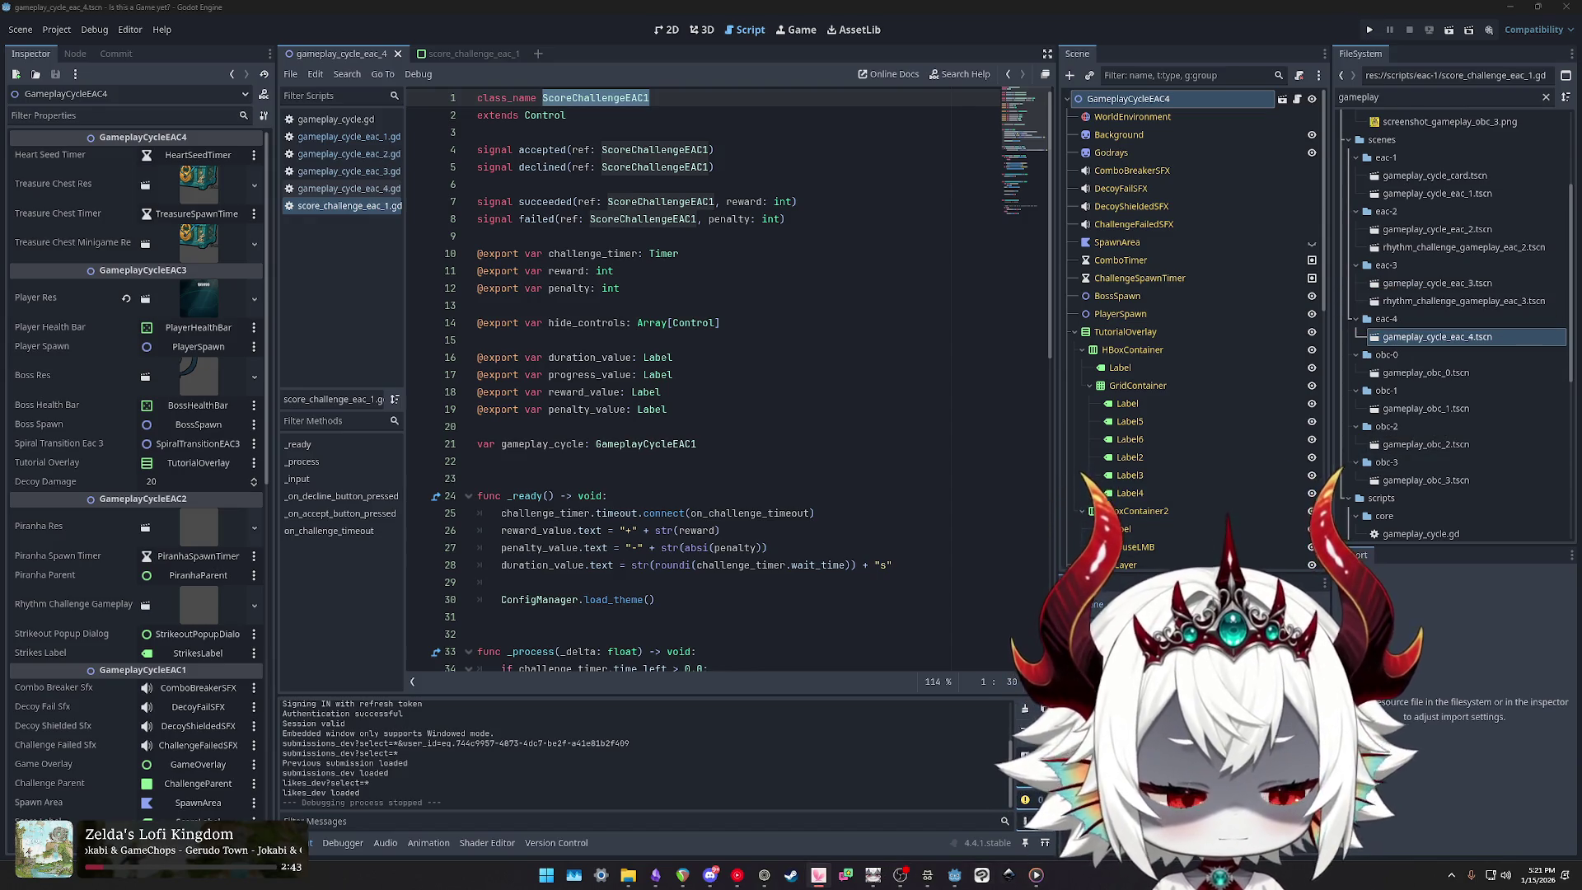
pyautogui.press('super')
pyautogui.press('Escape')
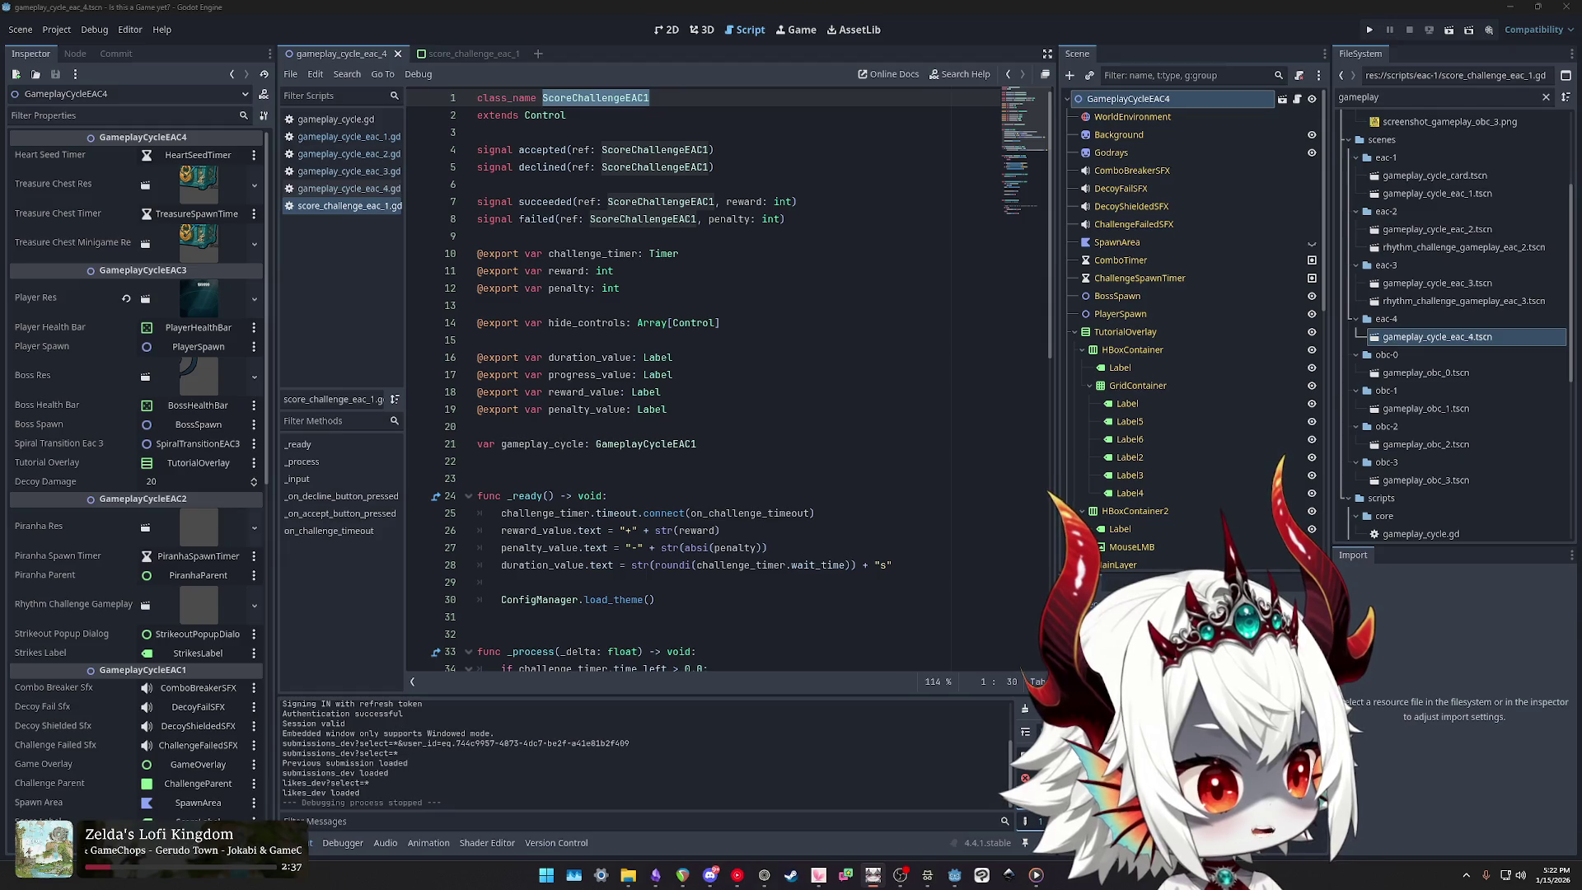
pyautogui.hotkey('alt', 'Tab')
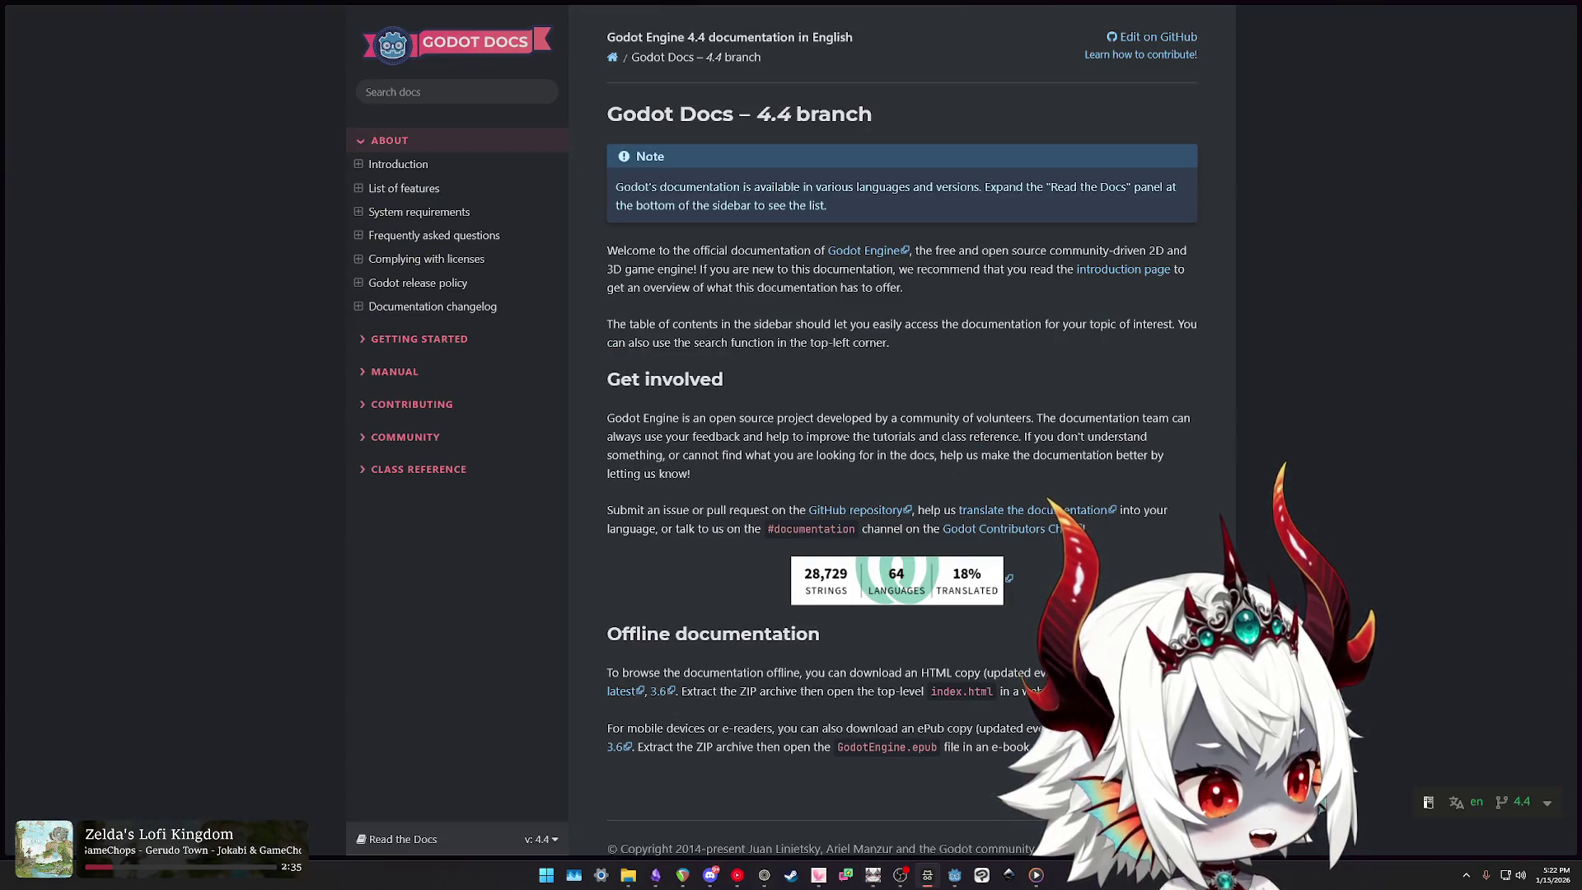
pyautogui.hotkey('alt', 'Tab')
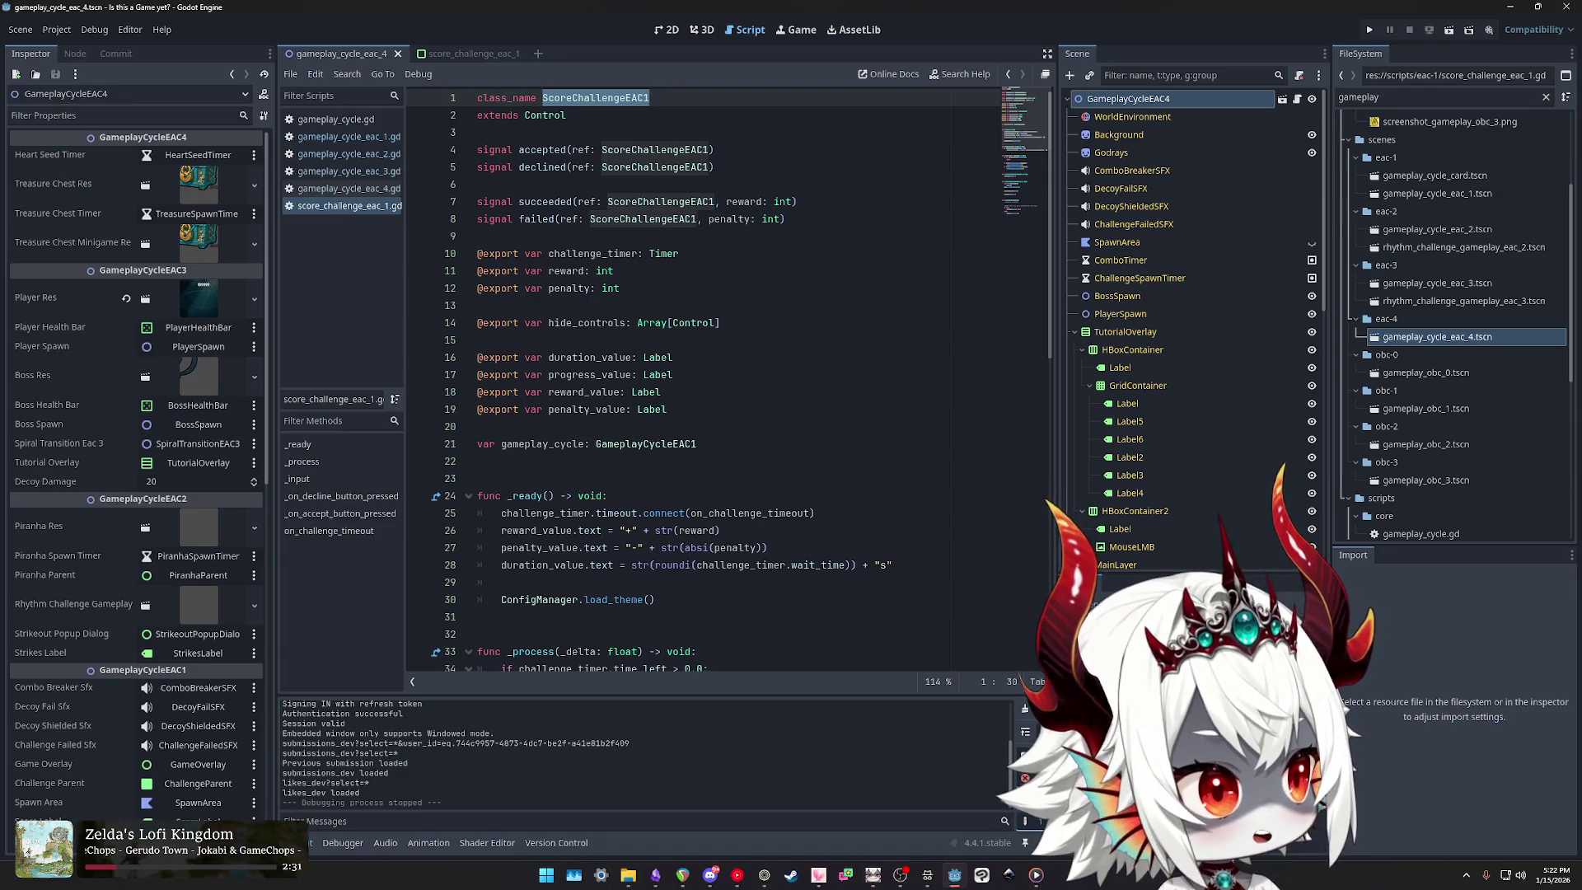
pyautogui.hotkey('alt', 'Tab')
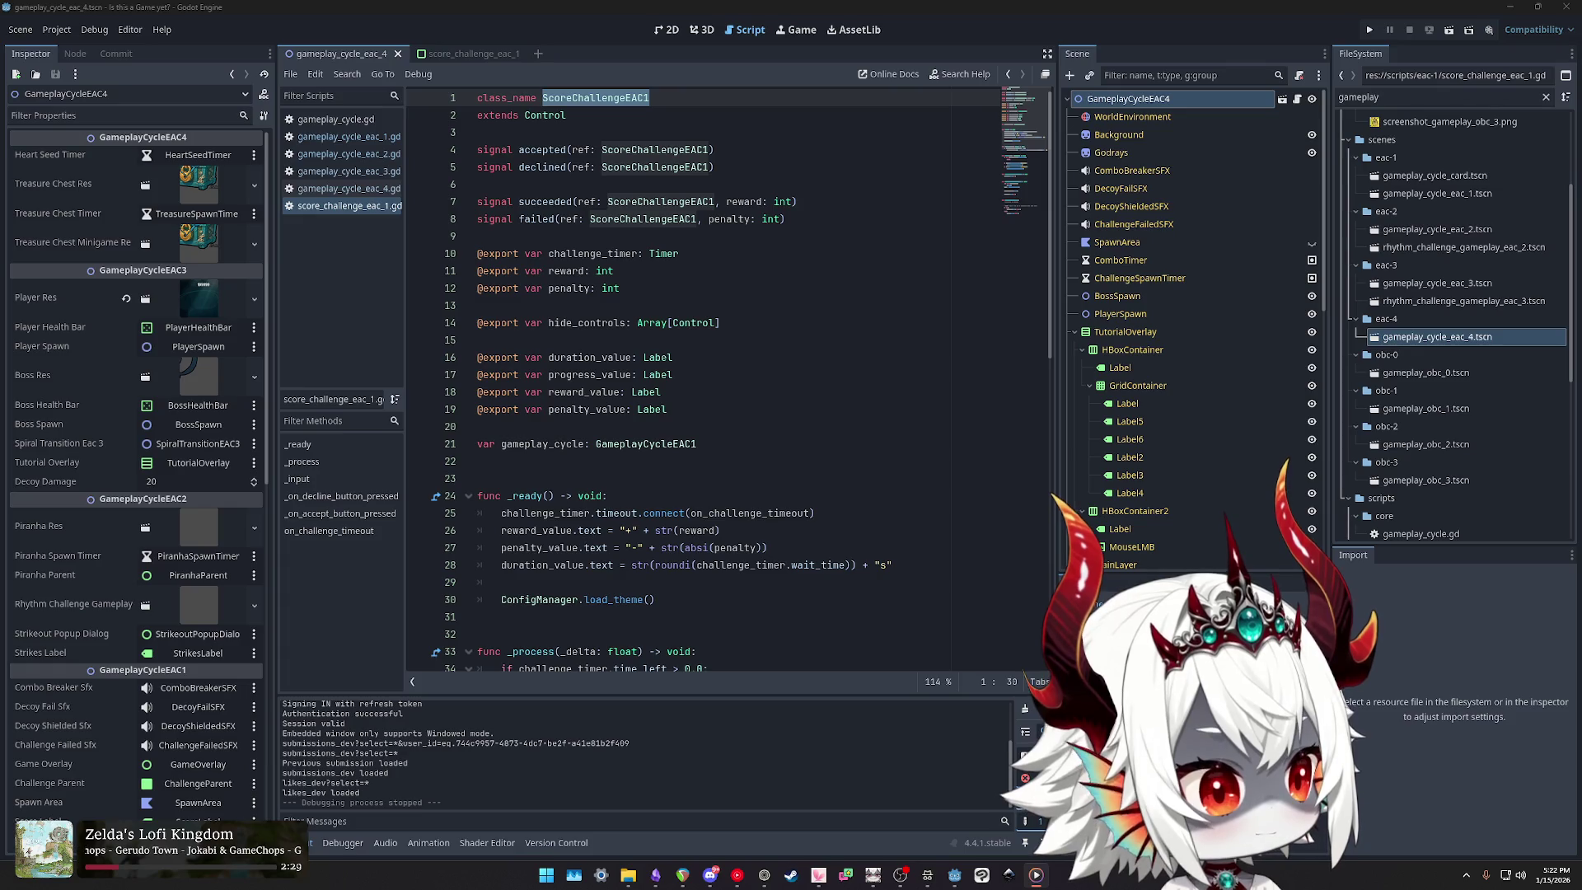
pyautogui.hotkey('alt', 'F4')
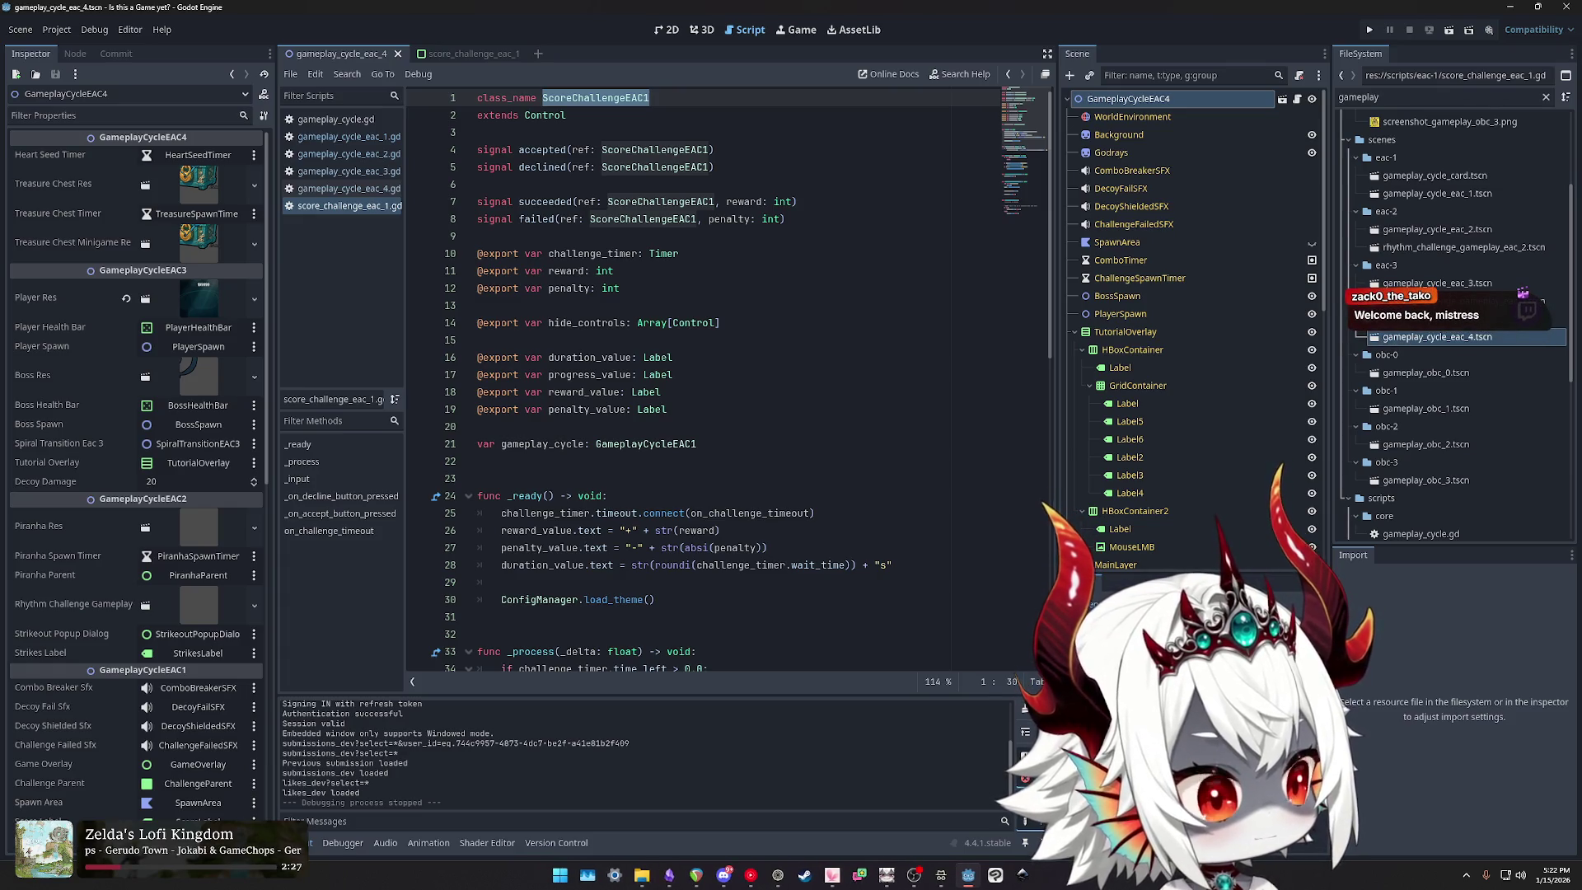
pyautogui.press('super')
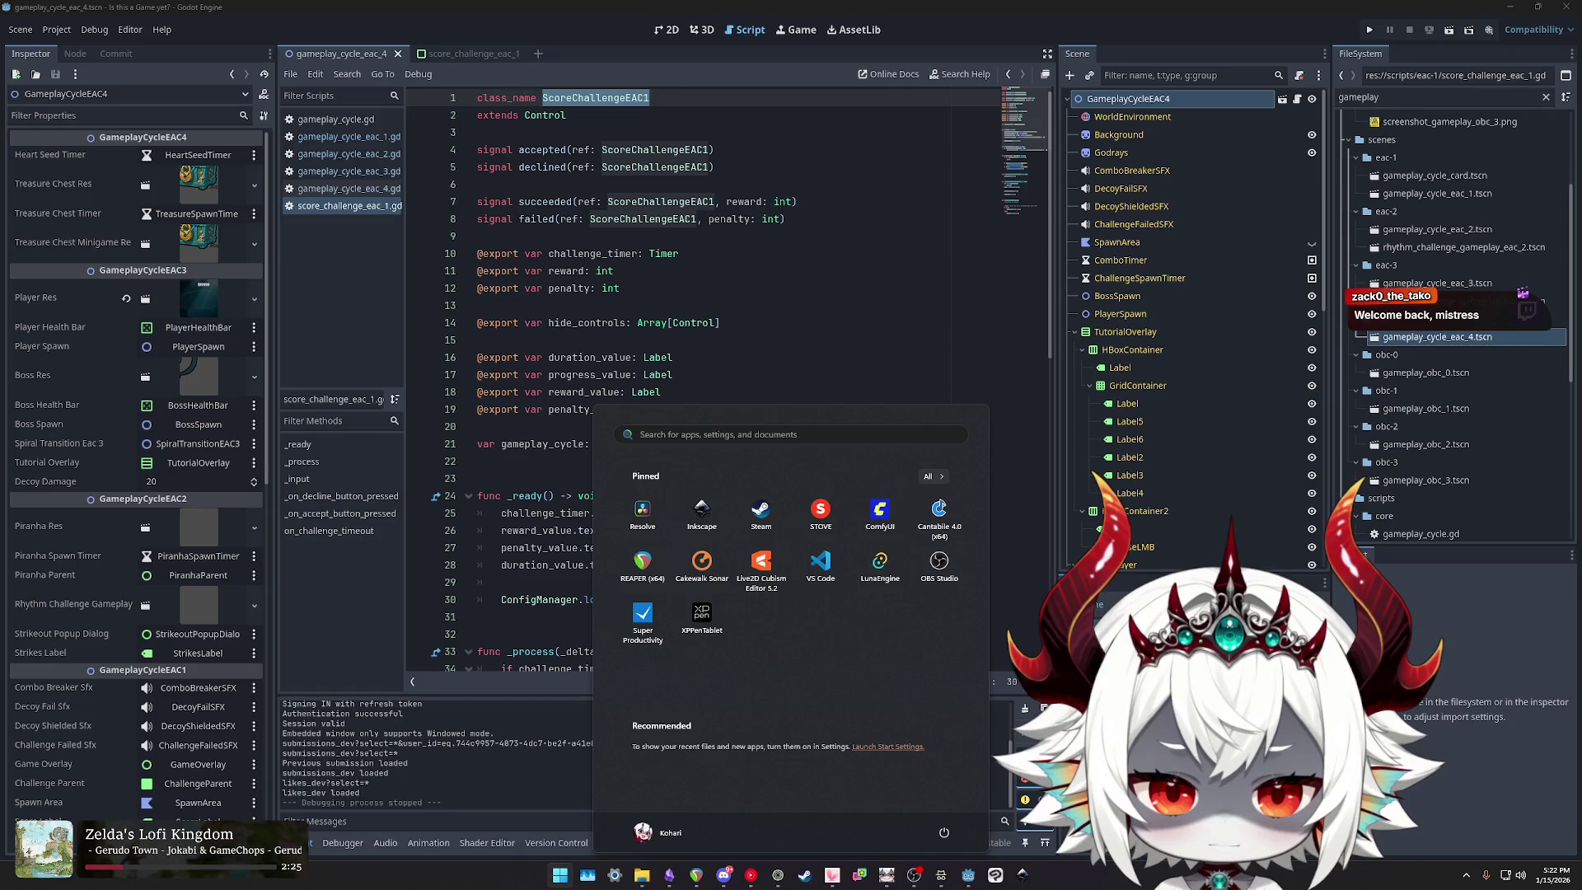
pyautogui.press('Escape')
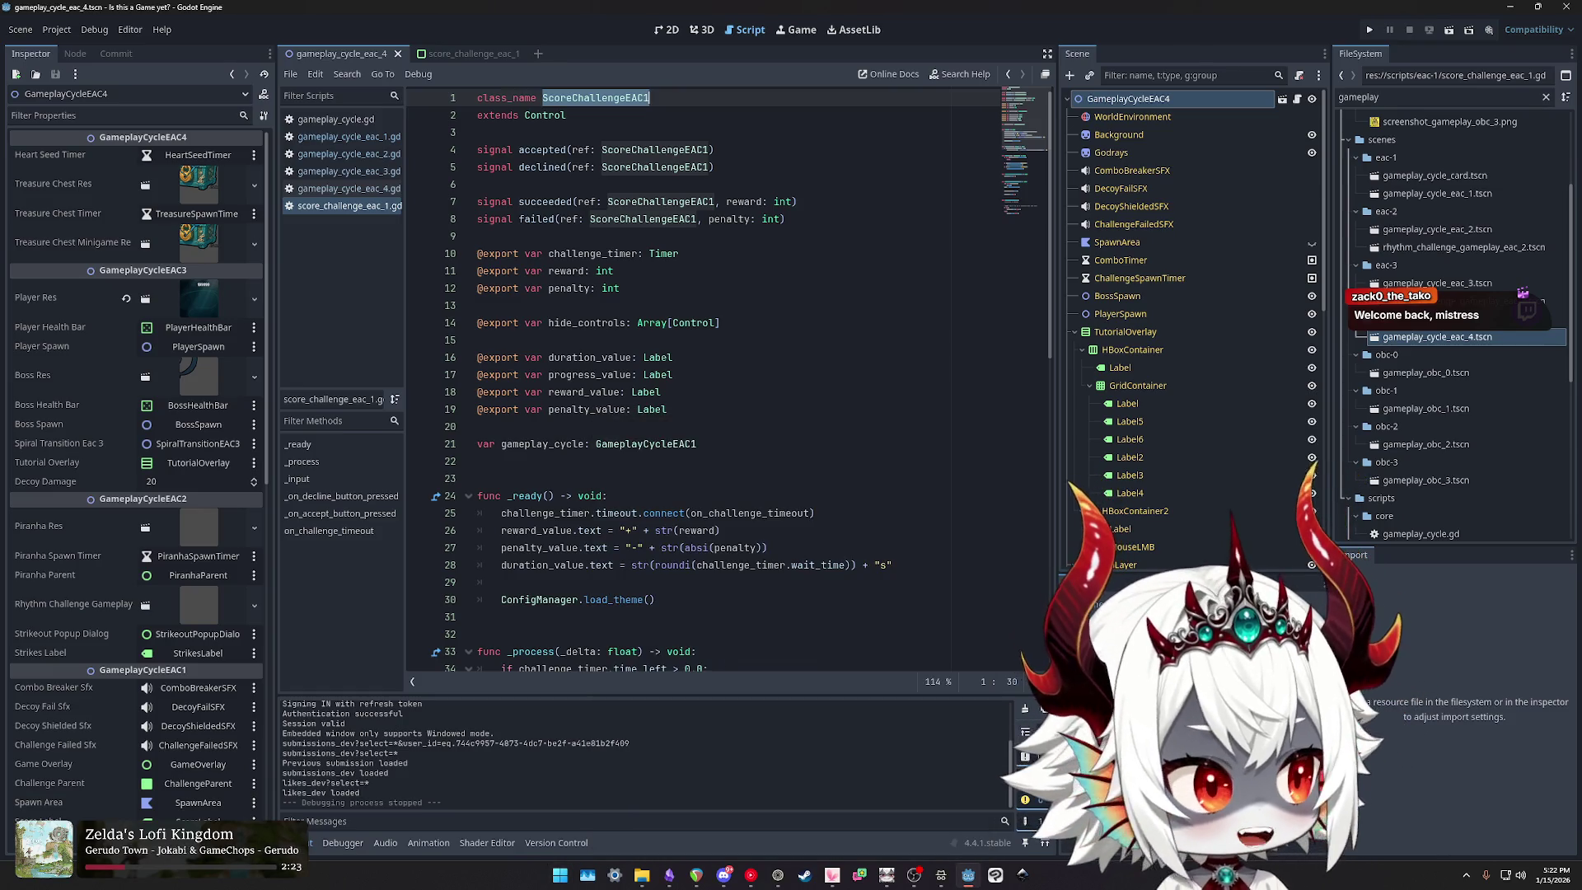
pyautogui.press('super')
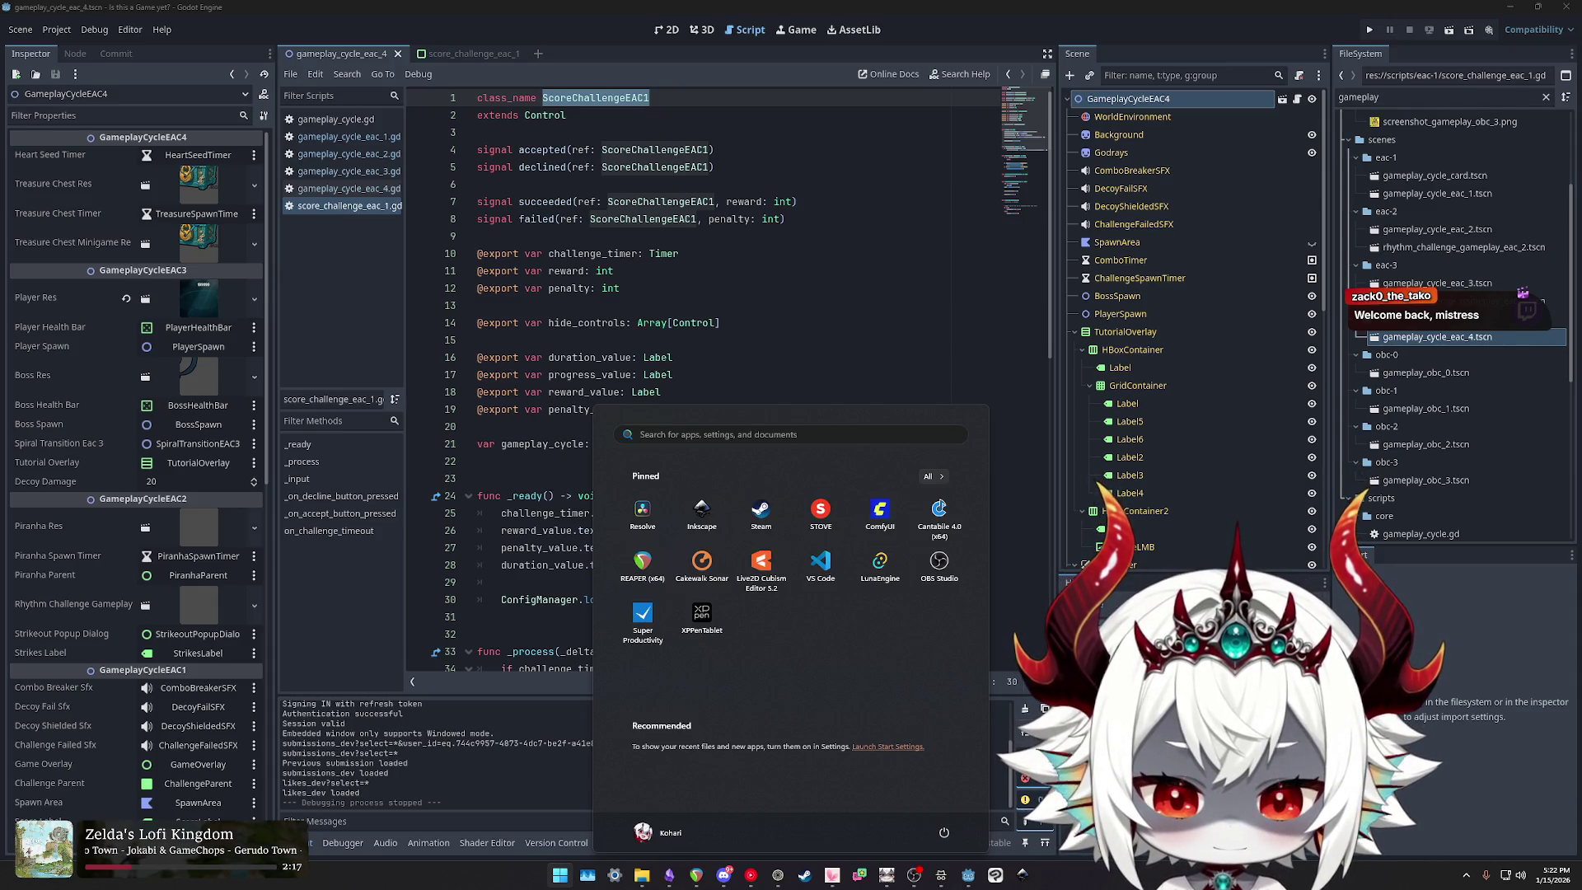
pyautogui.press('Escape')
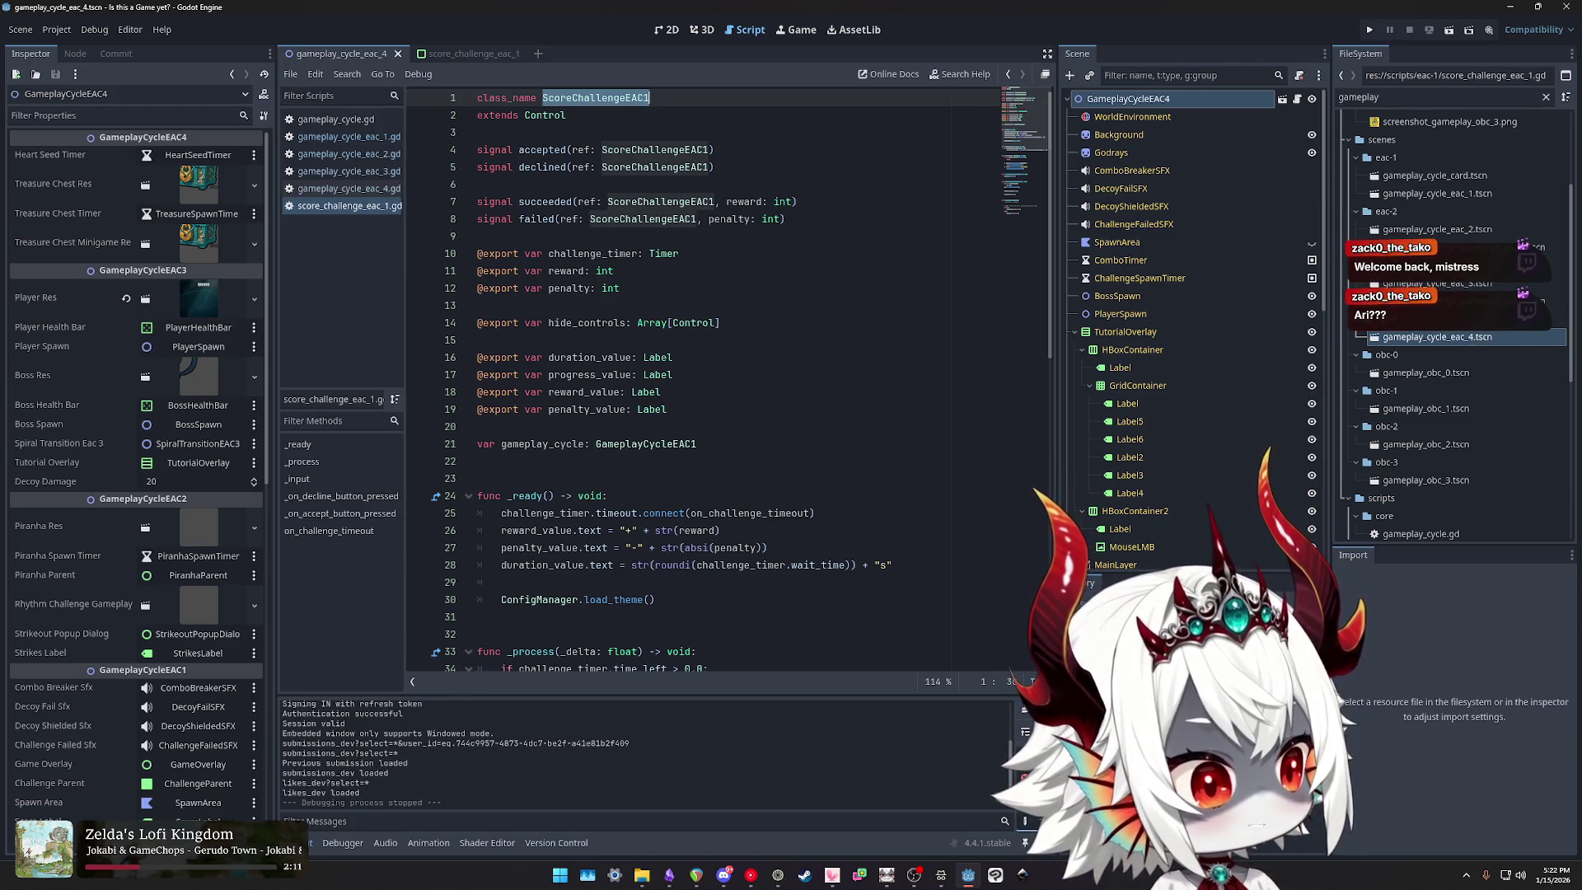
pyautogui.hotkey('alt', 'Tab')
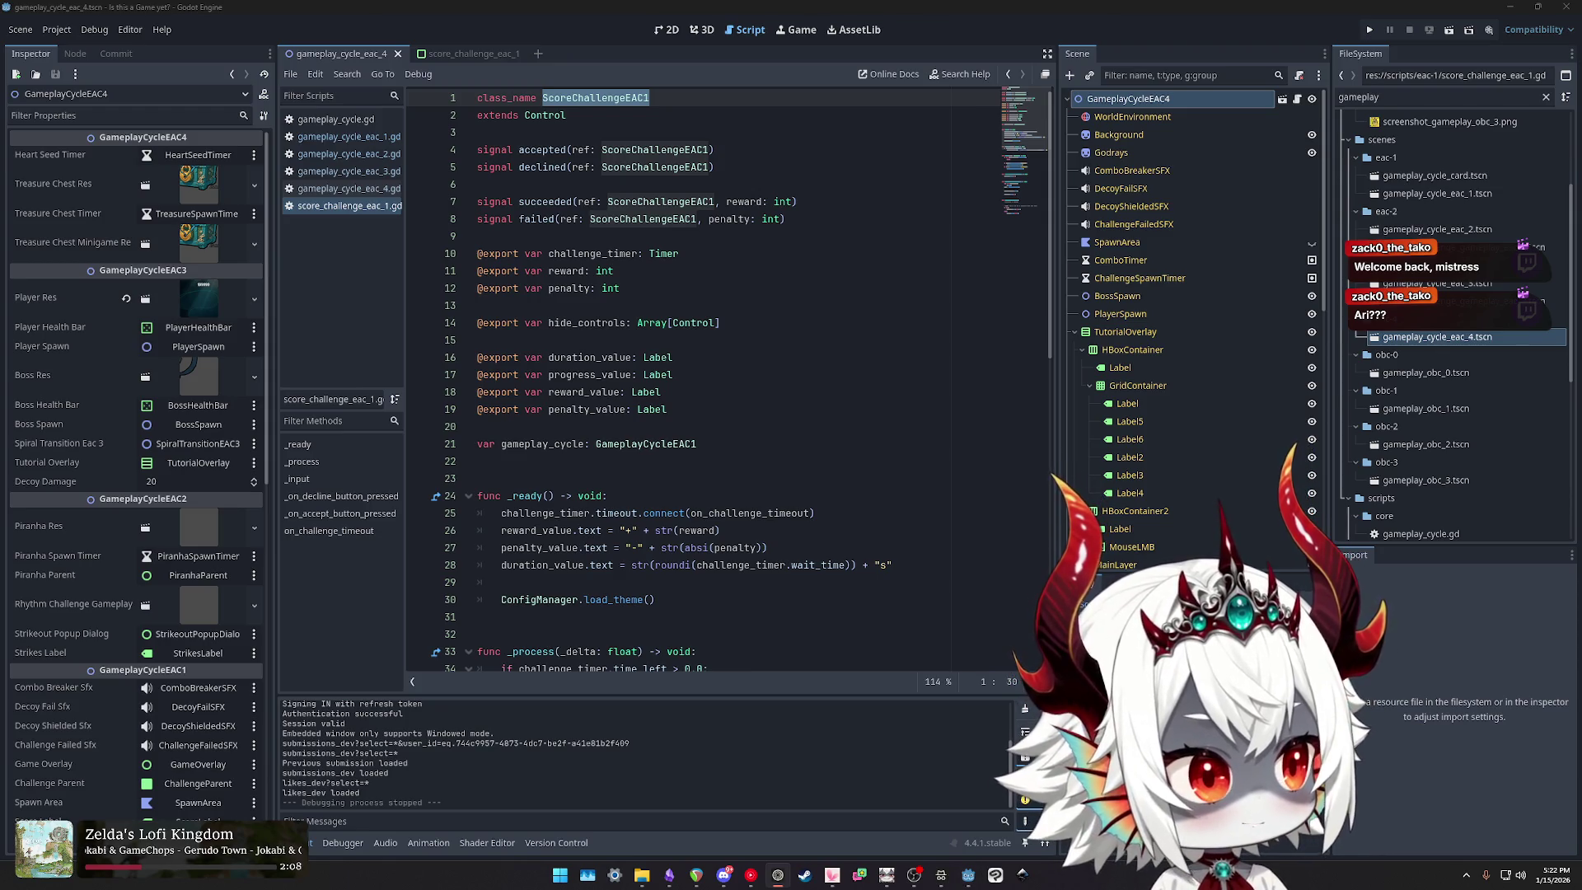
pyautogui.hotkey('alt', 'Tab')
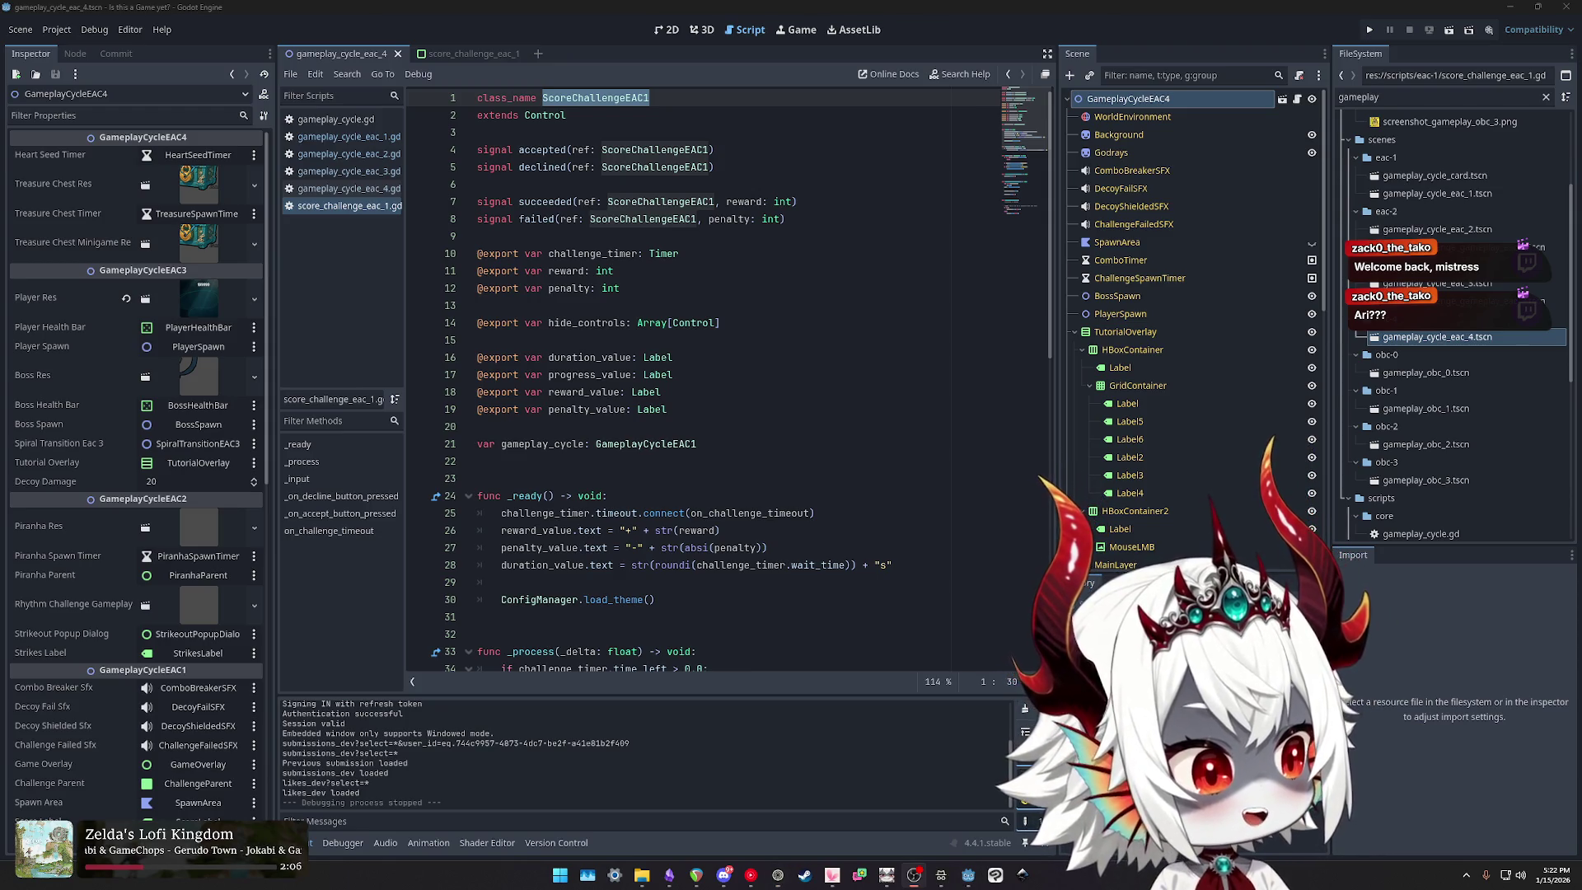
pyautogui.press('super')
pyautogui.press('Escape')
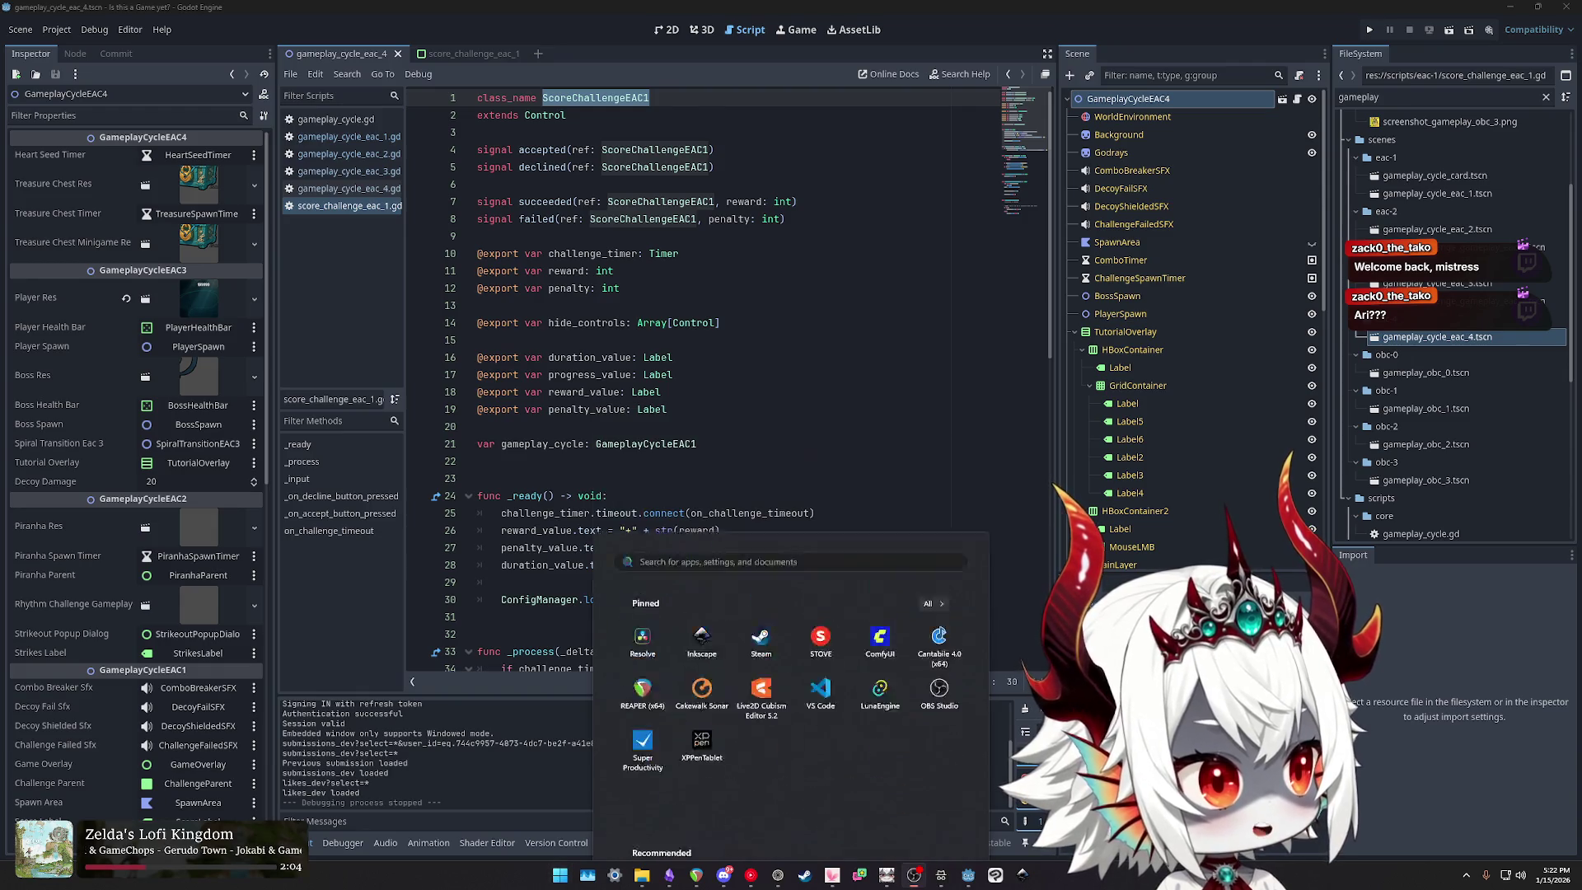
pyautogui.hotkey('alt', 'Tab')
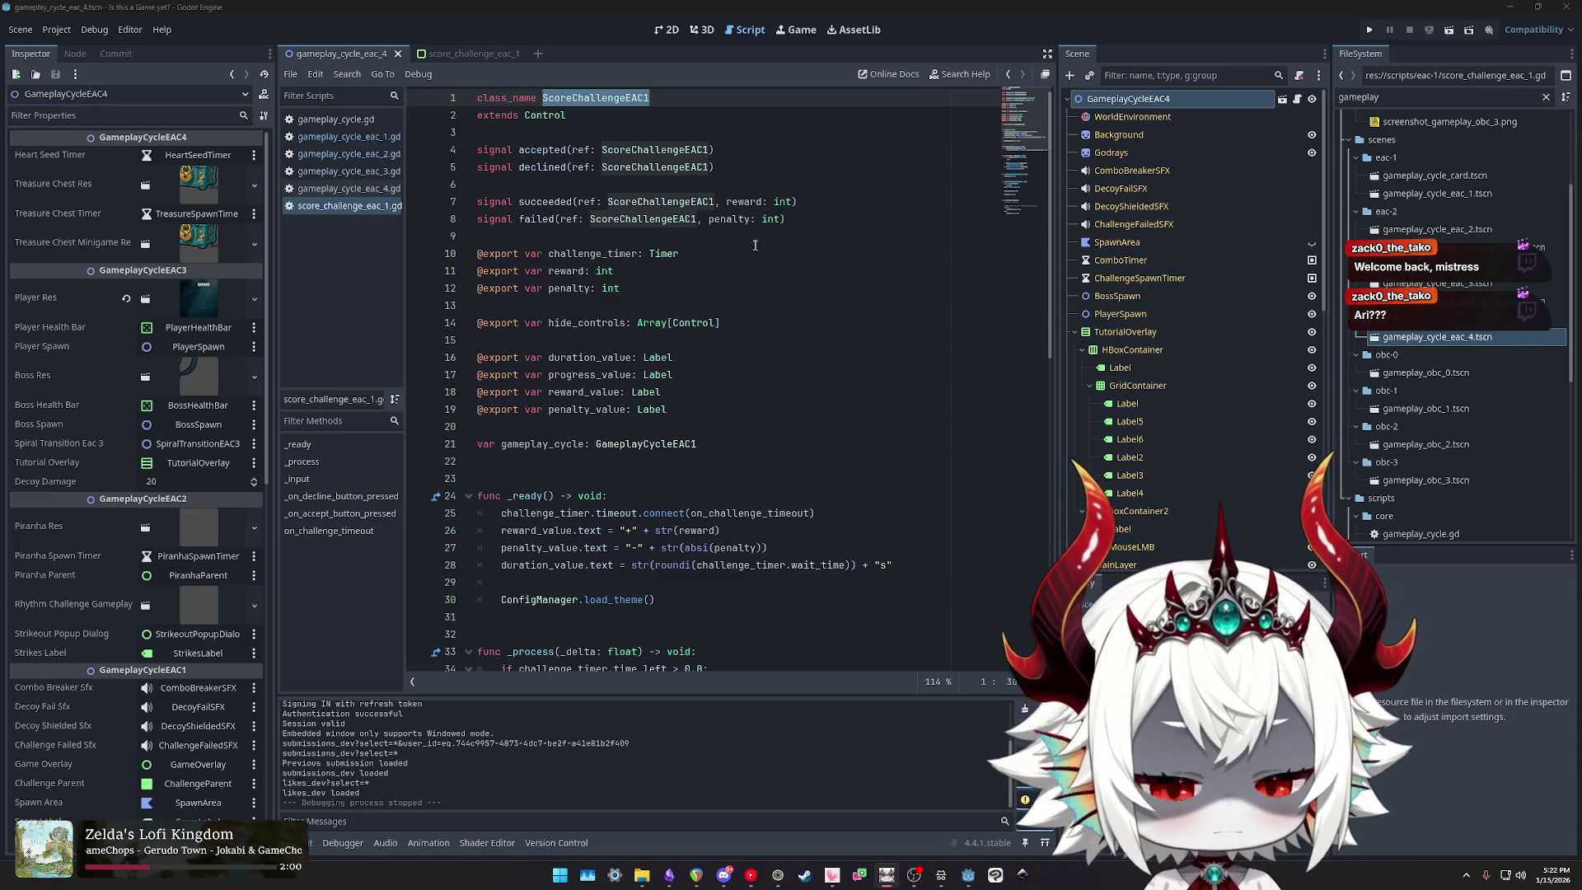
pyautogui.click(626, 98)
pyautogui.hotkey('ctrl', 'shift', 'Left')
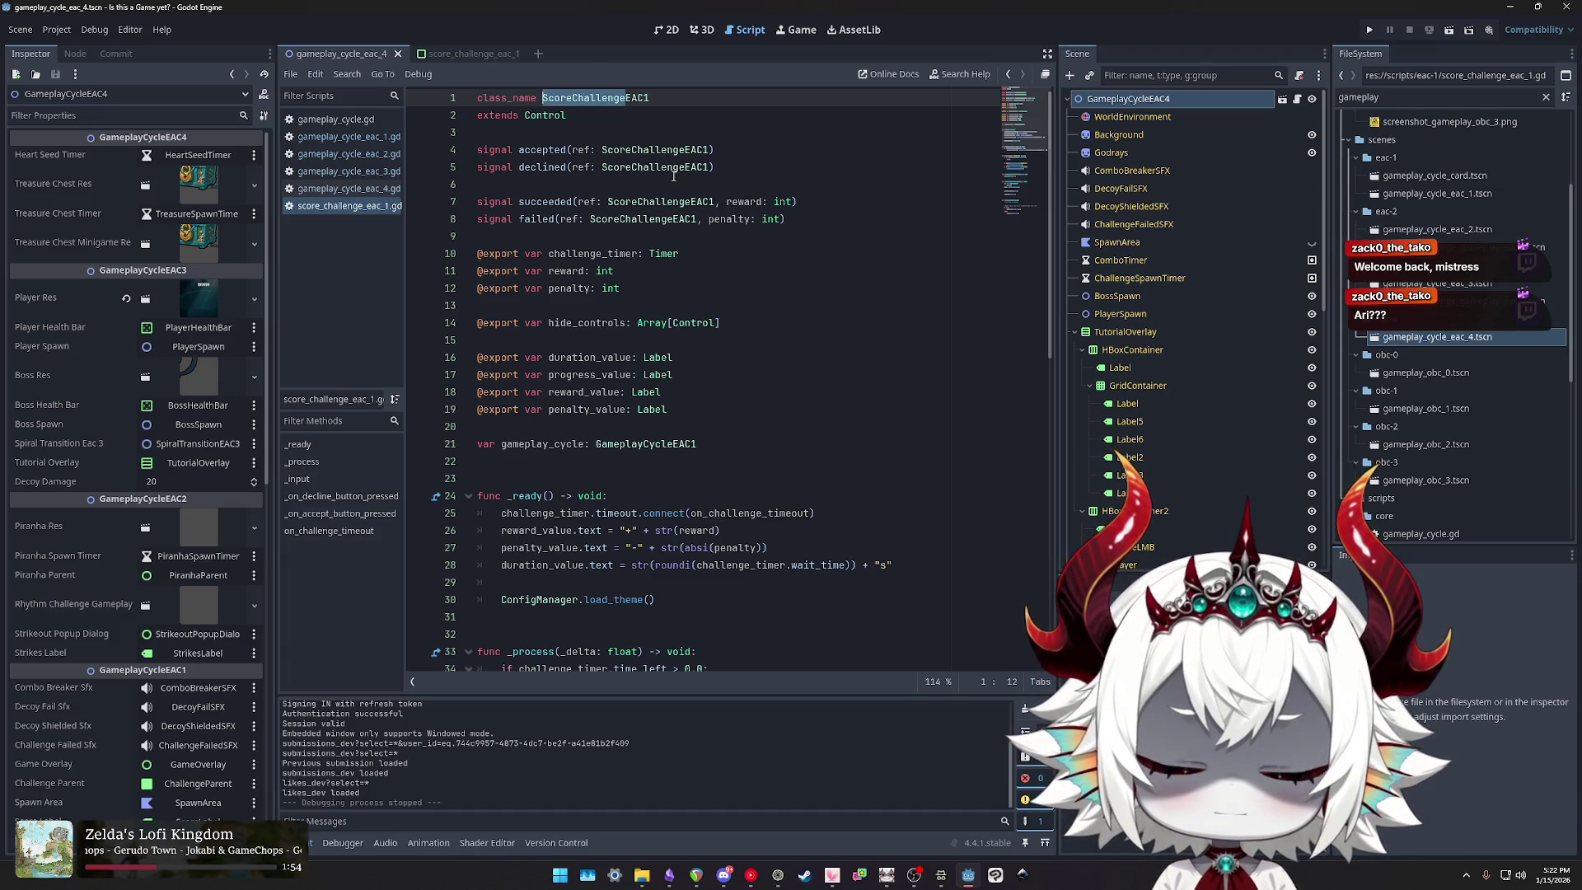
pyautogui.hotkey('shift', 'Right')
pyautogui.hotkey('shift', 'Right')
pyautogui.hotkey('shift', 'Right')
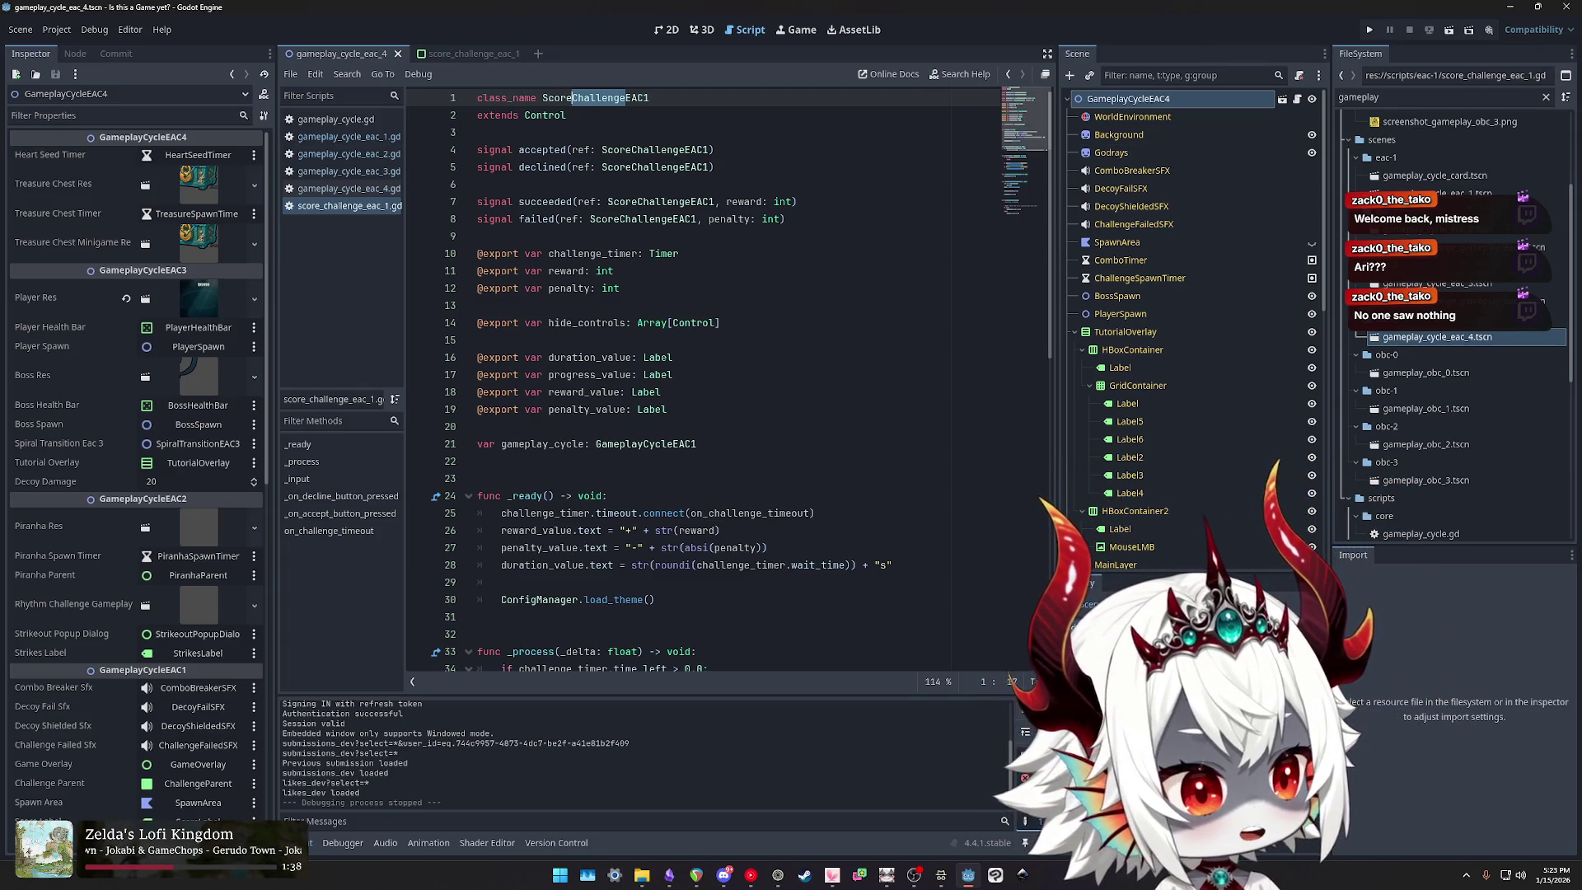
pyautogui.press('super+e')
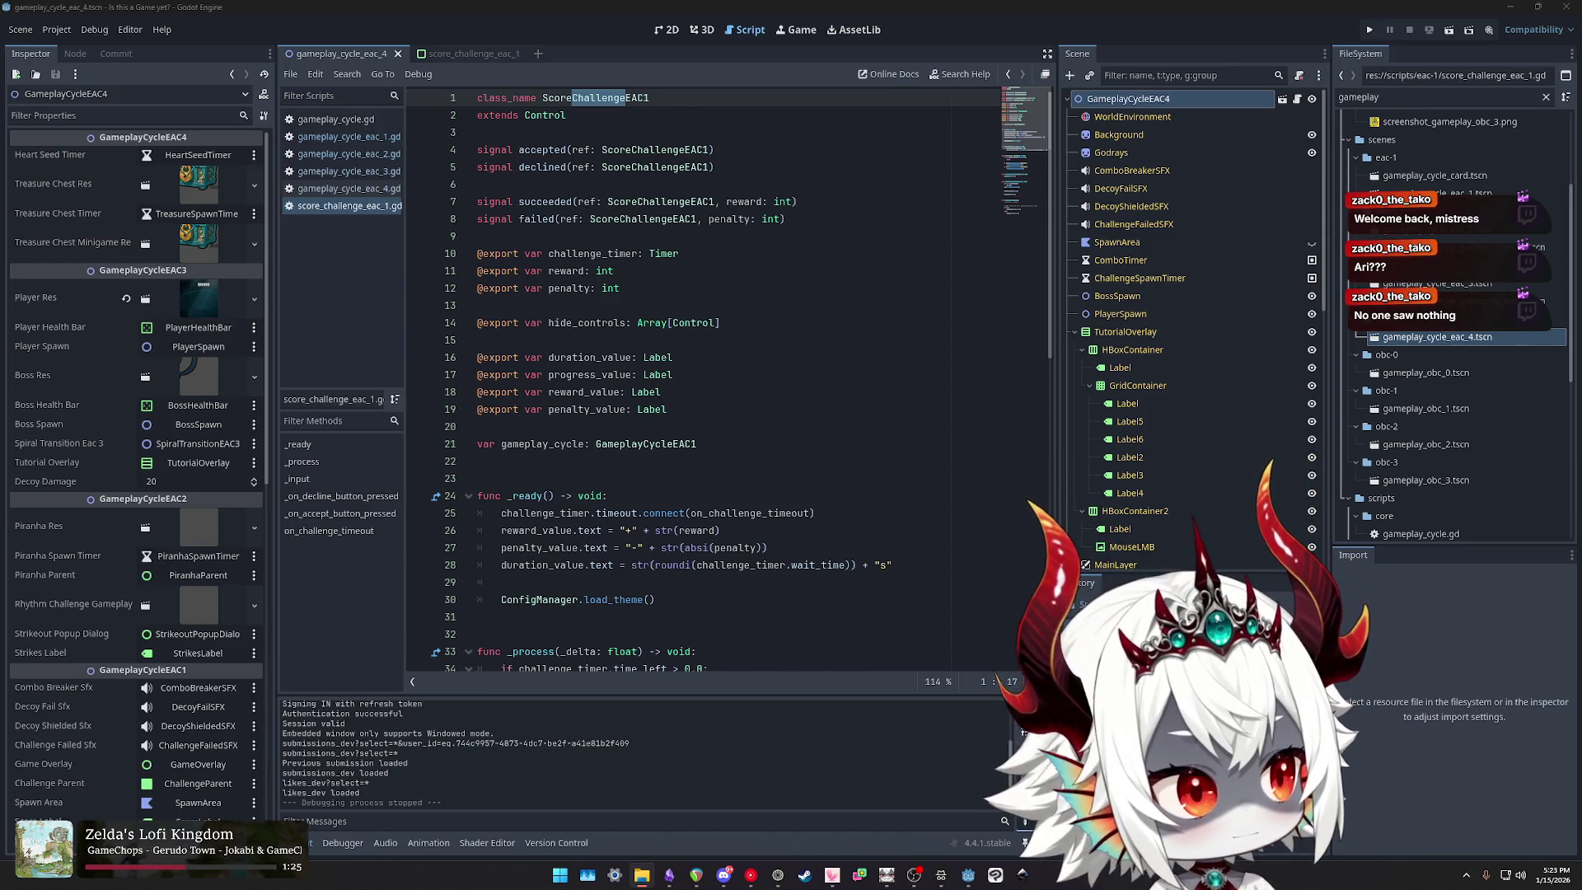
pyautogui.hotkey('alt', 'Tab')
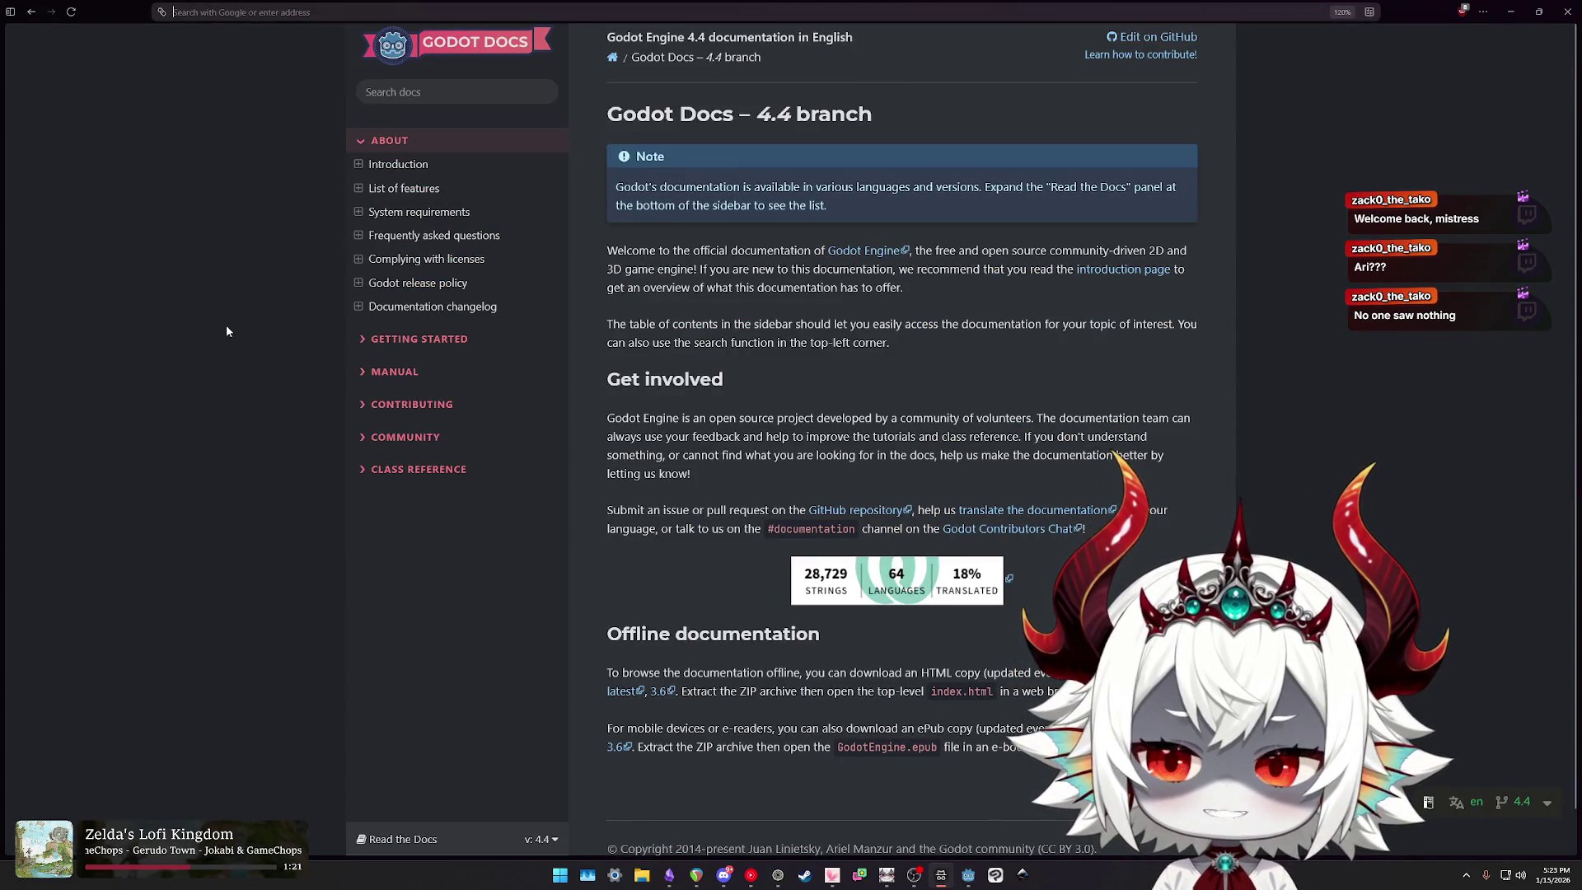
# Step: Search Google for 'is this a game yet' and open the Steam store result
pyautogui.hotkey('ctrl', 'l')
pyautogui.write('is this a game yet')
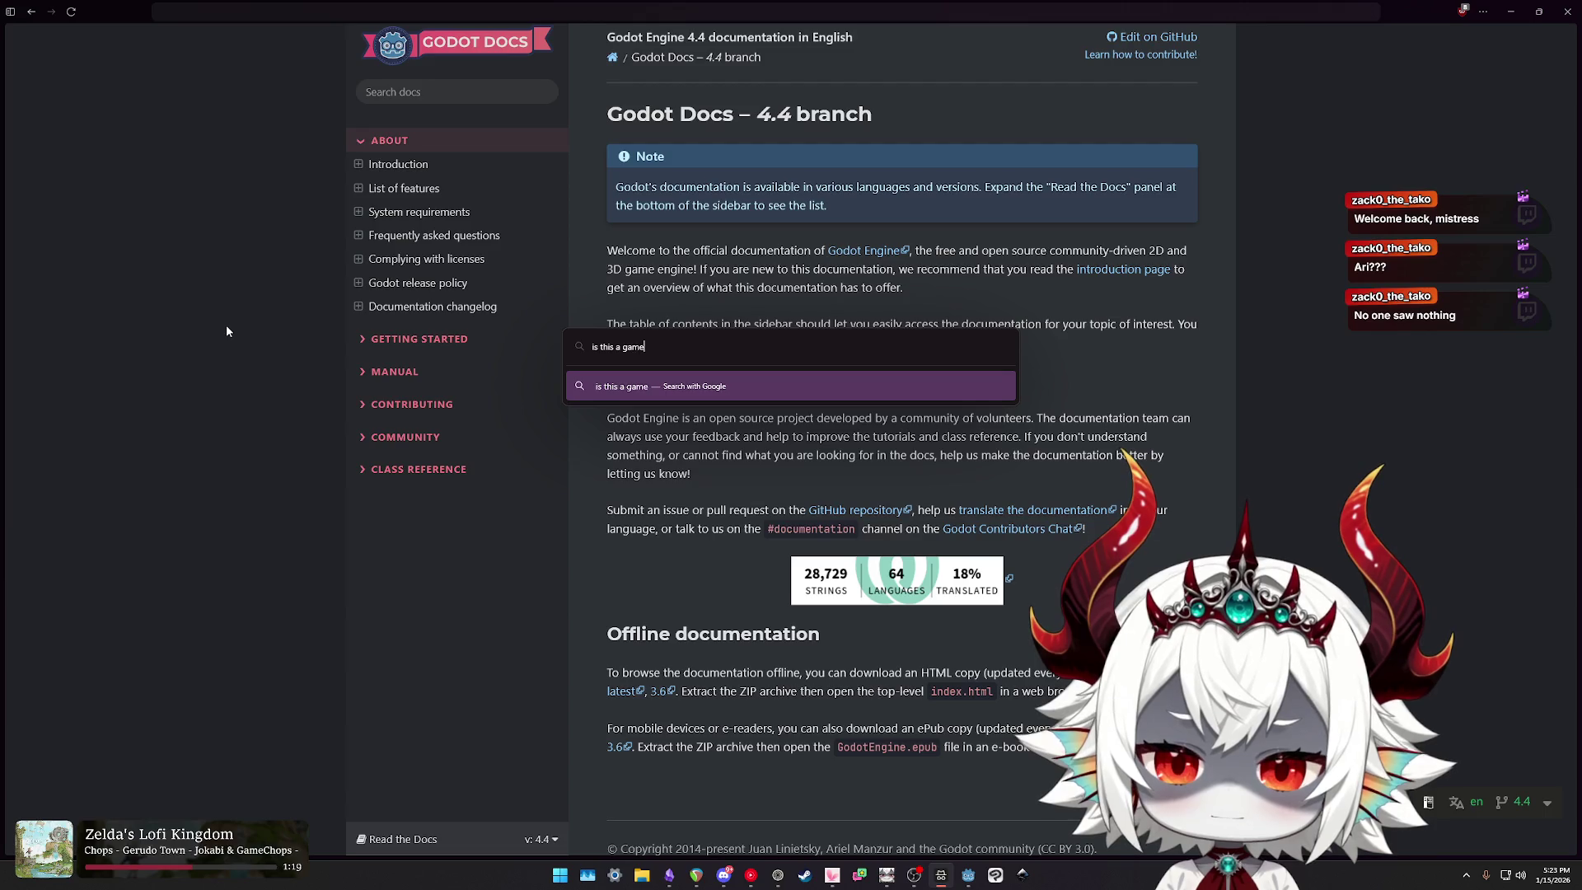
pyautogui.press('Return')
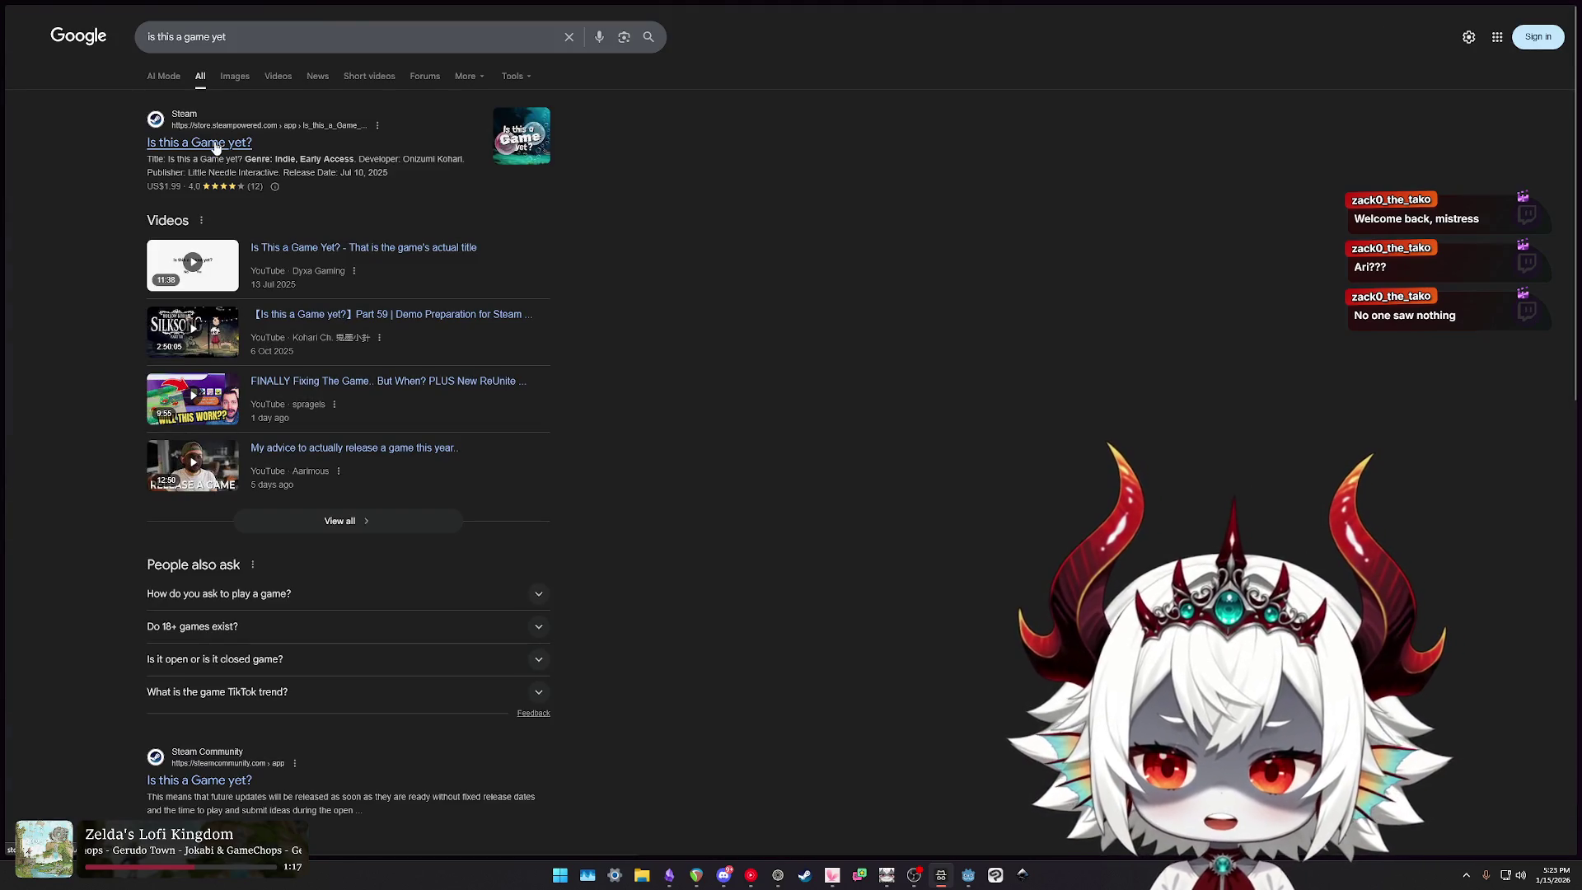
pyautogui.click(214, 143)
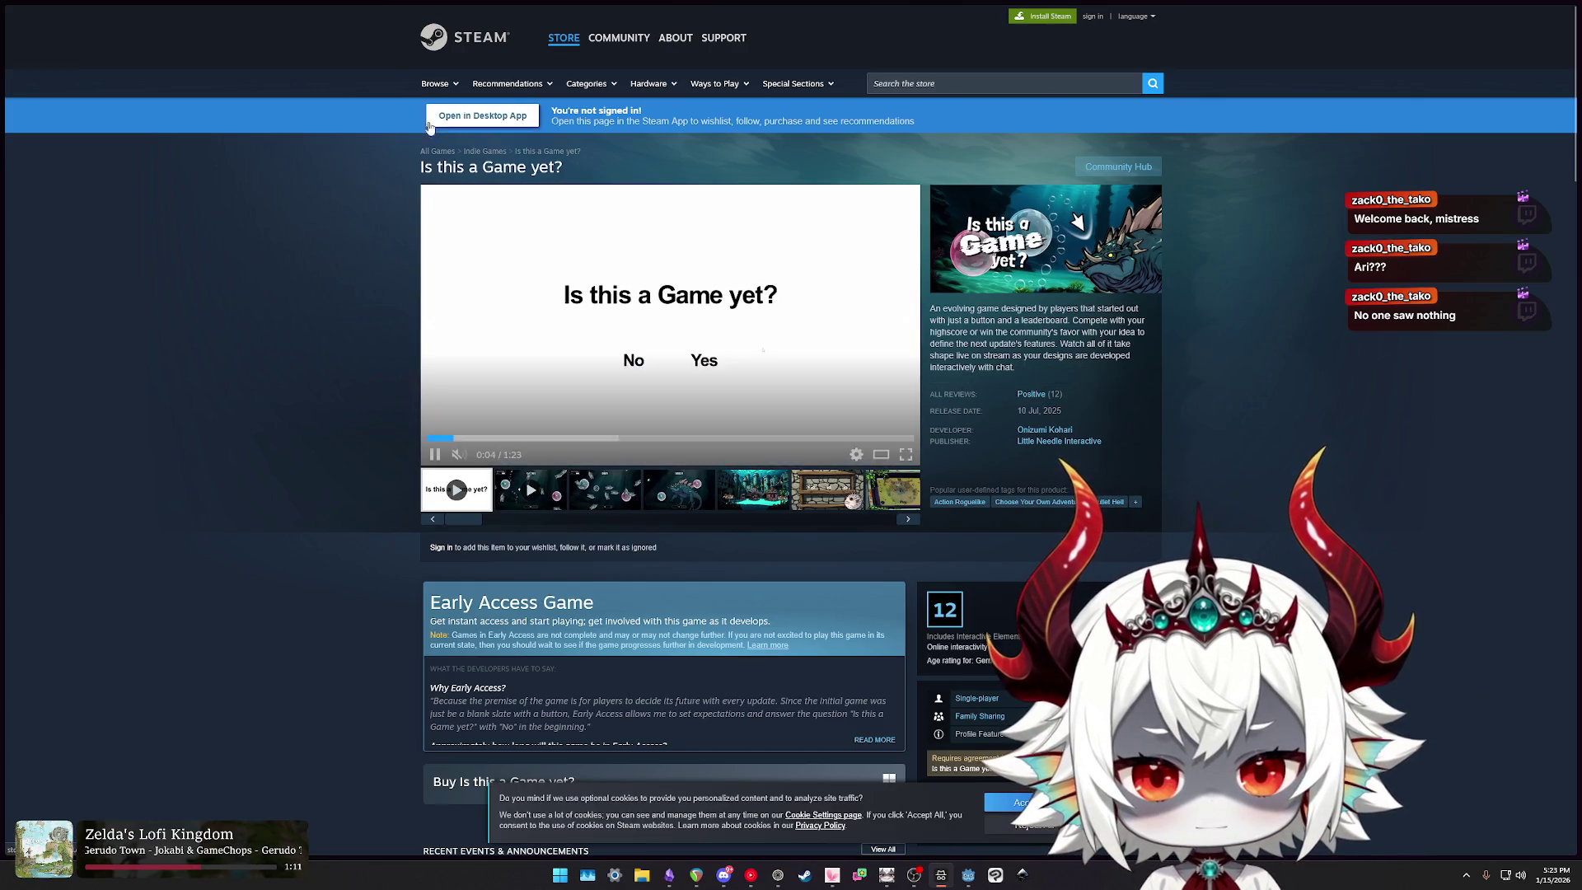
pyautogui.scroll(-1, 346, 214)
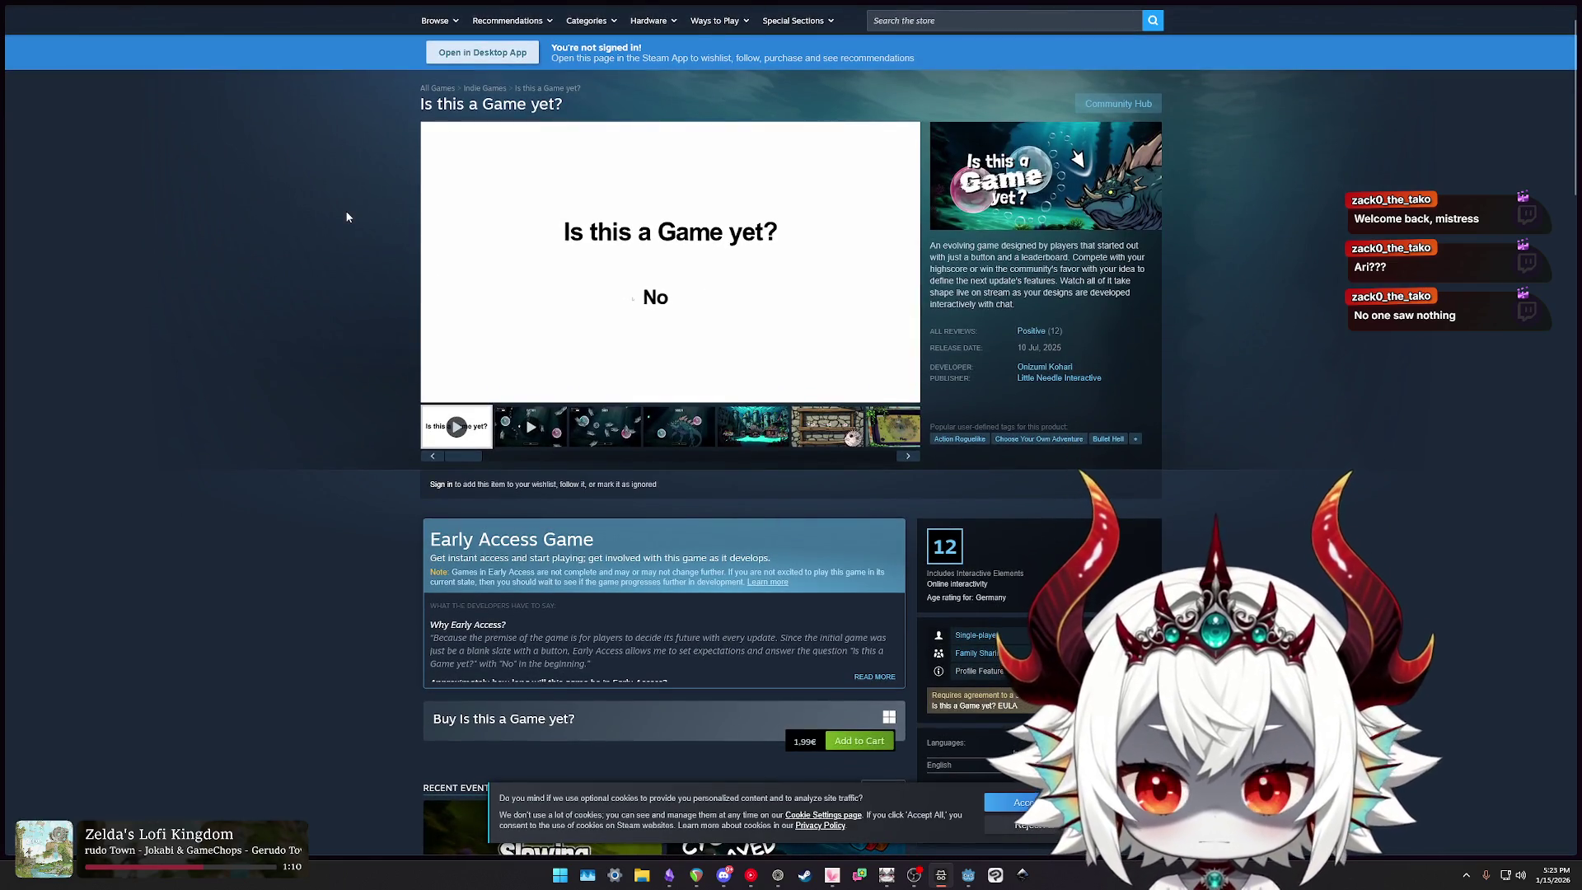
pyautogui.scroll(-5, 346, 216)
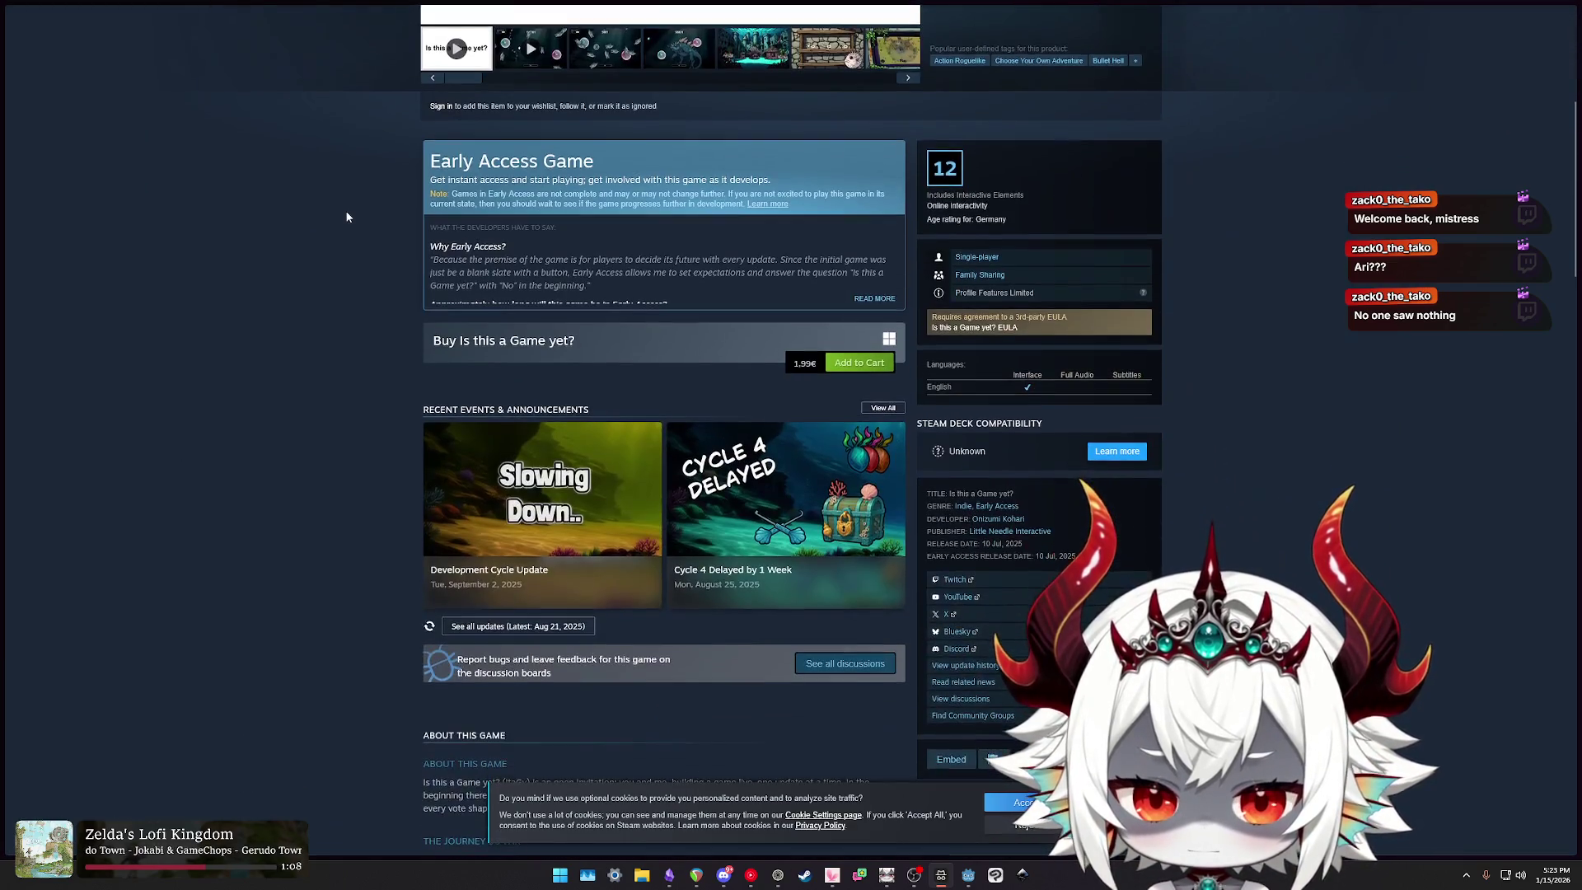
pyautogui.click(539, 486)
pyautogui.scroll(-15, 765, 323)
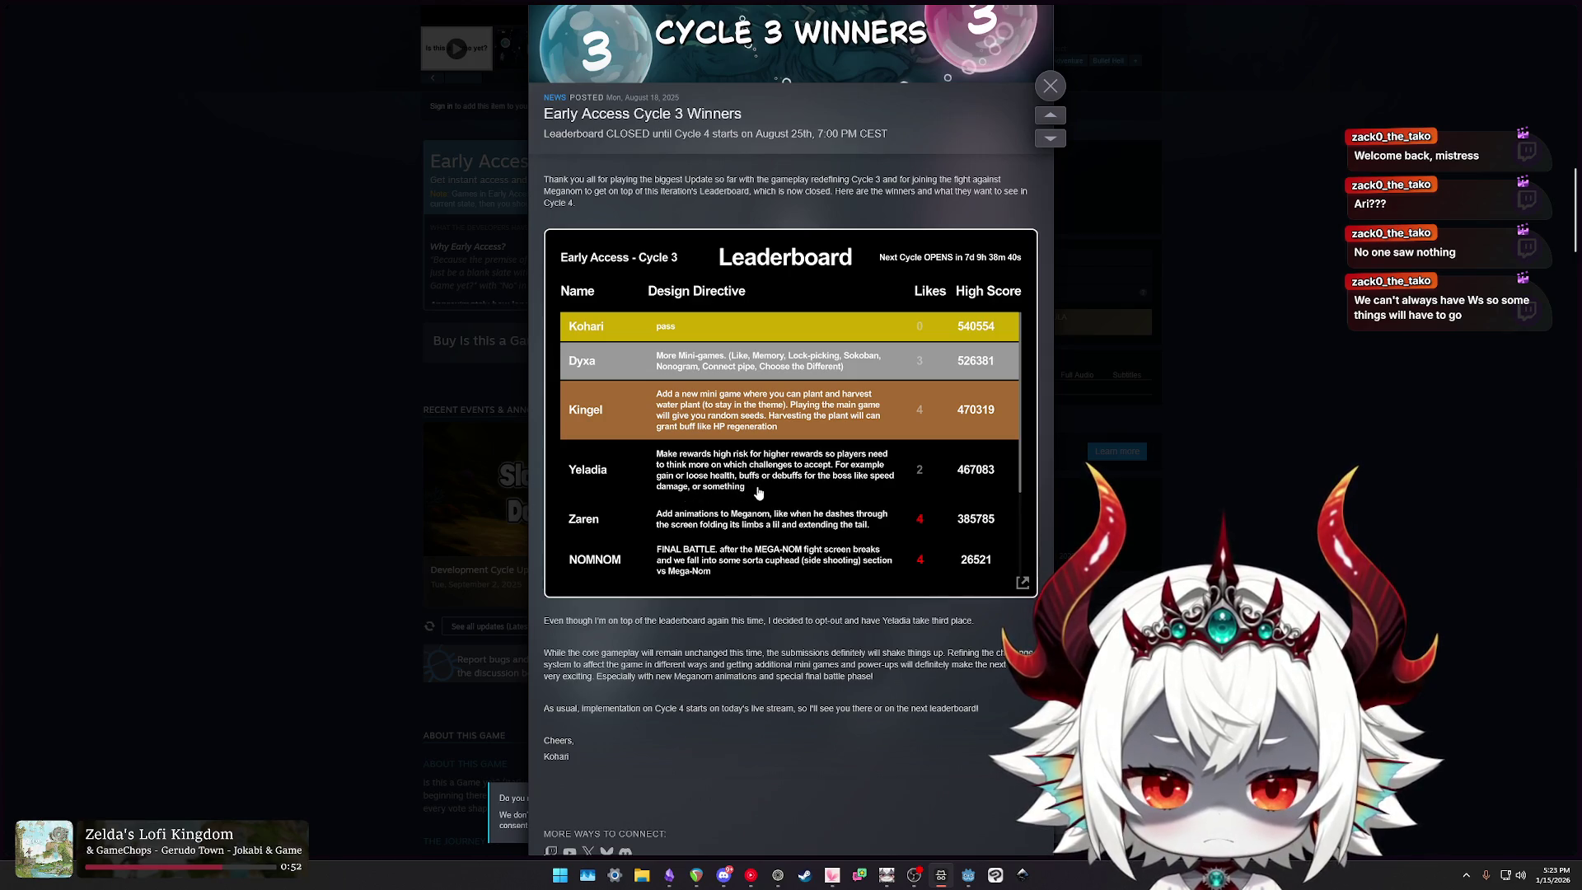
pyautogui.click(1051, 84)
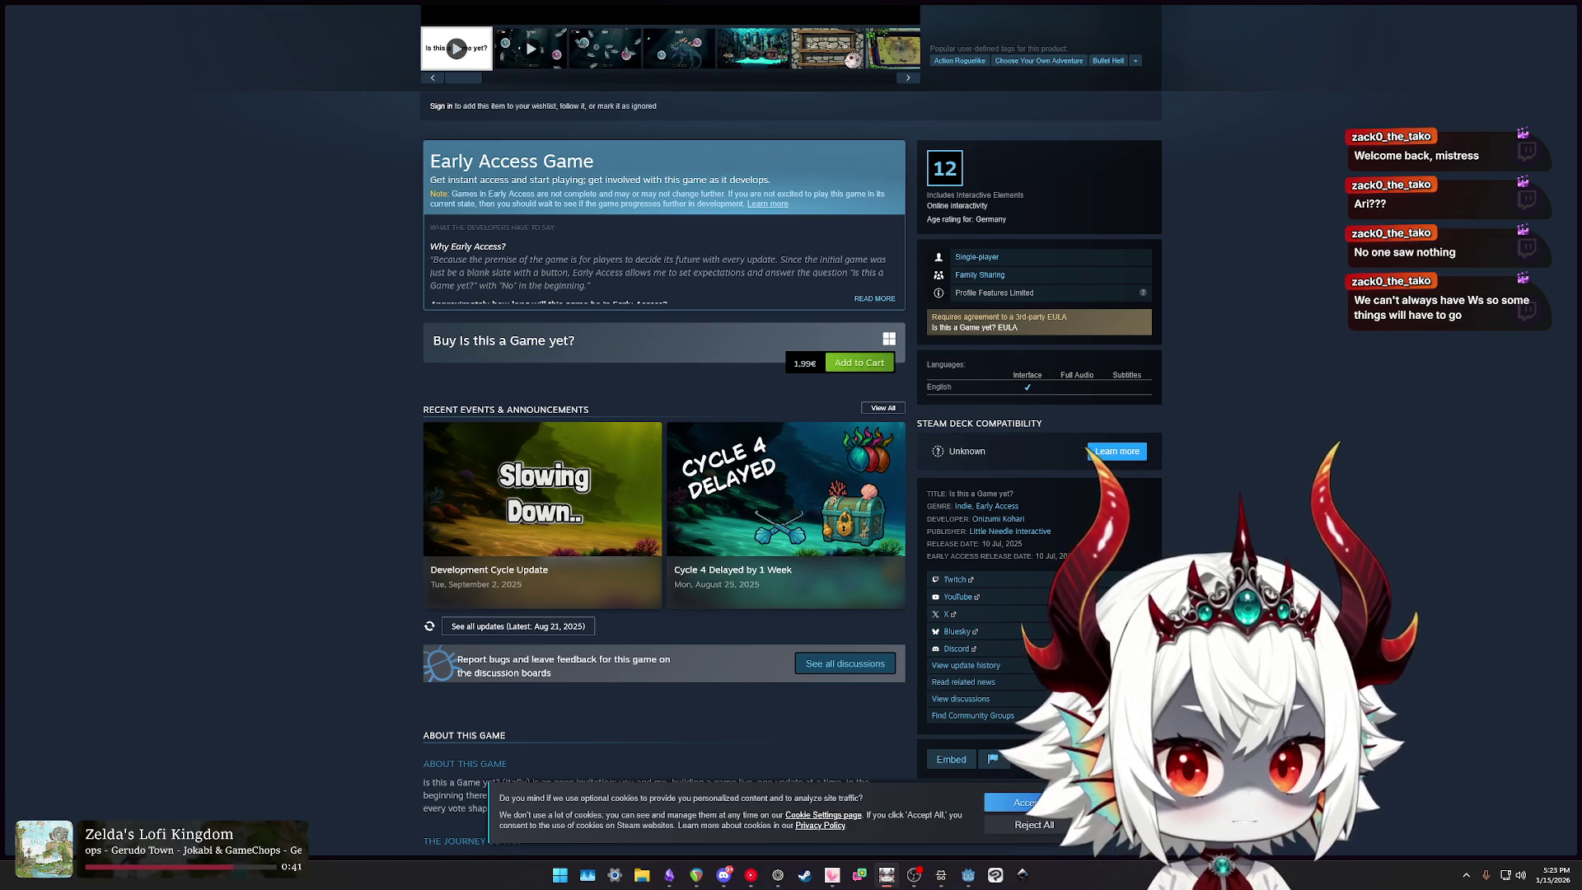
pyautogui.scroll(-2, 1392, 404)
# Step: Open the Development Cycle Update post and scroll down to the Cycle 3 Winners leaderboard
pyautogui.scroll(1, 1398, 415)
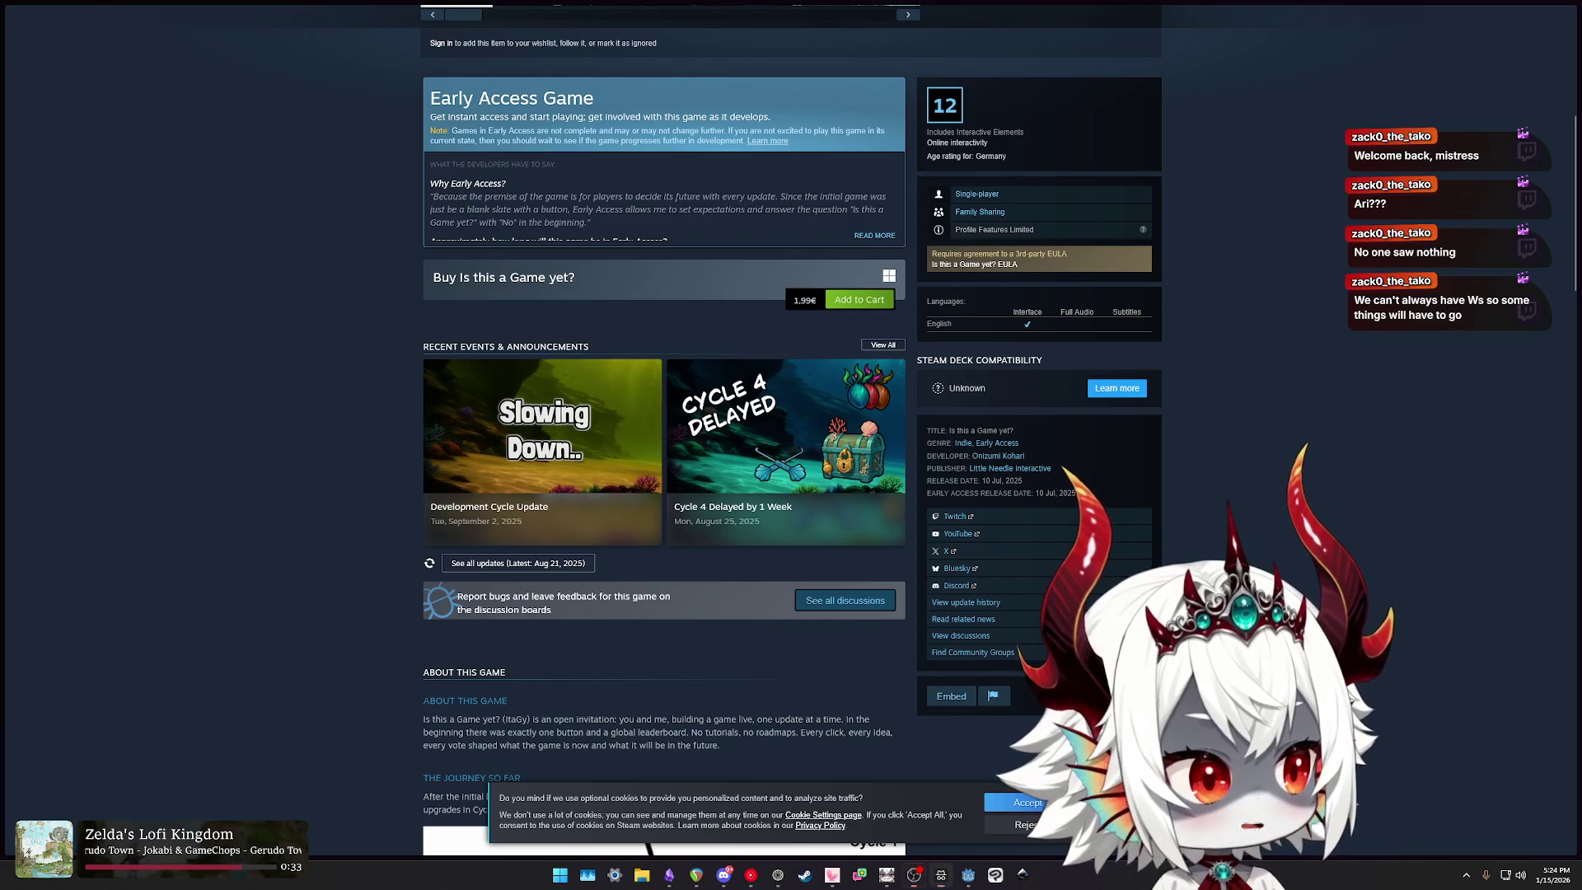
pyautogui.hotkey('alt', 'Tab')
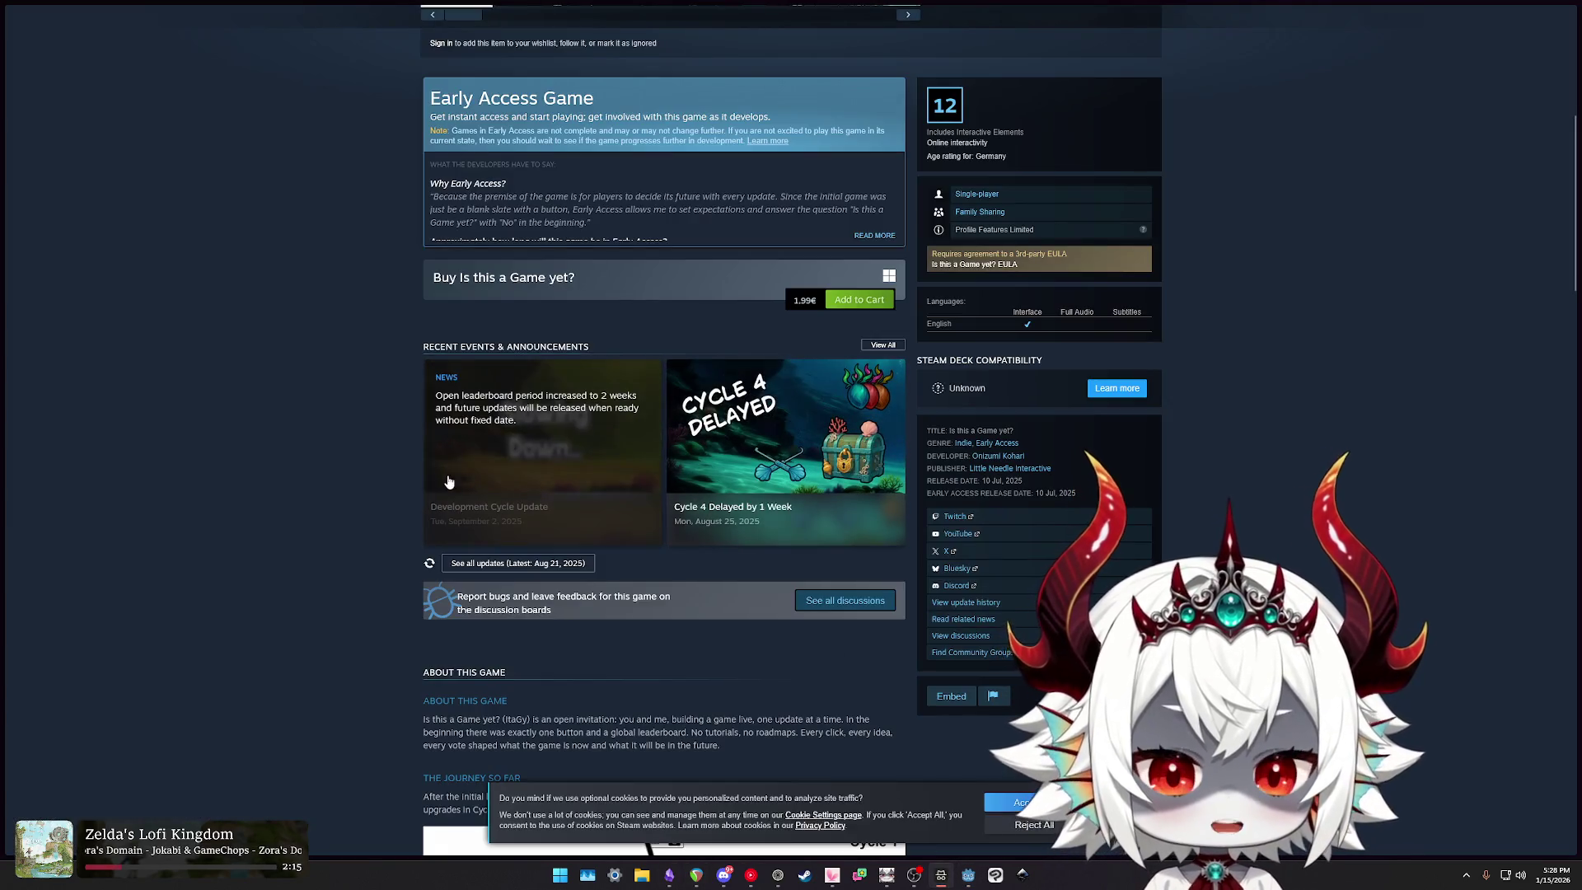
pyautogui.click(578, 443)
pyautogui.scroll(-10, 855, 383)
pyautogui.scroll(-8, 852, 422)
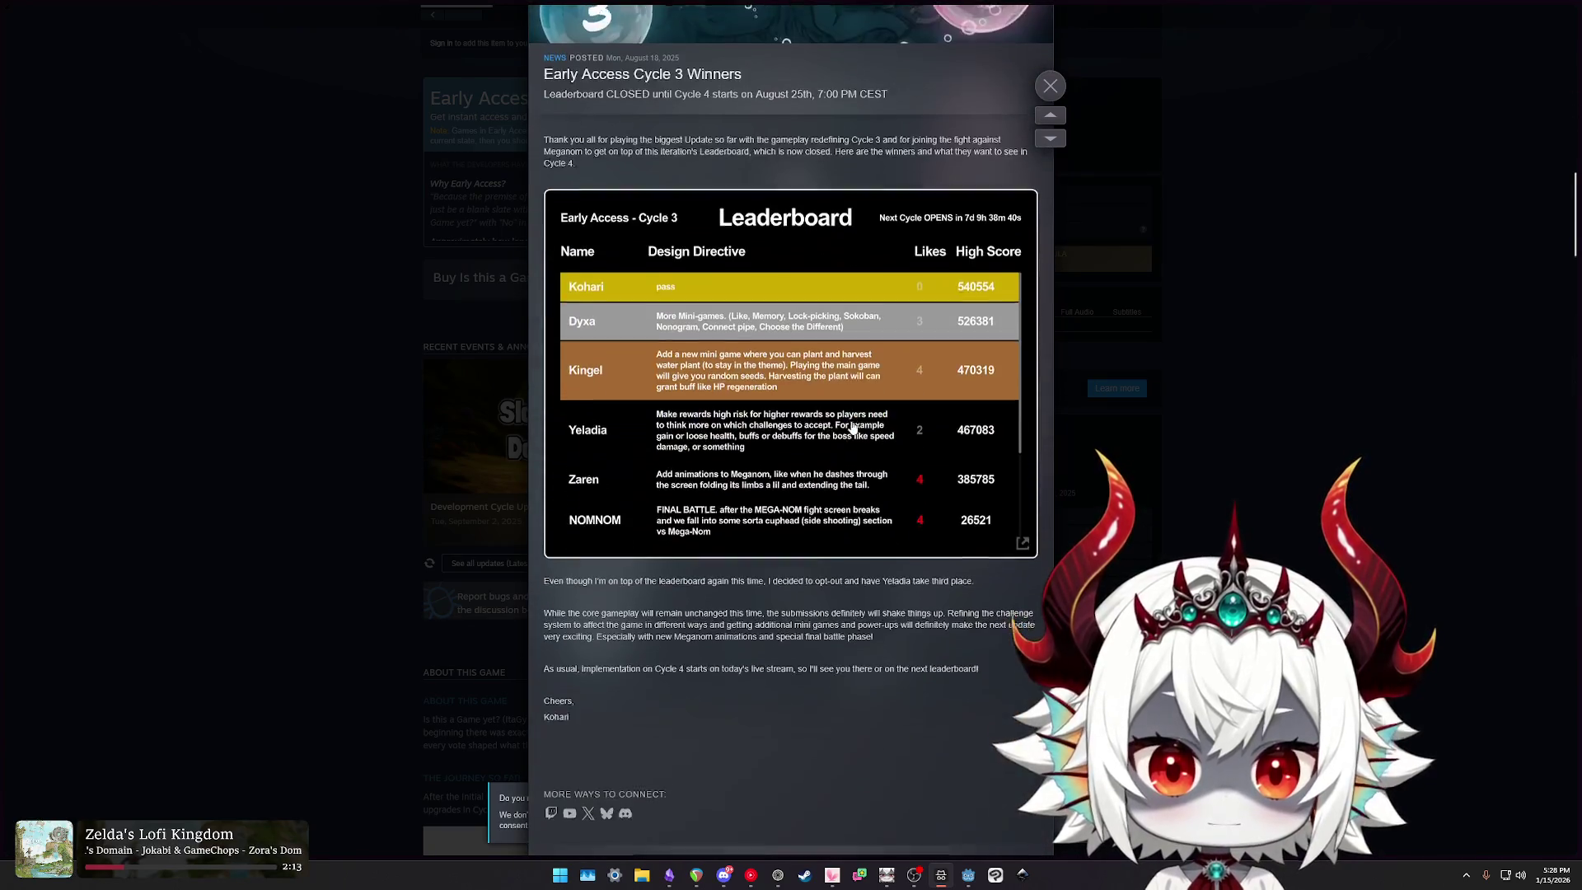